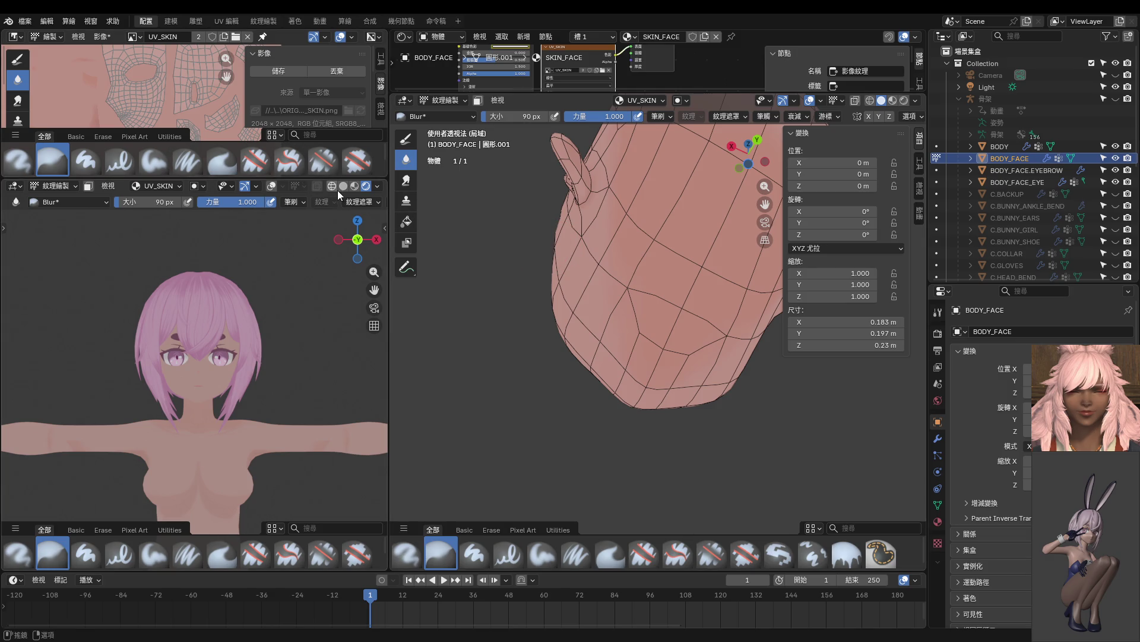
Orbit around the whole character, briefly toggling wireframe, then view it from the front.
{"action": "scroll", "coordinate": [285, 327], "scroll_direction": "down", "scroll_amount": 5}
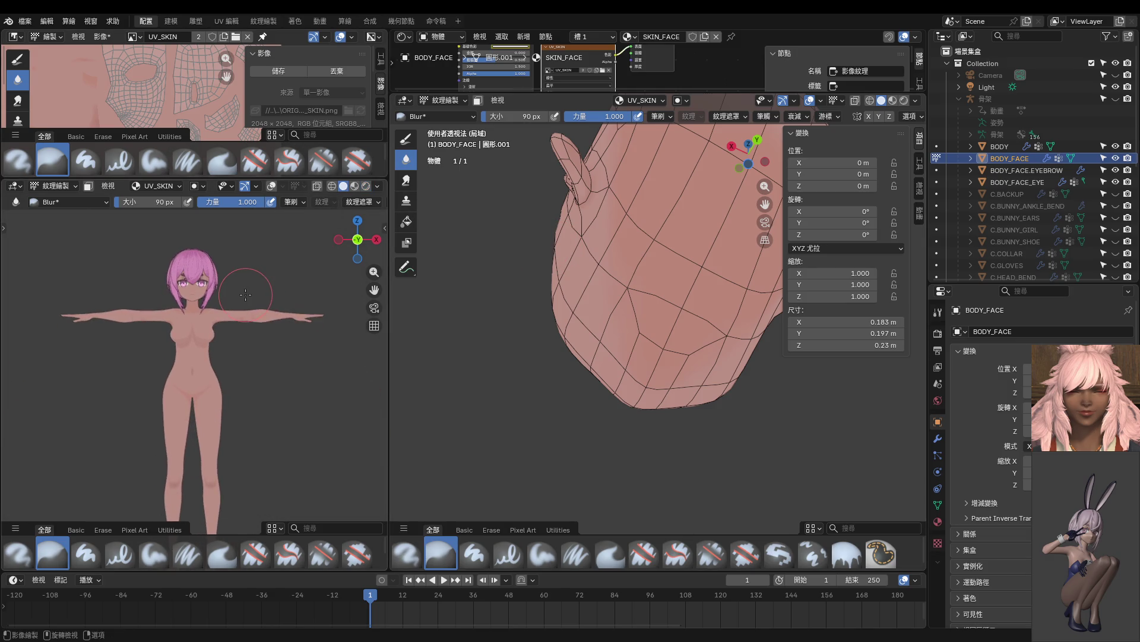
{"action": "scroll", "coordinate": [285, 289], "scroll_direction": "up", "scroll_amount": 5}
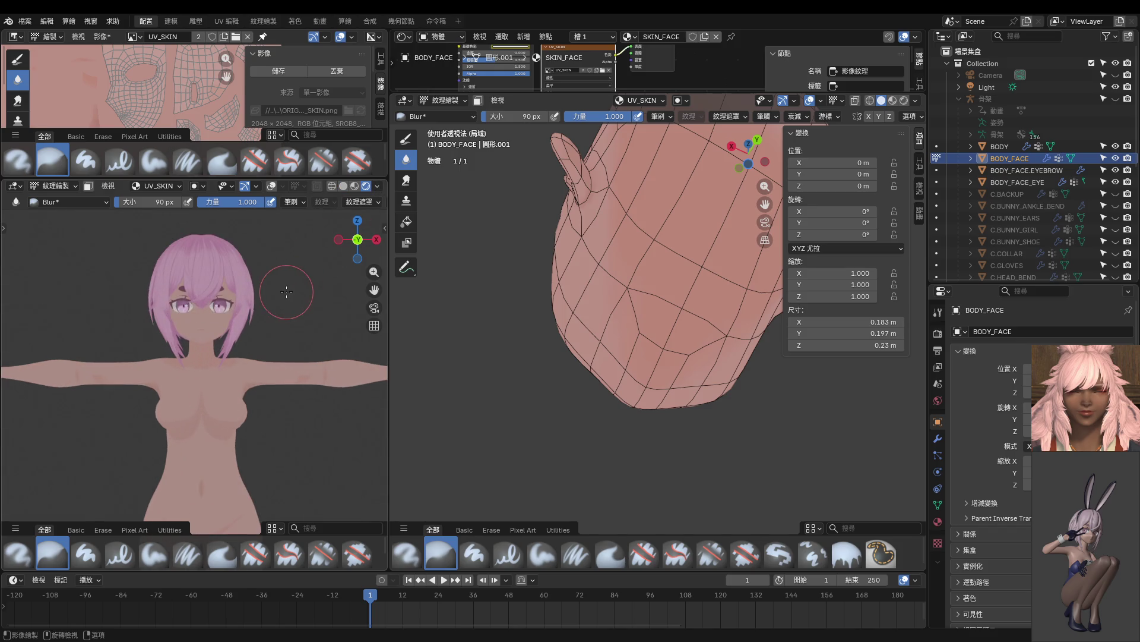
{"action": "mouse_move", "coordinate": [284, 286]}
{"action": "middle_mouse_down"}
{"action": "mouse_move", "coordinate": [192, 317]}
{"action": "mouse_move", "coordinate": [148, 307]}
{"action": "mouse_move", "coordinate": [183, 249]}
{"action": "mouse_move", "coordinate": [309, 232]}
{"action": "middle_mouse_up"}
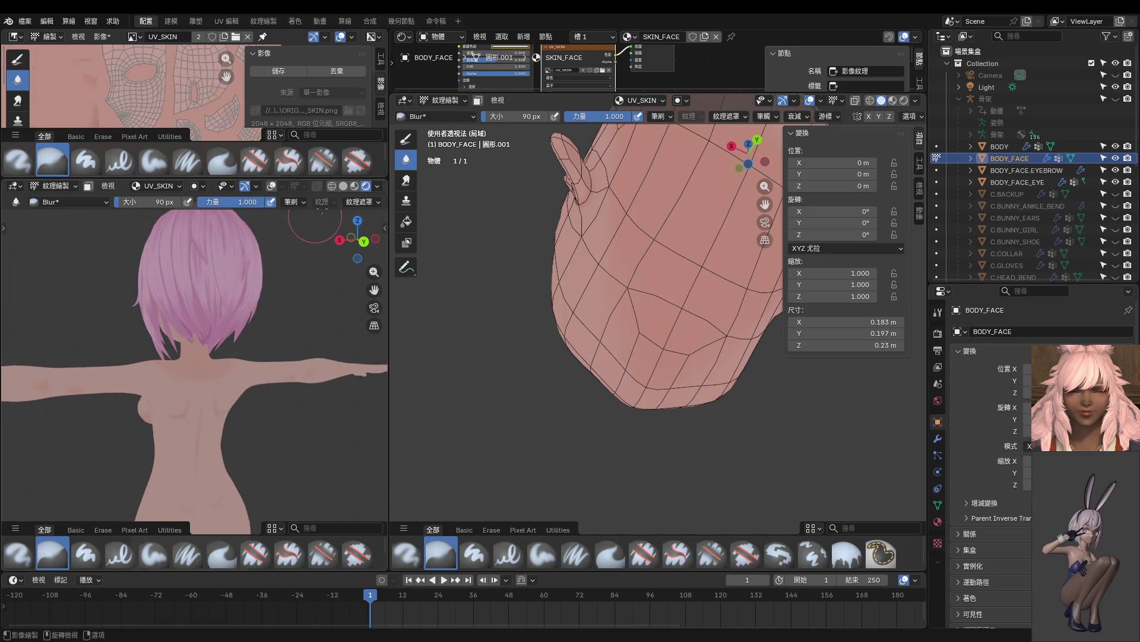
{"action": "left_click", "coordinate": [333, 186]}
{"action": "left_click", "coordinate": [344, 186]}
{"action": "middle_click_drag", "start_coordinate": [255, 350], "coordinate": [147, 357]}
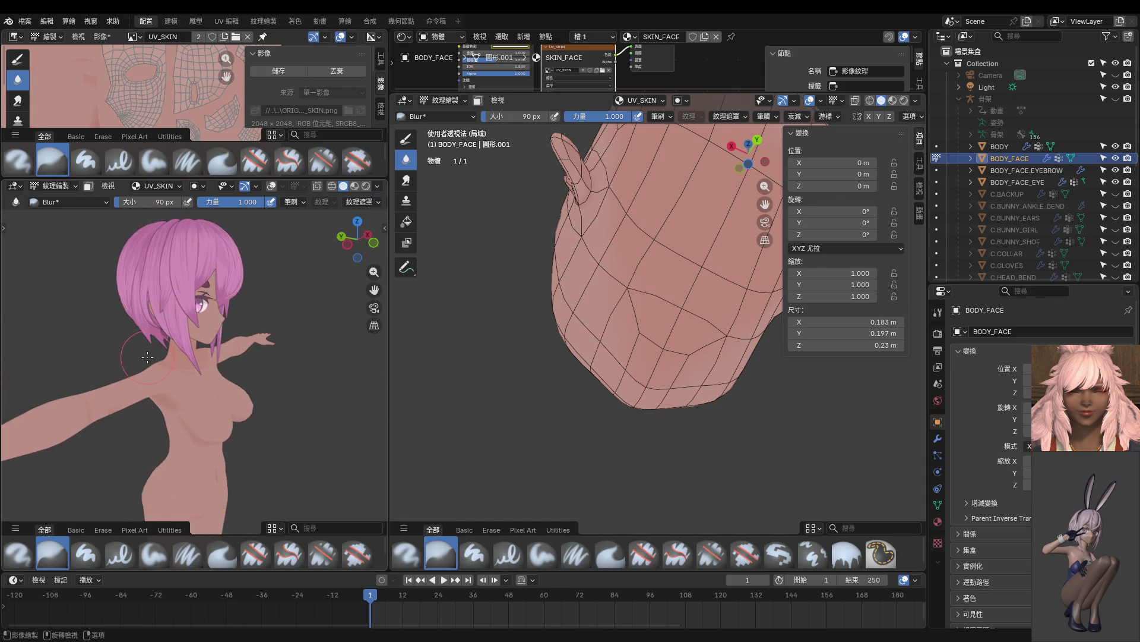
{"action": "key", "text": "KP_1"}
Orbit and zoom around the head to a close three-quarter view.
{"action": "scroll", "coordinate": [234, 309], "scroll_direction": "down", "scroll_amount": 3}
{"action": "scroll", "coordinate": [234, 308], "scroll_direction": "up", "scroll_amount": 1}
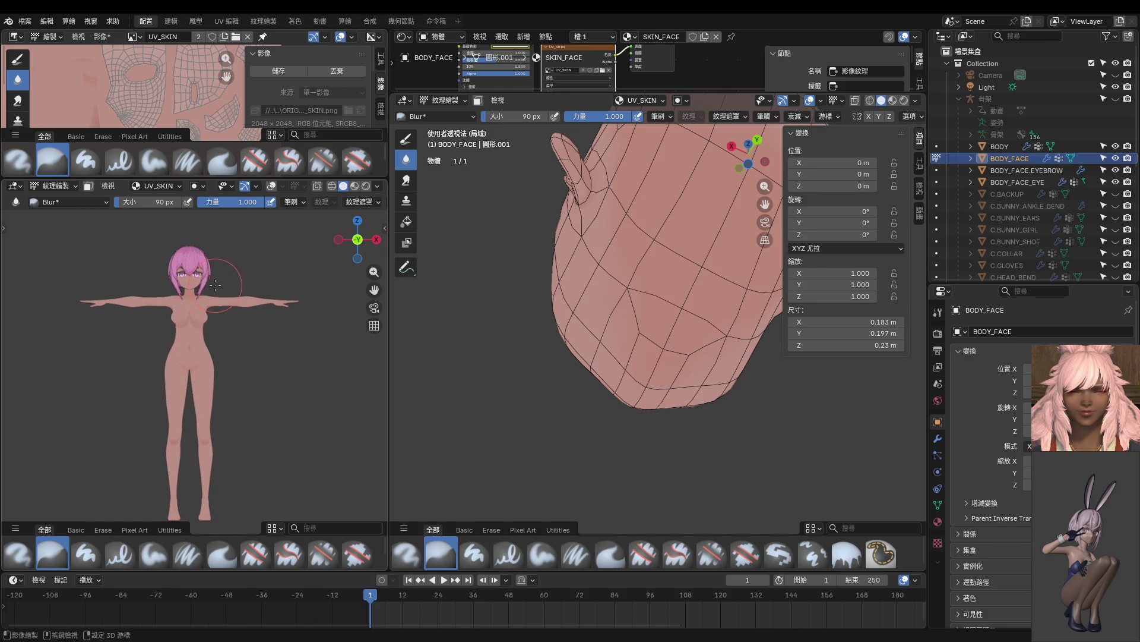
{"action": "scroll", "coordinate": [234, 308], "scroll_direction": "down", "scroll_amount": 1}
{"action": "middle_click_drag", "start_coordinate": [601, 315], "coordinate": [737, 379]}
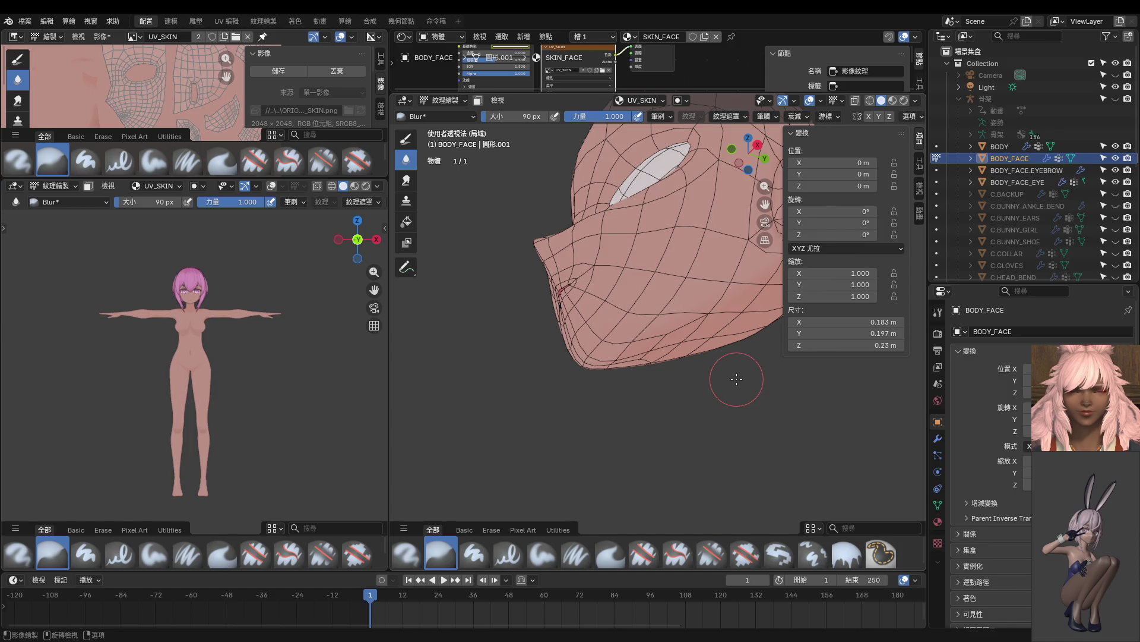
{"action": "key", "text": "KP_1"}
{"action": "scroll", "coordinate": [737, 377], "scroll_direction": "up", "scroll_amount": 2}
{"action": "mouse_move", "coordinate": [736, 377]}
{"action": "middle_mouse_down"}
{"action": "mouse_move", "coordinate": [670, 330]}
{"action": "mouse_move", "coordinate": [642, 226]}
{"action": "middle_mouse_up"}
{"action": "scroll", "coordinate": [197, 368], "scroll_direction": "up", "scroll_amount": 4}
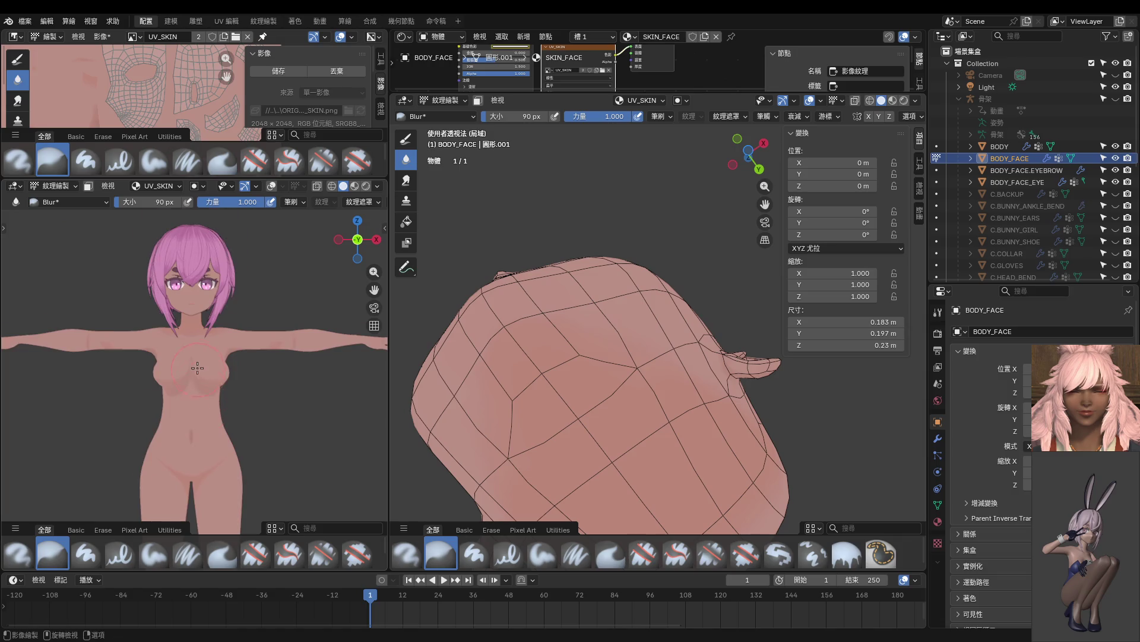
{"action": "scroll", "coordinate": [197, 367], "scroll_direction": "up", "scroll_amount": 5}
Switch to the Paint Hard brush, sample a skin colour from the model, and frame the face.
{"action": "key", "text": "shift+space"}
{"action": "key", "text": "s"}
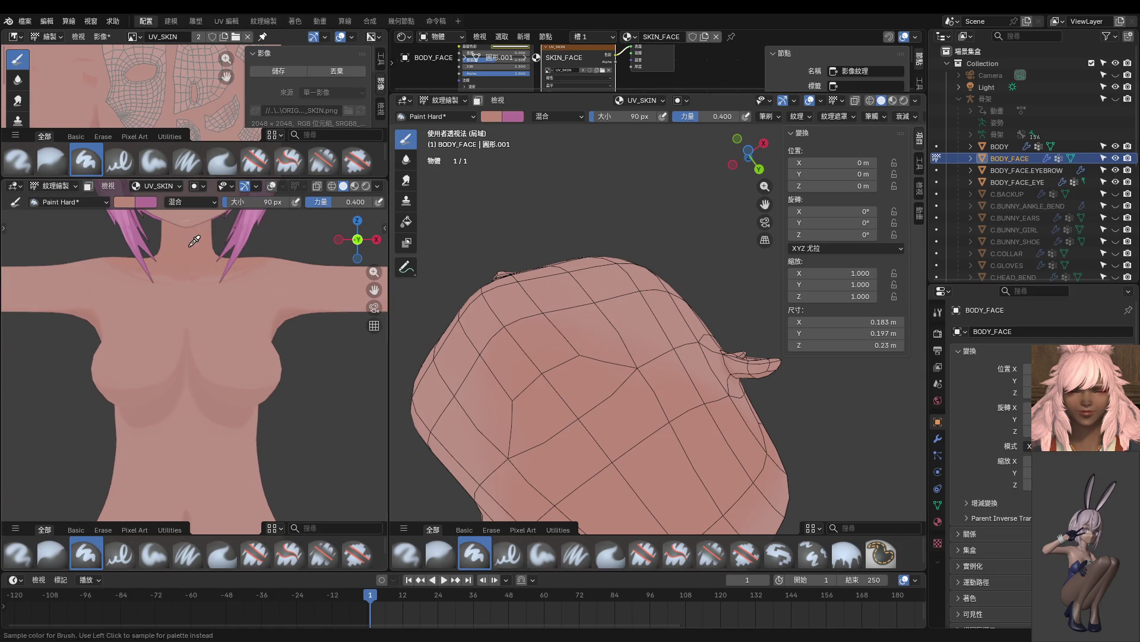
{"action": "key", "text": "KP_1"}
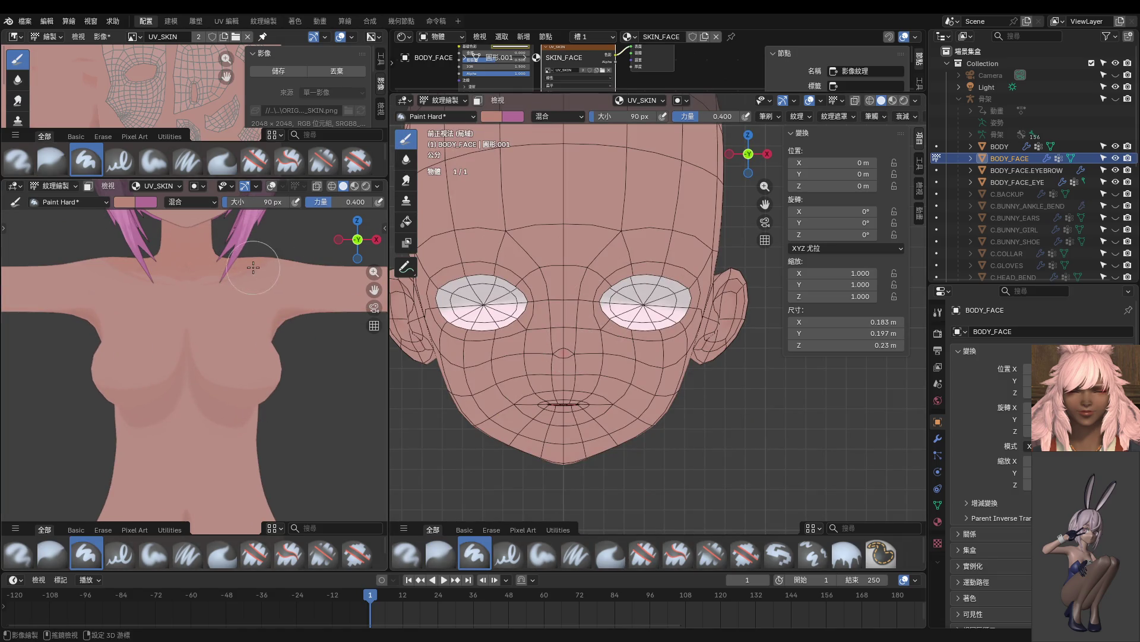
{"action": "middle_click_drag", "start_coordinate": [253, 268], "coordinate": [255, 410], "text": "shift"}
{"action": "scroll", "coordinate": [226, 297], "scroll_direction": "up", "scroll_amount": 4}
{"action": "middle_click_drag", "start_coordinate": [309, 267], "coordinate": [351, 361], "text": "shift"}
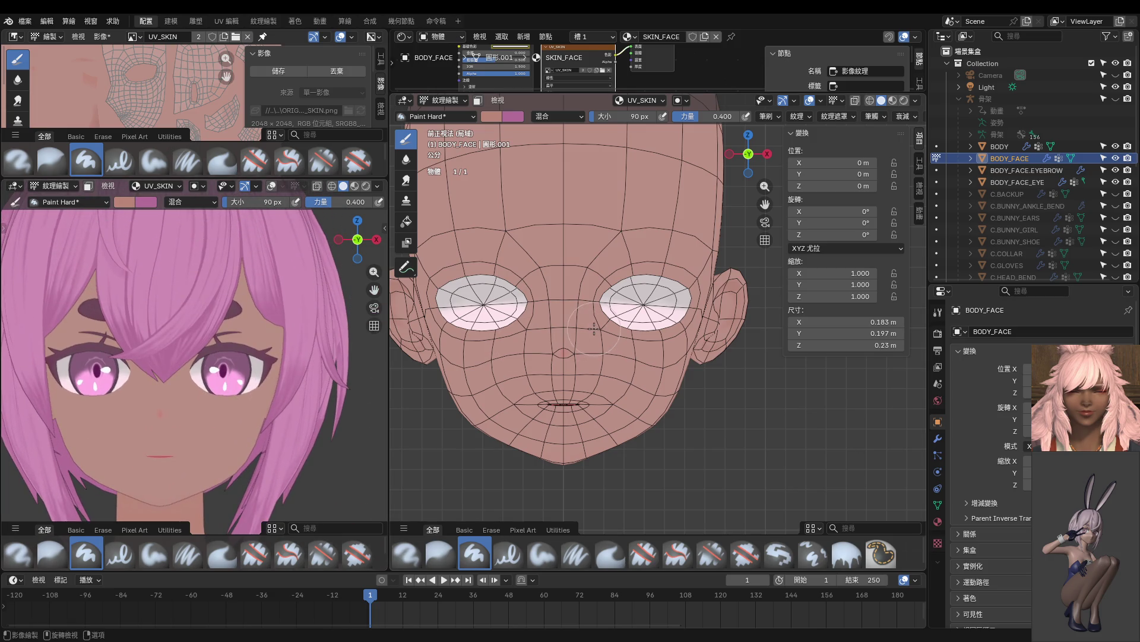
Exit local view and hide the four OC hair objects in the Outliner.
{"action": "key", "text": "KP_Divide"}
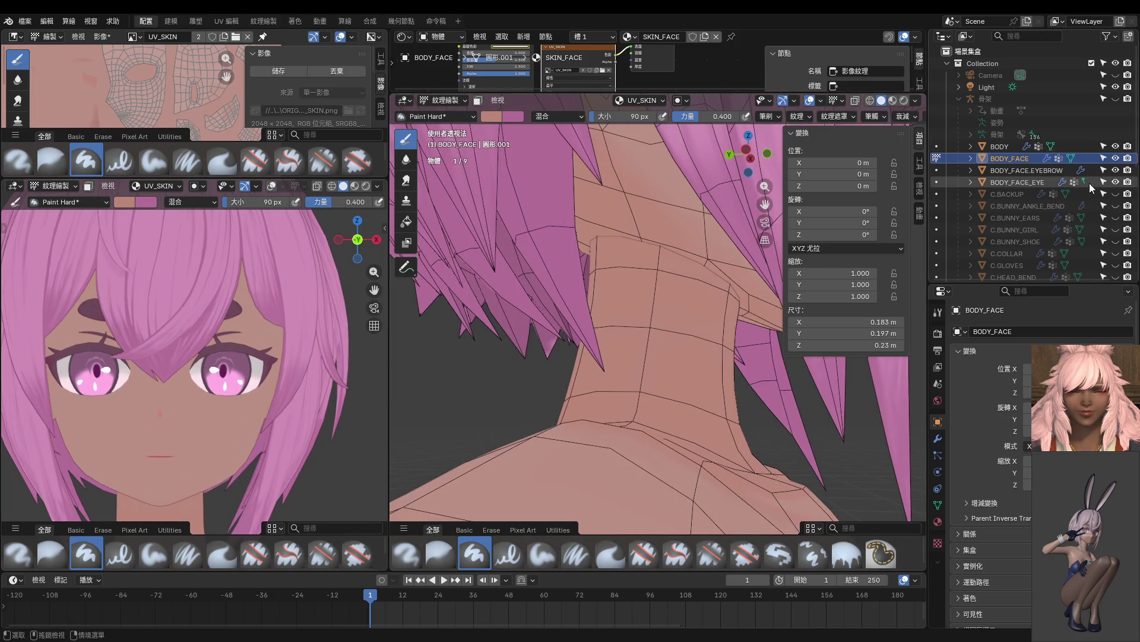
{"action": "scroll", "coordinate": [1089, 183], "scroll_direction": "down", "scroll_amount": 6}
{"action": "scroll", "coordinate": [1079, 199], "scroll_direction": "up", "scroll_amount": 4}
{"action": "left_click_drag", "start_coordinate": [1116, 174], "coordinate": [1116, 210]}
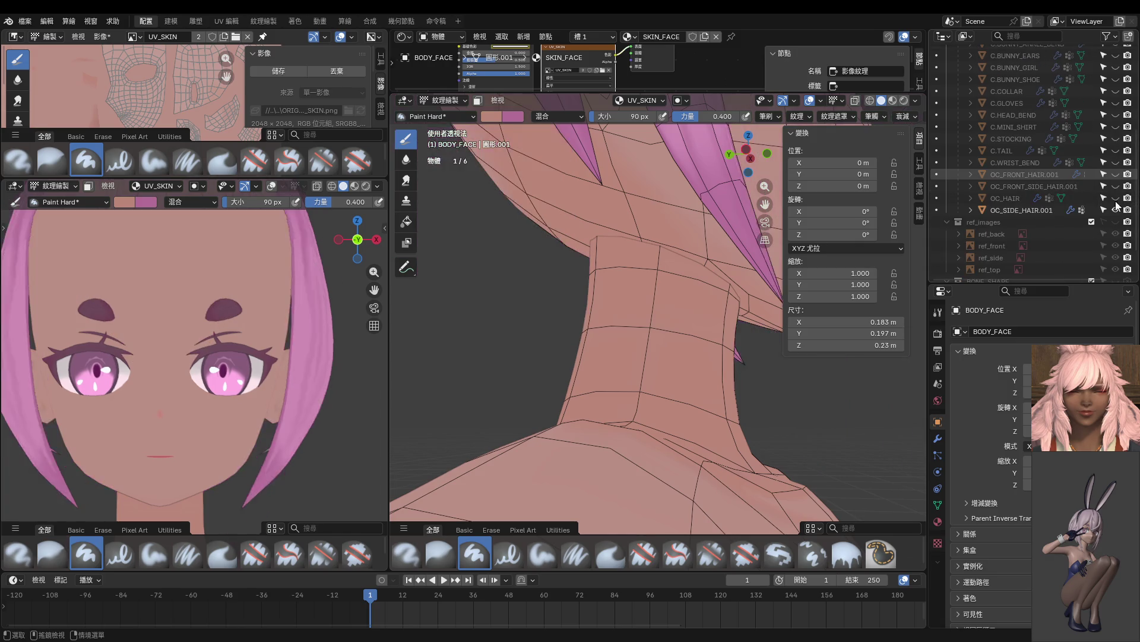
Frame the right eye and brow front-on and set the brush size to 22 px.
{"action": "key", "text": "KP_1"}
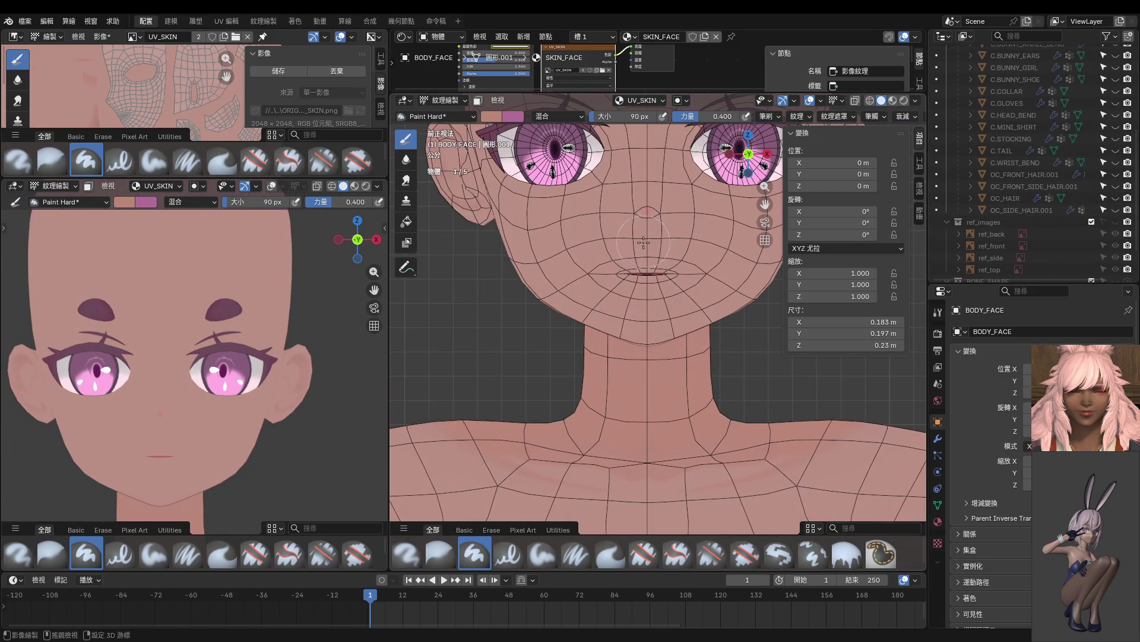
{"action": "middle_click_drag", "start_coordinate": [608, 220], "coordinate": [608, 414], "text": "shift"}
{"action": "scroll", "coordinate": [674, 357], "scroll_direction": "up", "scroll_amount": 2}
{"action": "middle_click_drag", "start_coordinate": [674, 357], "coordinate": [602, 340], "text": "shift"}
{"action": "key", "text": "f"}
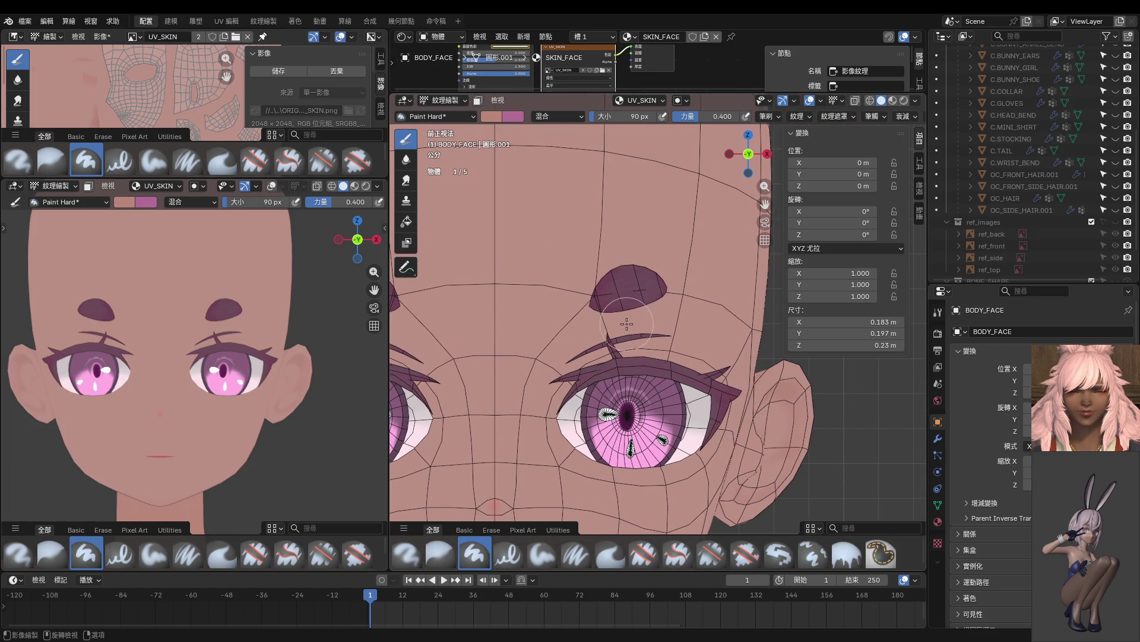
{"action": "left_click", "coordinate": [603, 339]}
{"action": "scroll", "coordinate": [603, 345], "scroll_direction": "up", "scroll_amount": 4}
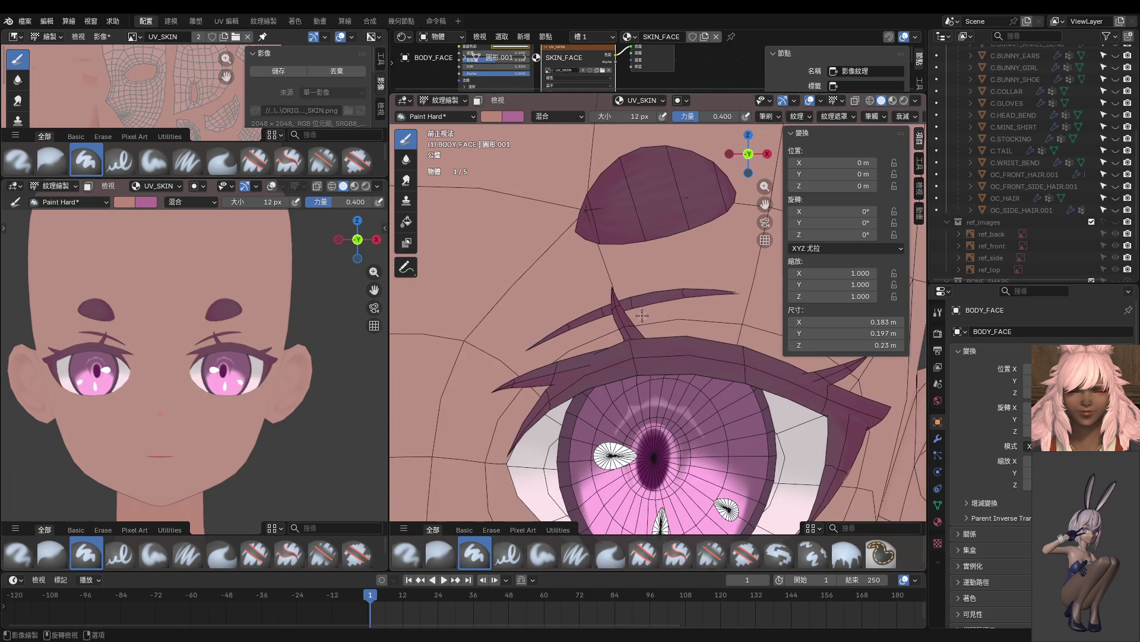
{"action": "key", "text": "bracketright"}
Make the BODY_FACE.EYEBROW object active and put it into Edit Mode.
{"action": "key", "text": "Tab"}
{"action": "left_click", "coordinate": [719, 308]}
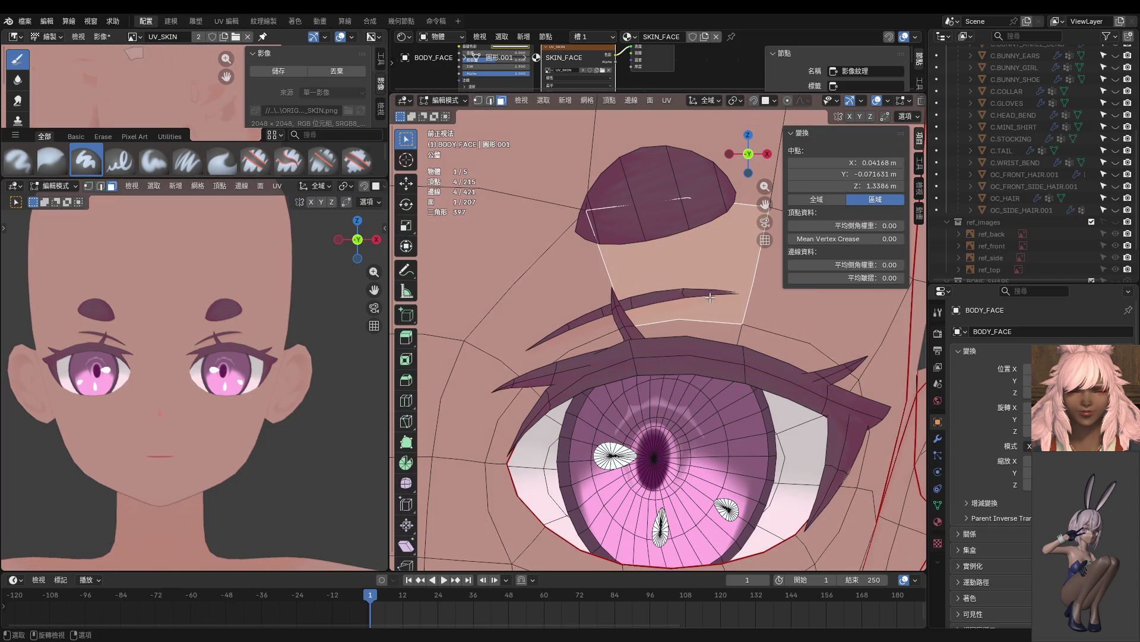
{"action": "key", "text": "Tab"}
{"action": "left_click", "coordinate": [658, 308]}
{"action": "key", "text": "ctrl+Tab"}
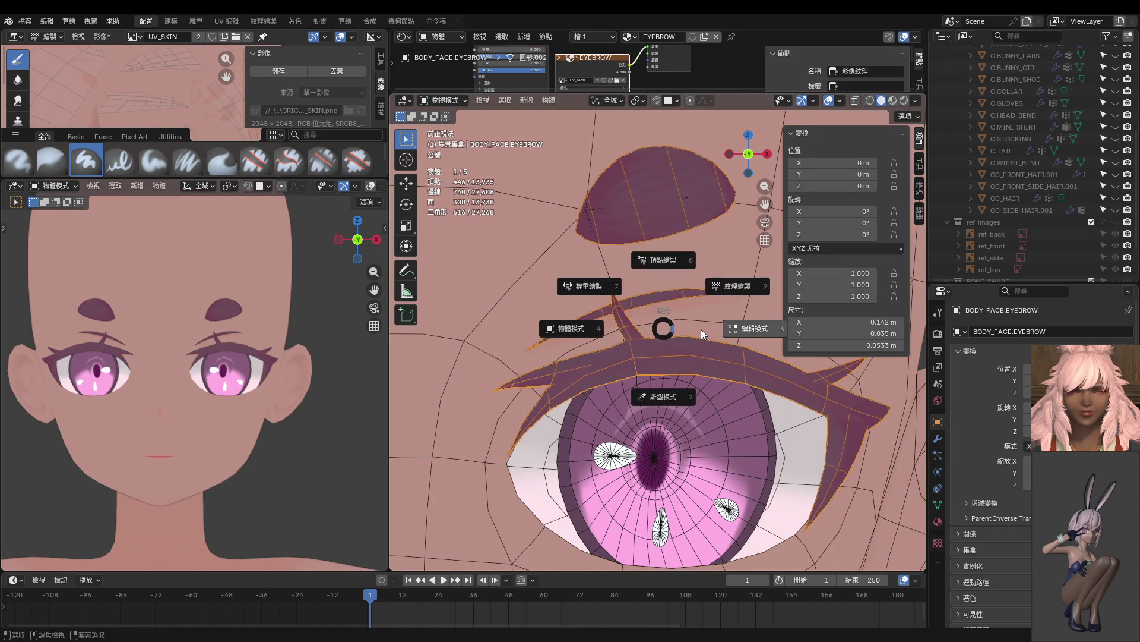
{"action": "left_click", "coordinate": [737, 316]}
Select the eyebrow tip vertex and move it slightly along the Y axis.
{"action": "key", "text": "1"}
{"action": "left_click", "coordinate": [746, 293]}
{"action": "key", "text": "KP_Decimal"}
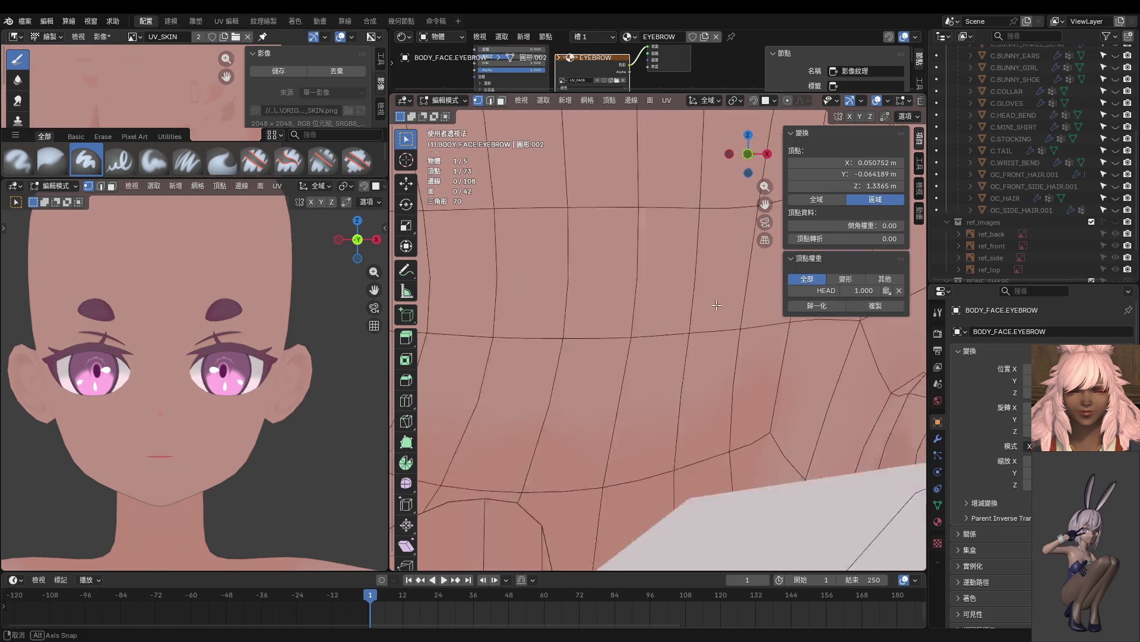
{"action": "mouse_move", "coordinate": [747, 301]}
{"action": "middle_mouse_down"}
{"action": "mouse_move", "coordinate": [577, 312]}
{"action": "mouse_move", "coordinate": [612, 334]}
{"action": "middle_mouse_up"}
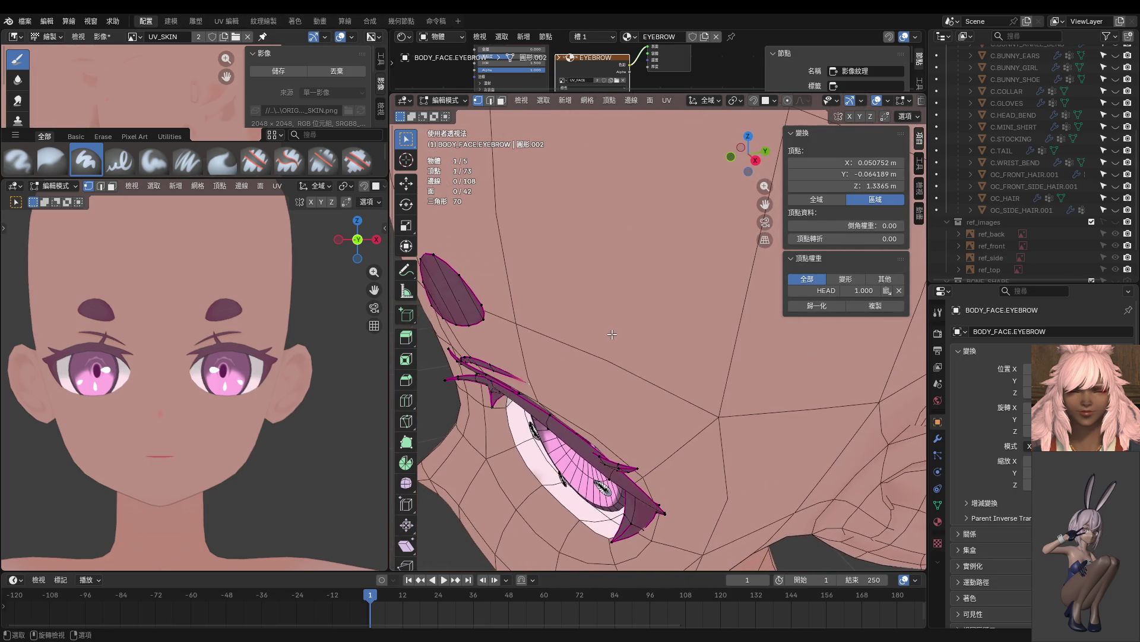
{"action": "key", "text": "g"}
{"action": "key", "text": "y"}
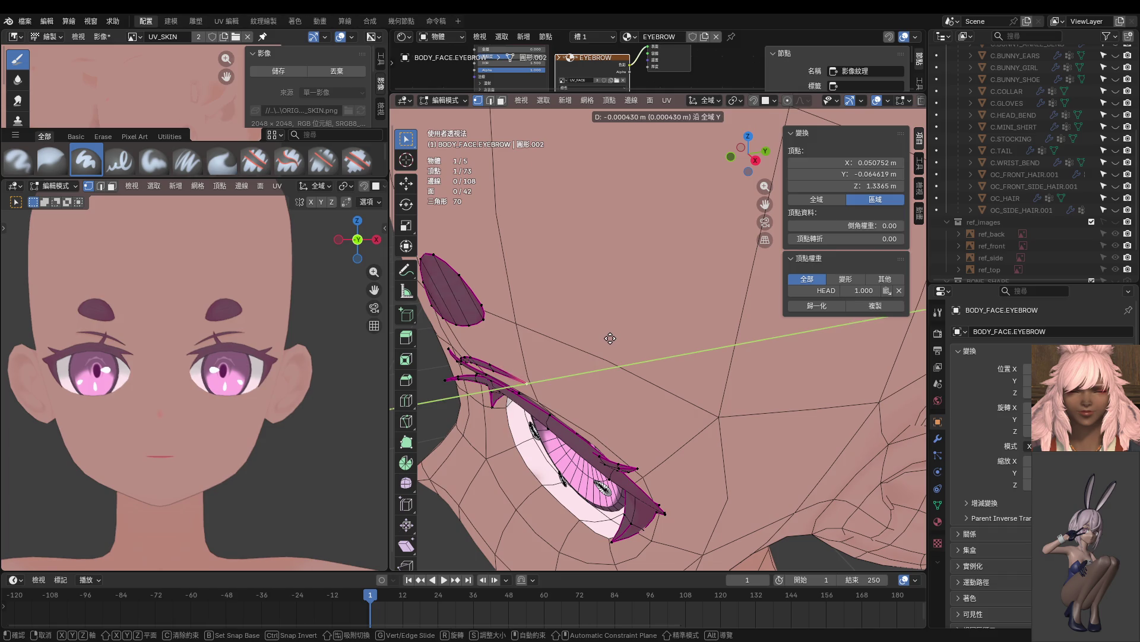
{"action": "left_click", "coordinate": [611, 333]}
View both eyes front-on and return BODY_FACE to Texture Paint mode.
{"action": "middle_click_drag", "start_coordinate": [610, 334], "coordinate": [681, 323]}
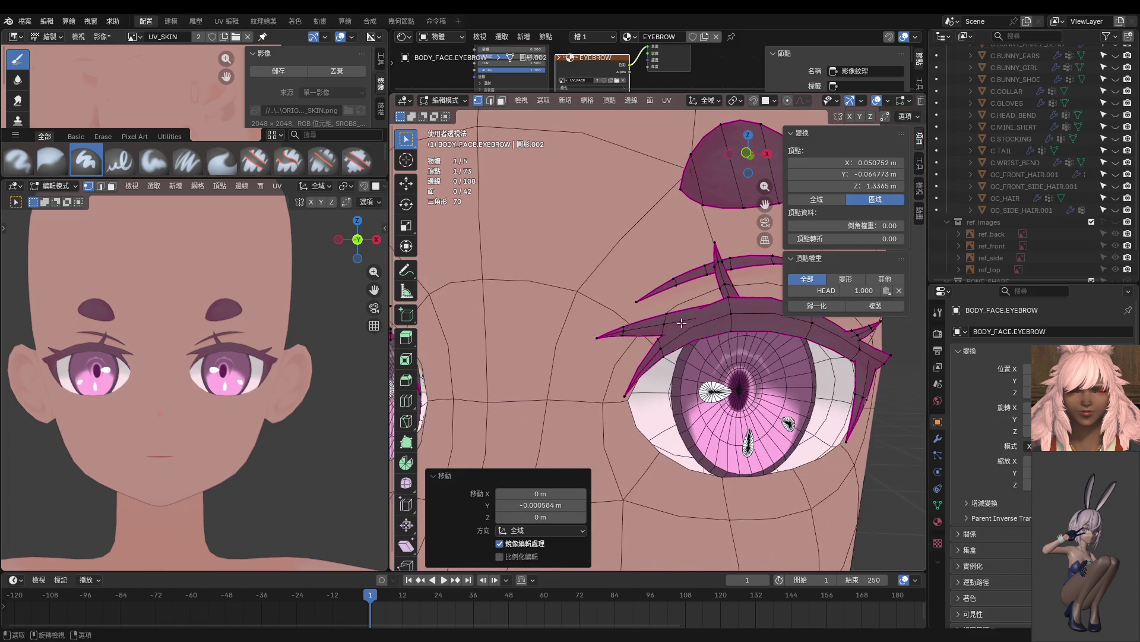
{"action": "key", "text": "KP_1"}
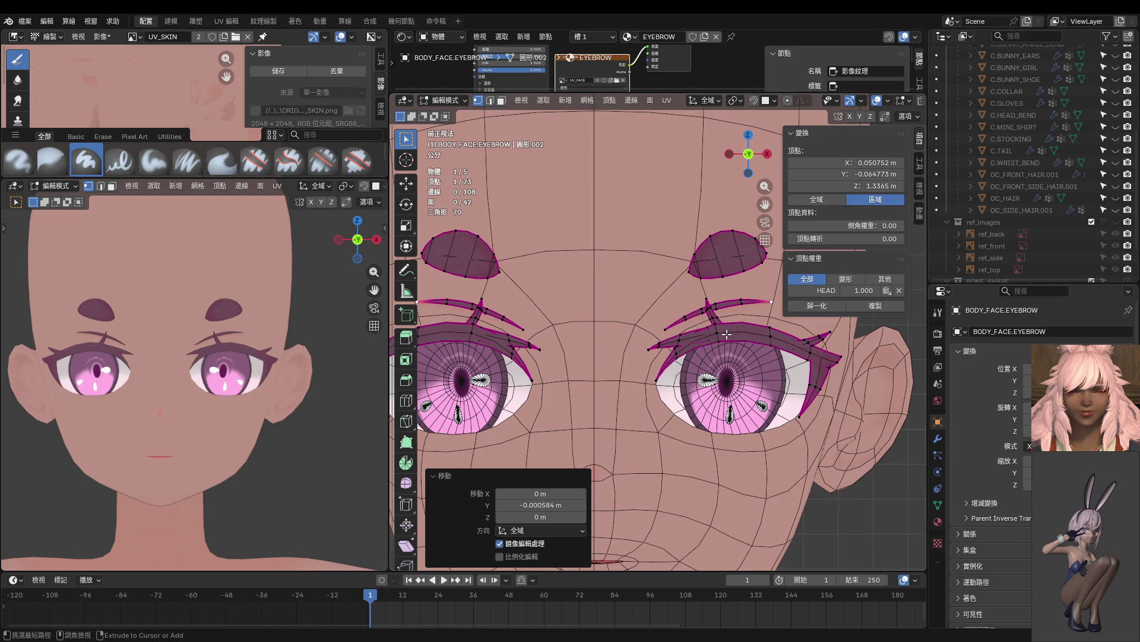
{"action": "key", "text": "Tab"}
{"action": "left_click", "coordinate": [612, 331]}
{"action": "key", "text": "ctrl+Tab"}
{"action": "left_click", "coordinate": [694, 295]}
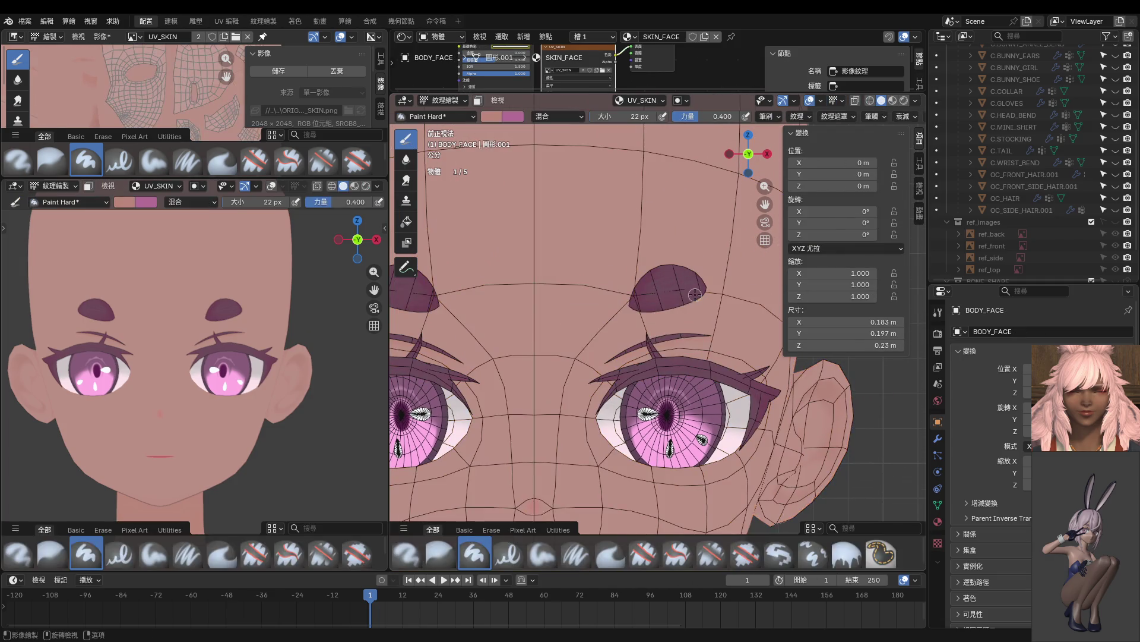
Zoom in on the upper eyelid, set the brush colour to #AE7E71, and resize the brush to 34 px.
{"action": "scroll", "coordinate": [695, 295], "scroll_direction": "up", "scroll_amount": 6}
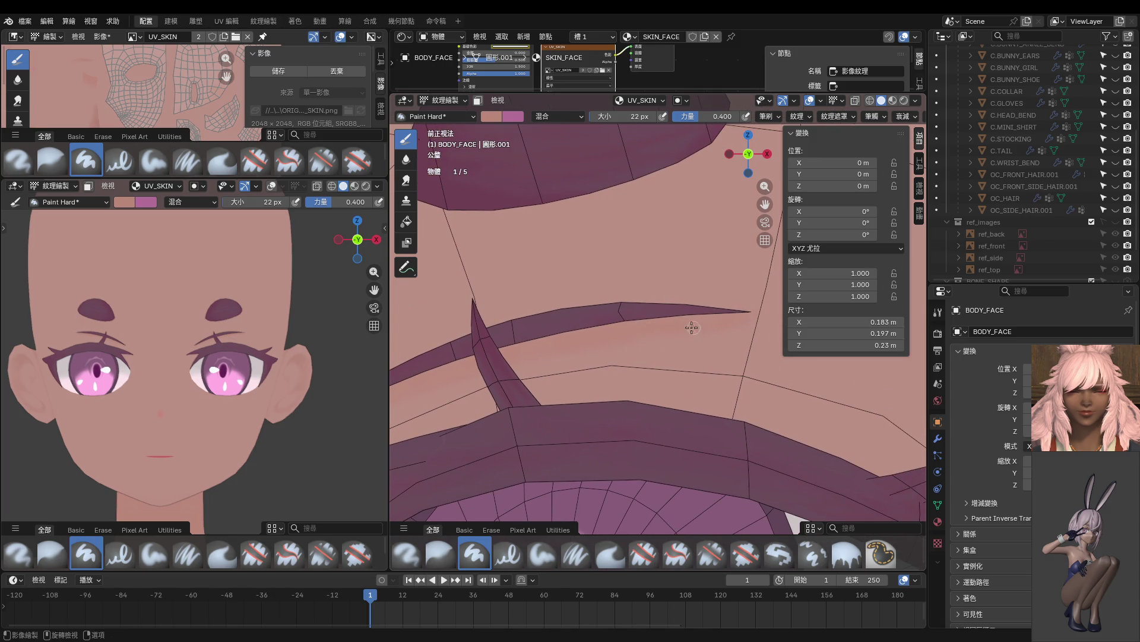
{"action": "middle_click_drag", "start_coordinate": [641, 338], "coordinate": [722, 331], "text": "shift"}
{"action": "scroll", "coordinate": [204, 355], "scroll_direction": "up", "scroll_amount": 5}
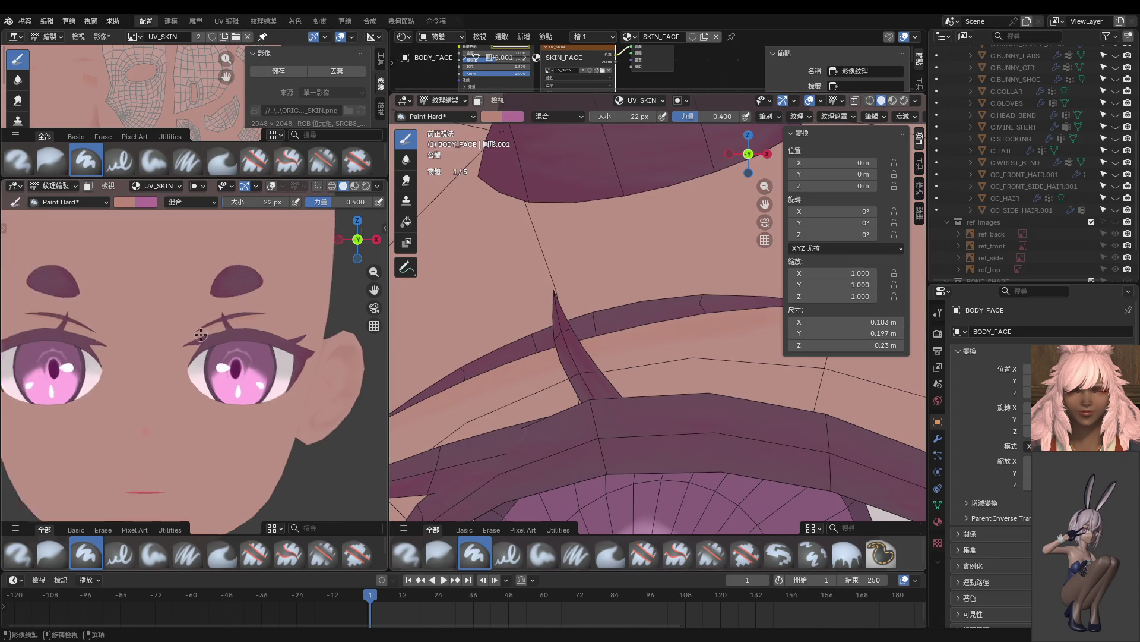
{"action": "left_click", "coordinate": [493, 116]}
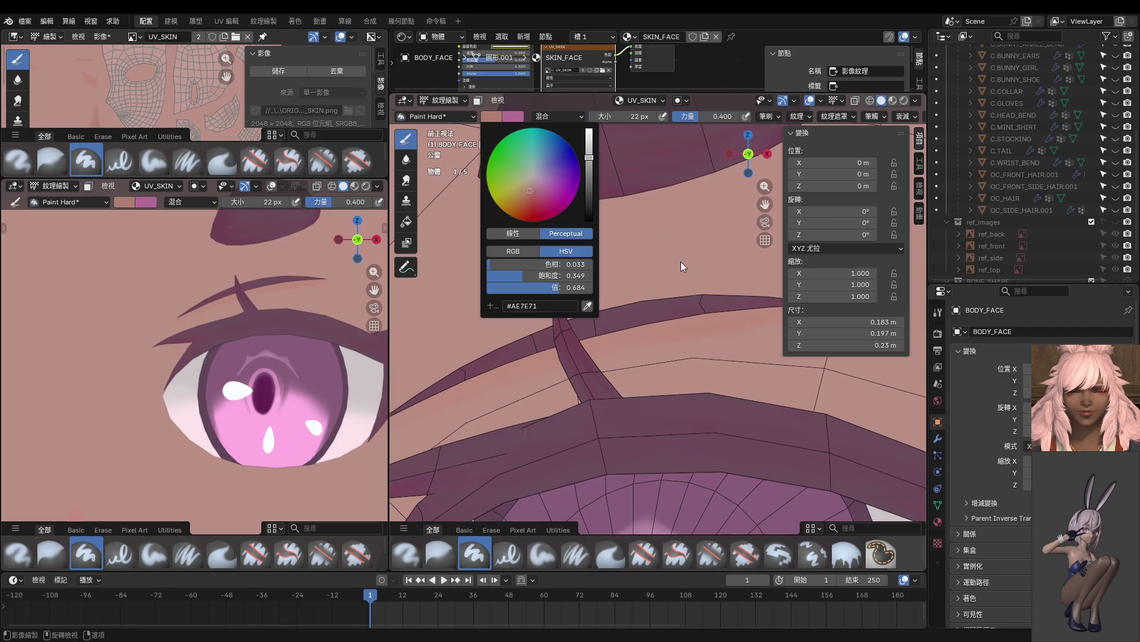
{"action": "scroll", "coordinate": [700, 319], "scroll_direction": "down", "scroll_amount": 3}
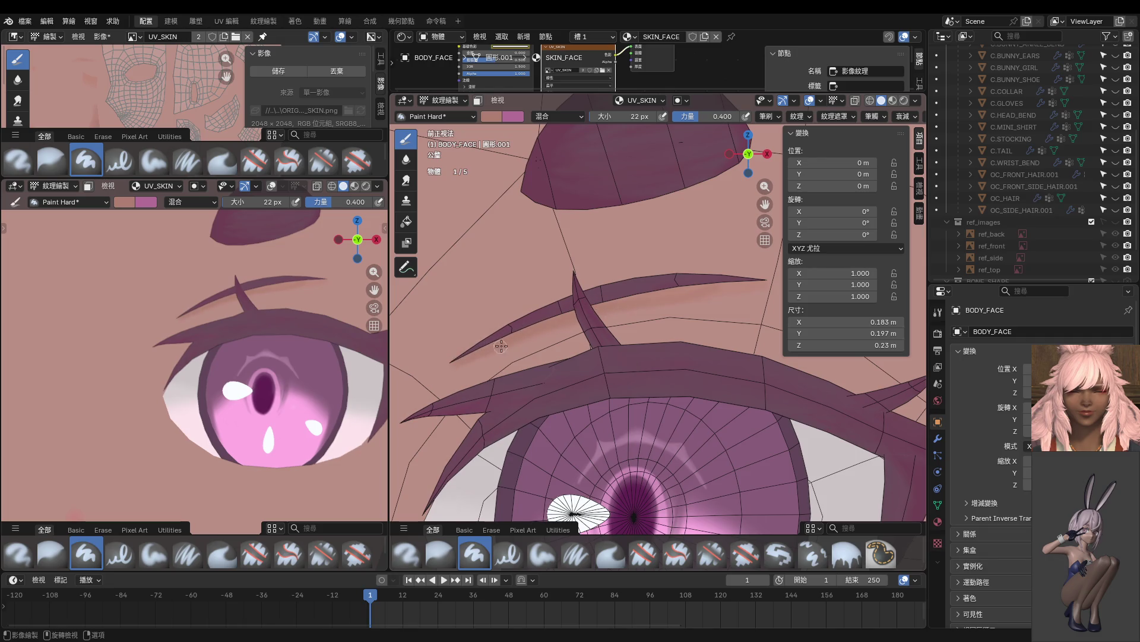
{"action": "scroll", "coordinate": [501, 345], "scroll_direction": "right", "scroll_amount": 2}
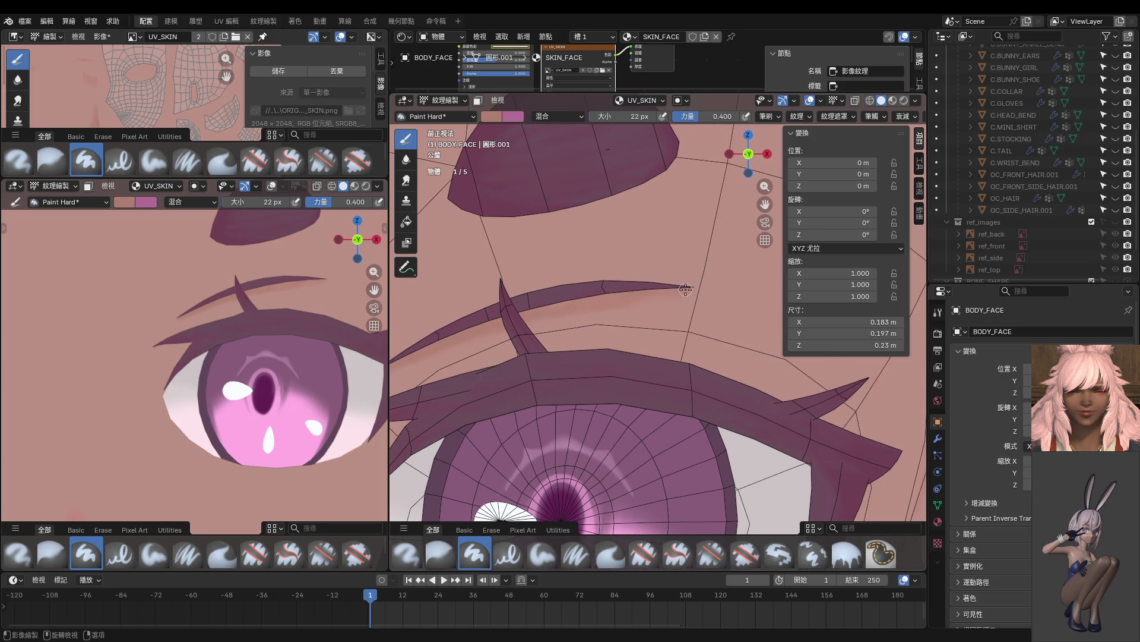
{"action": "key", "text": "f"}
{"action": "left_click", "coordinate": [660, 292]}
{"action": "scroll", "coordinate": [576, 307], "scroll_direction": "left", "scroll_amount": 1}
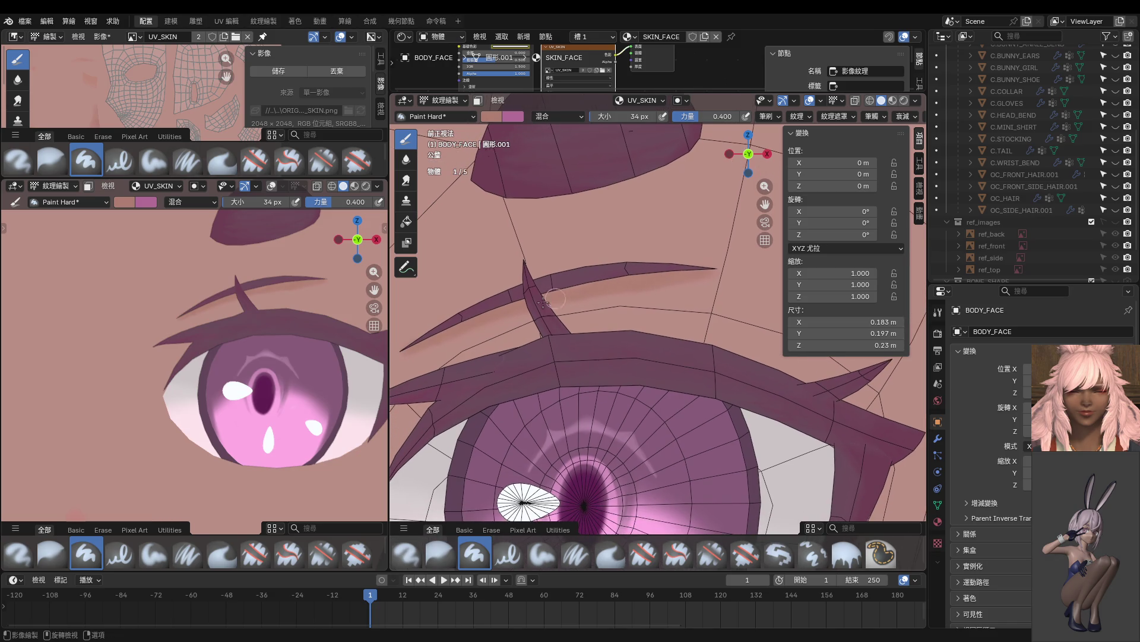
{"action": "middle_click_drag", "start_coordinate": [512, 317], "coordinate": [574, 287], "text": "shift"}
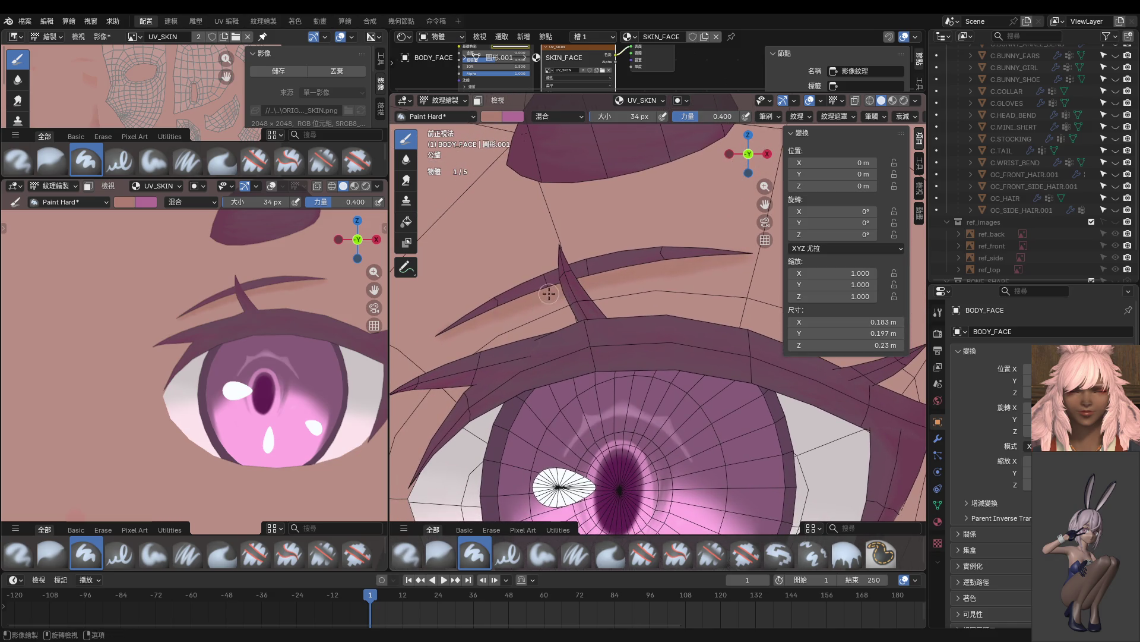
{"action": "middle_click_drag", "start_coordinate": [479, 313], "coordinate": [486, 290], "text": "shift"}
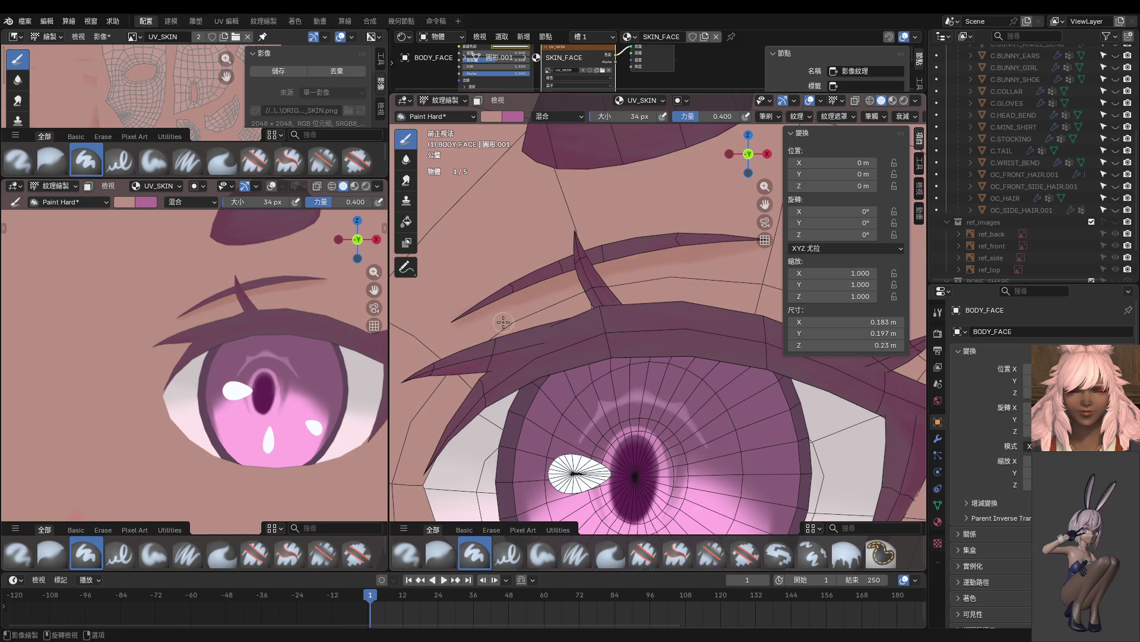
{"action": "middle_click_drag", "start_coordinate": [564, 302], "coordinate": [493, 332], "text": "shift"}
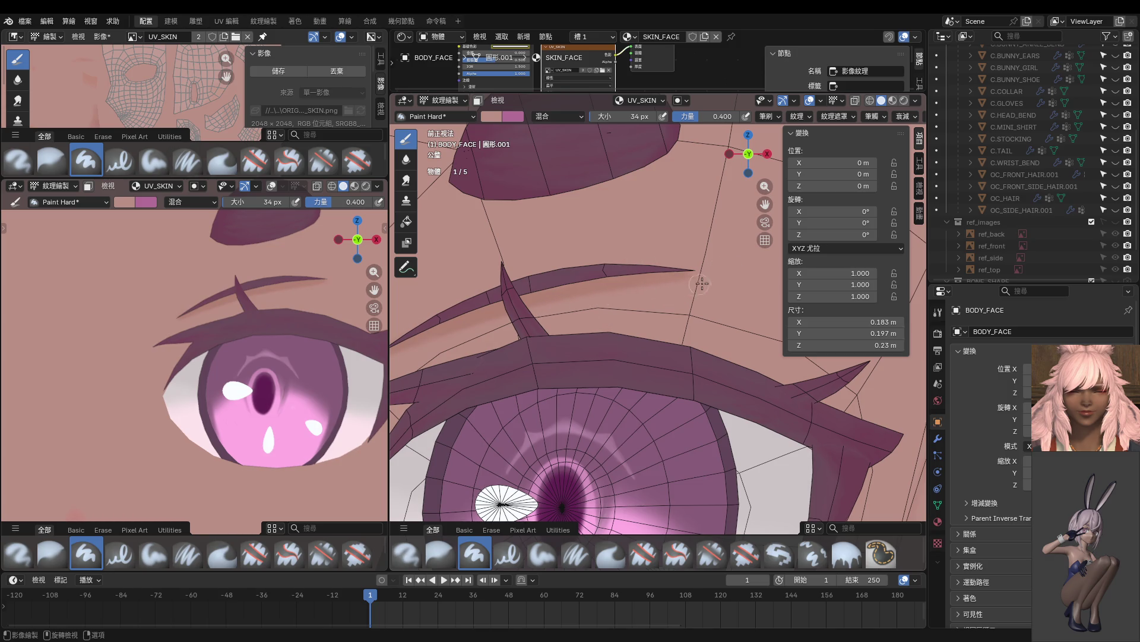
{"action": "middle_click_drag", "start_coordinate": [658, 292], "coordinate": [704, 281], "text": "shift"}
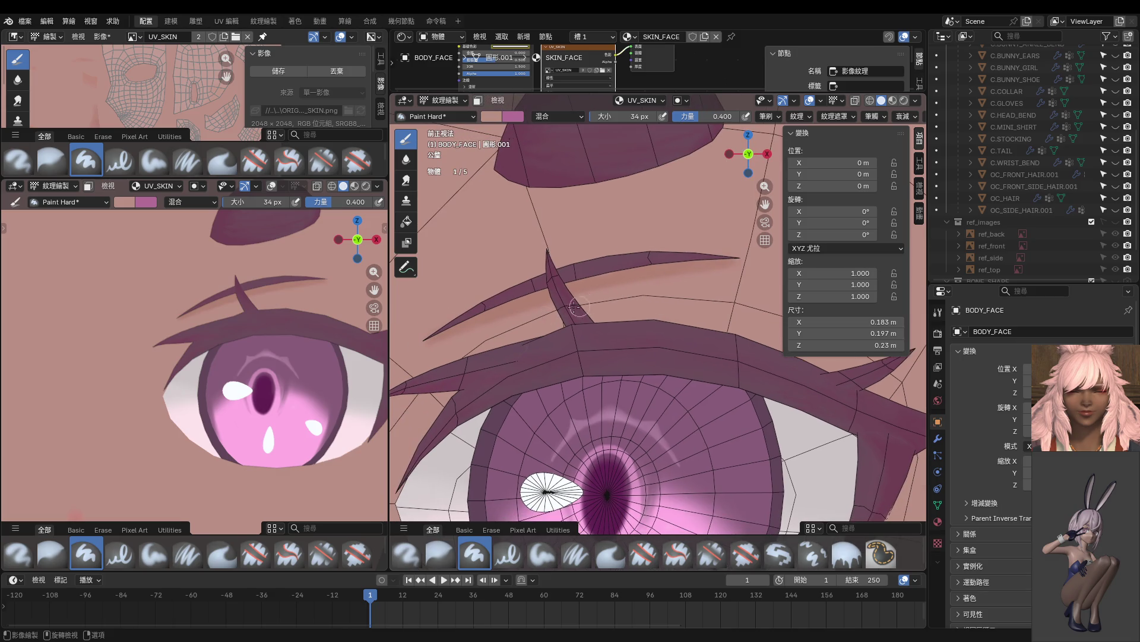
{"action": "scroll", "coordinate": [266, 347], "scroll_direction": "down", "scroll_amount": 4}
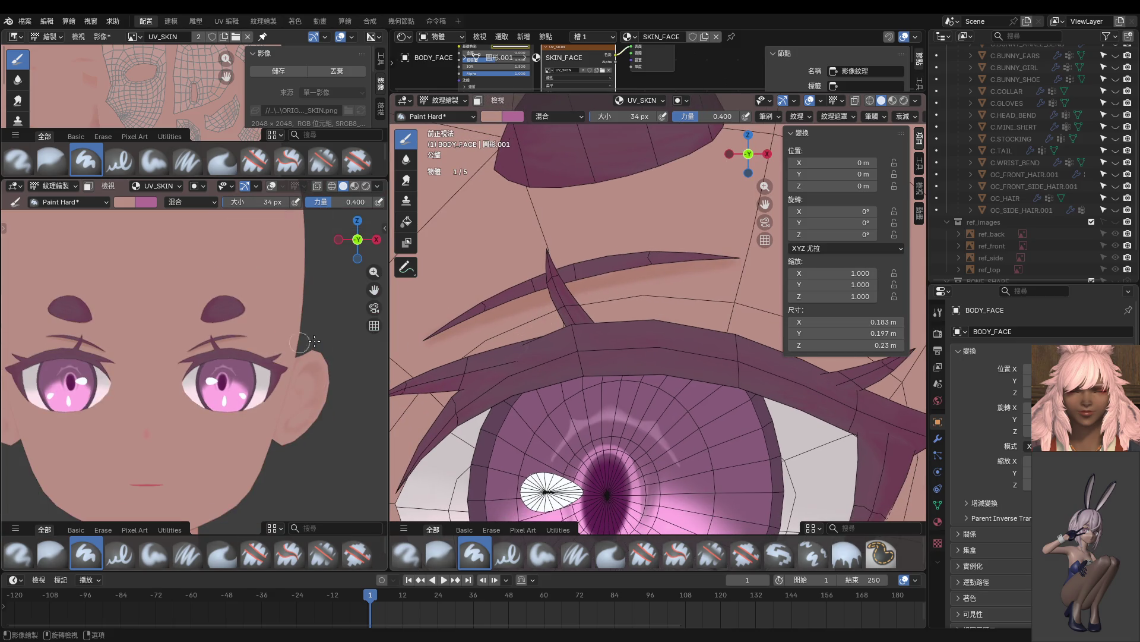
{"action": "middle_click_drag", "start_coordinate": [550, 338], "coordinate": [625, 324], "text": "shift"}
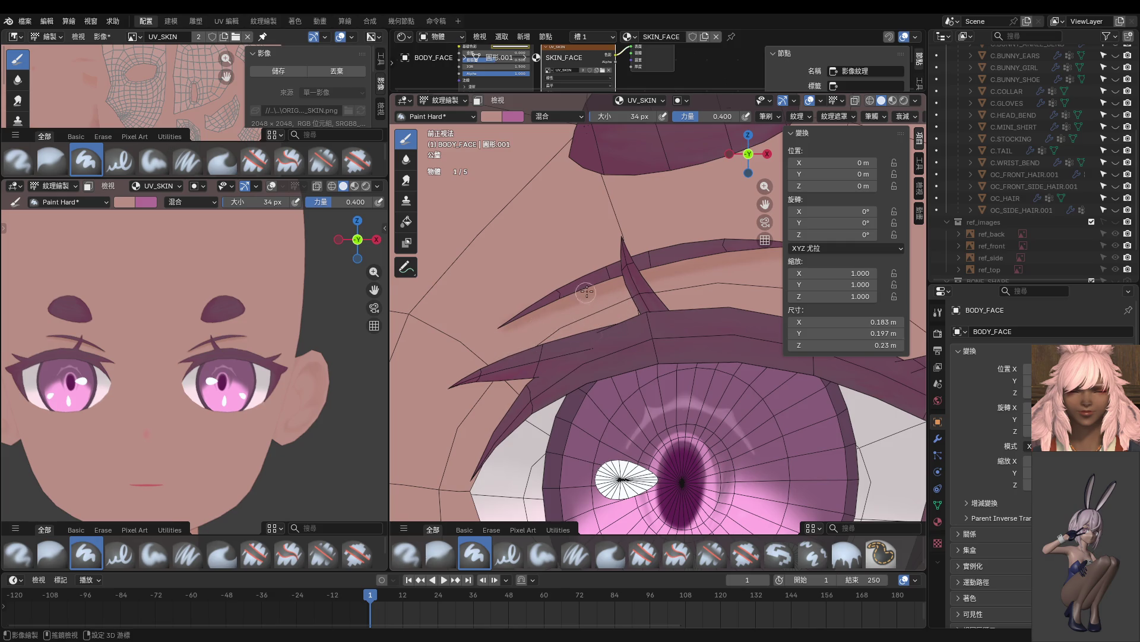
{"action": "scroll", "coordinate": [561, 308], "scroll_direction": "up", "scroll_amount": 2}
{"action": "middle_click_drag", "start_coordinate": [570, 307], "coordinate": [638, 308], "text": "shift"}
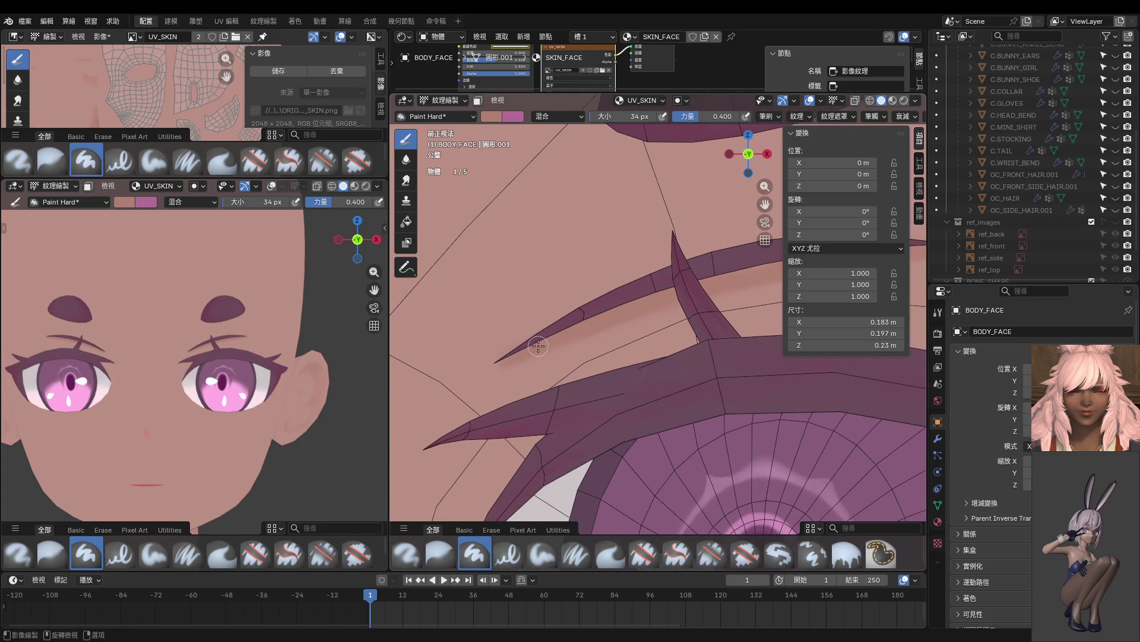
{"action": "scroll", "coordinate": [543, 354], "scroll_direction": "up", "scroll_amount": 1}
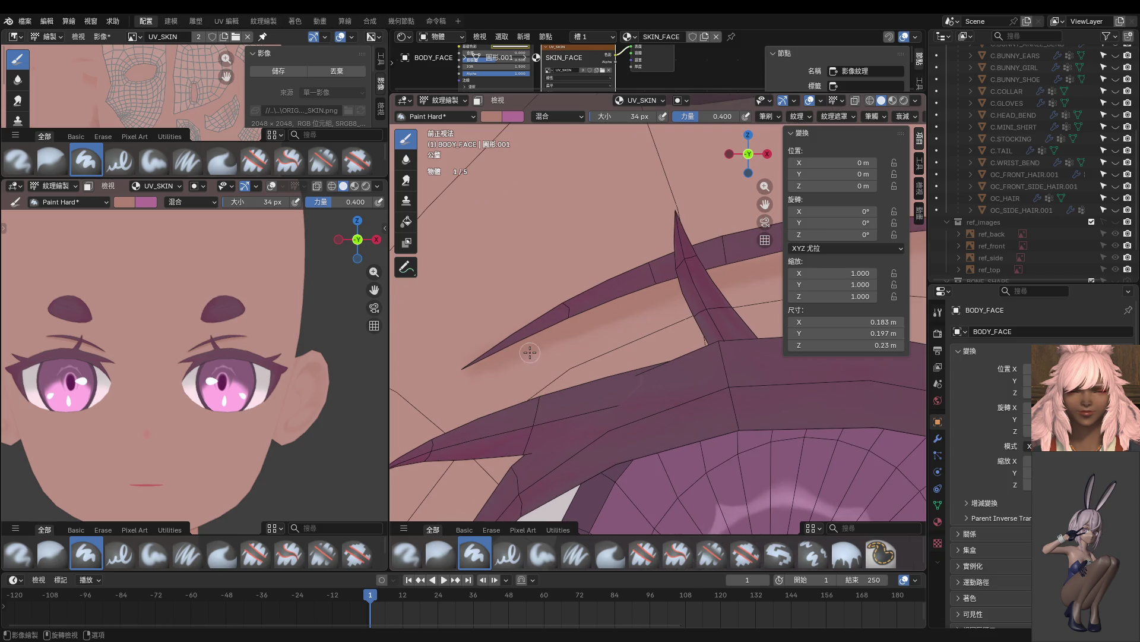
{"action": "scroll", "coordinate": [475, 395], "scroll_direction": "down", "scroll_amount": 4}
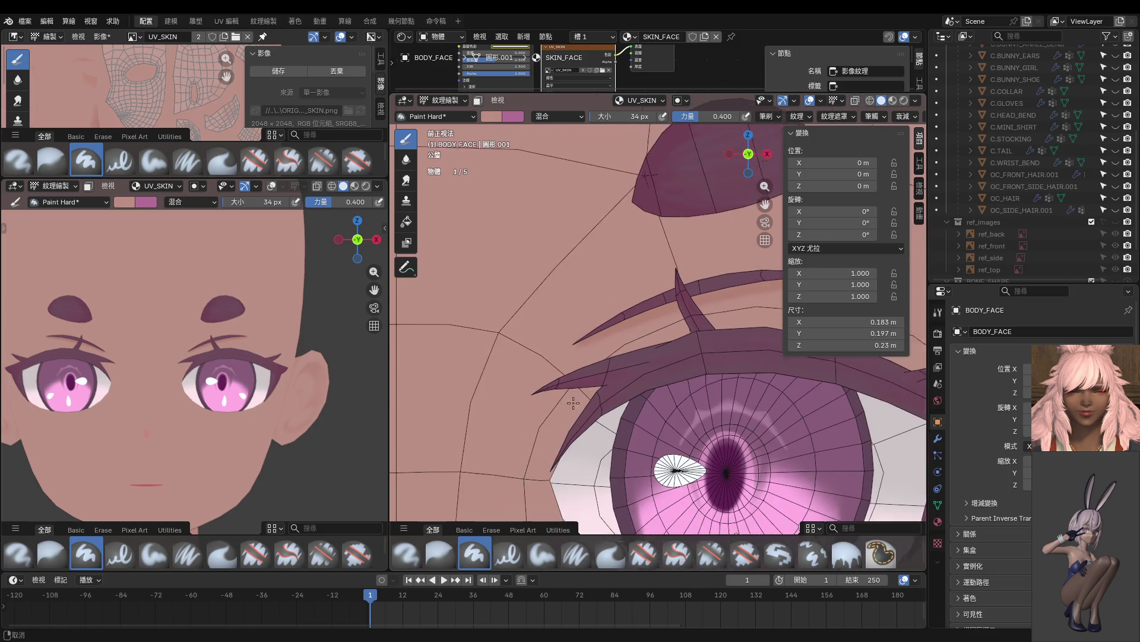
Orbit to expose the upper eyelid and paint reddish blush along the eyelid crease.
{"action": "middle_click_drag", "start_coordinate": [559, 386], "coordinate": [560, 384]}
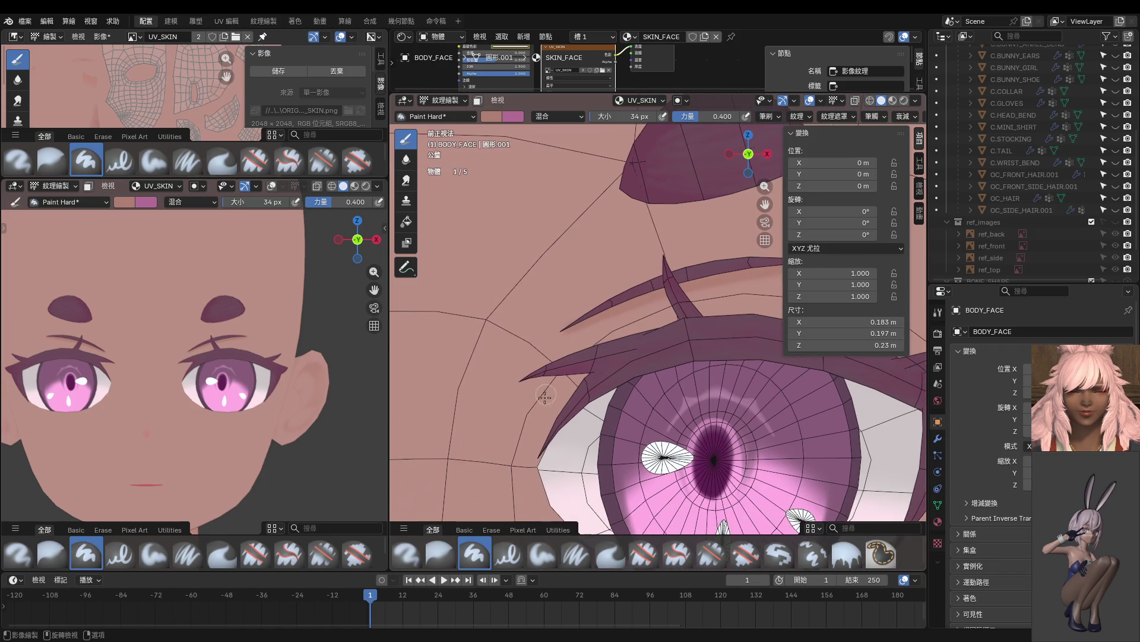
{"action": "middle_click_drag", "start_coordinate": [540, 459], "coordinate": [542, 363]}
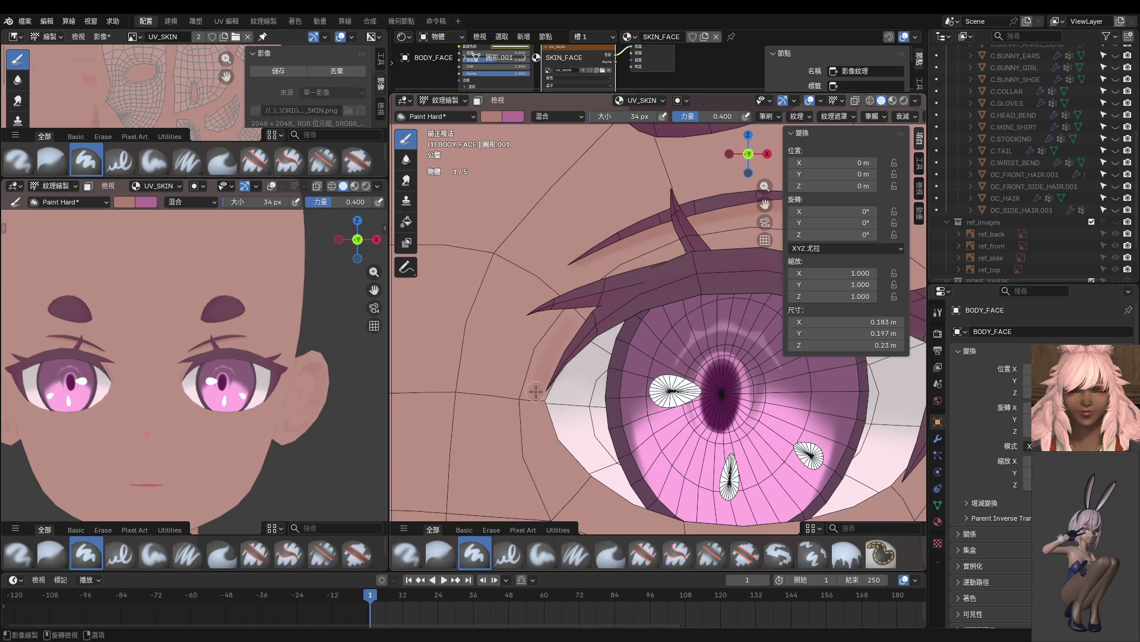
{"action": "middle_click_drag", "start_coordinate": [536, 382], "coordinate": [577, 330]}
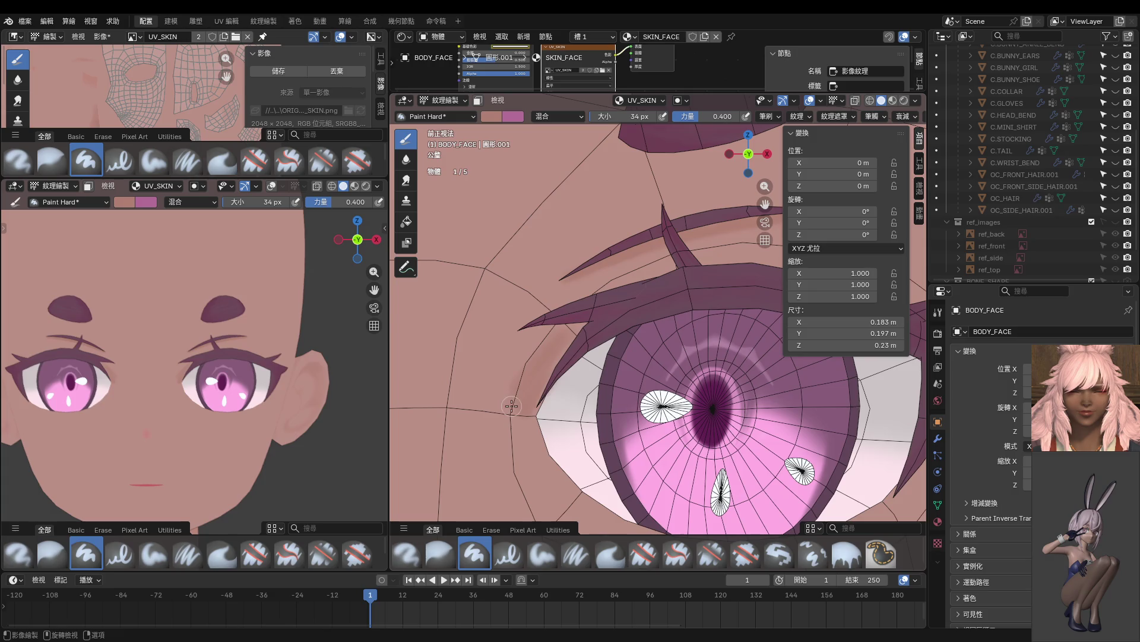
{"action": "middle_click_drag", "start_coordinate": [512, 406], "coordinate": [520, 412]}
{"action": "middle_click_drag", "start_coordinate": [592, 323], "coordinate": [519, 384]}
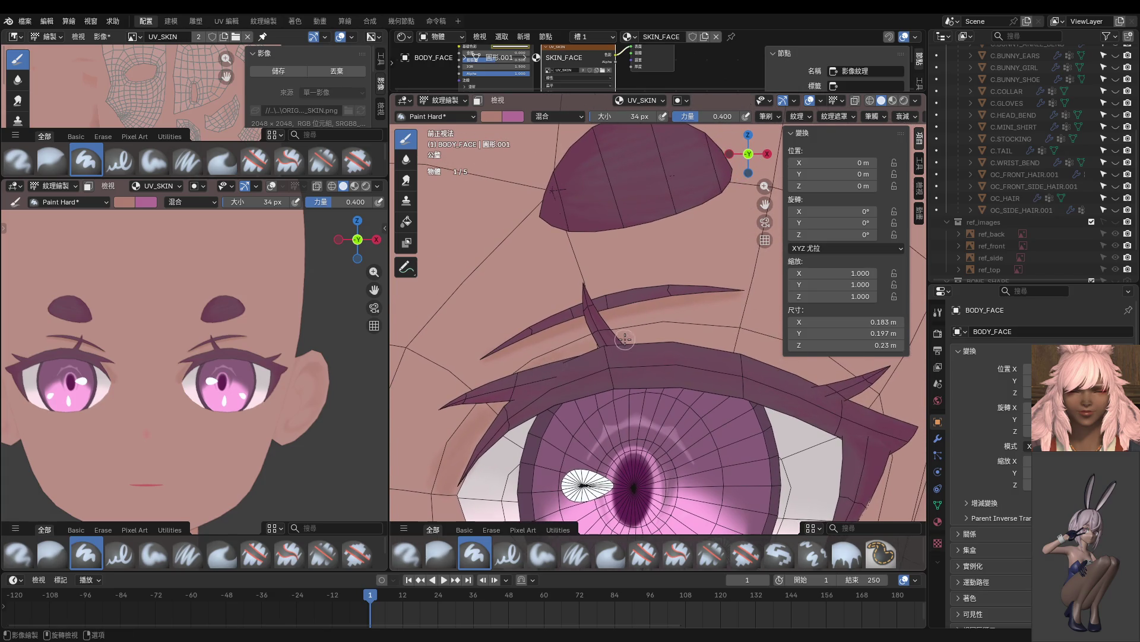
{"action": "middle_click_drag", "start_coordinate": [653, 333], "coordinate": [585, 369]}
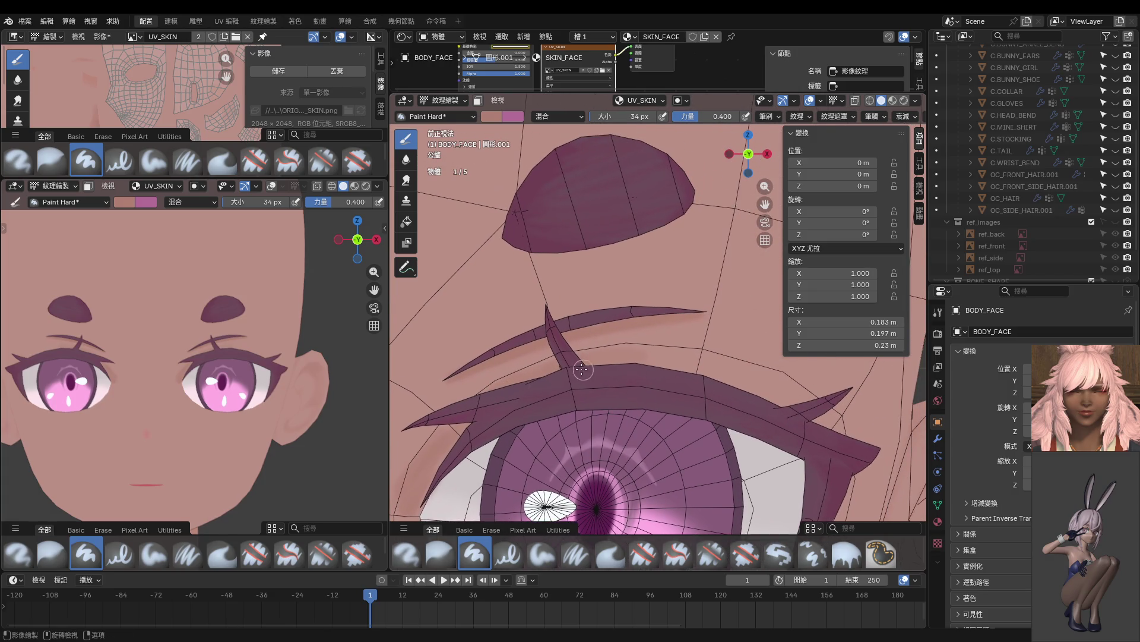
{"action": "mouse_move", "coordinate": [708, 377]}
{"action": "middle_mouse_down"}
{"action": "mouse_move", "coordinate": [618, 356]}
{"action": "mouse_move", "coordinate": [601, 364]}
{"action": "middle_mouse_up"}
{"action": "left_click_drag", "start_coordinate": [628, 364], "coordinate": [584, 354]}
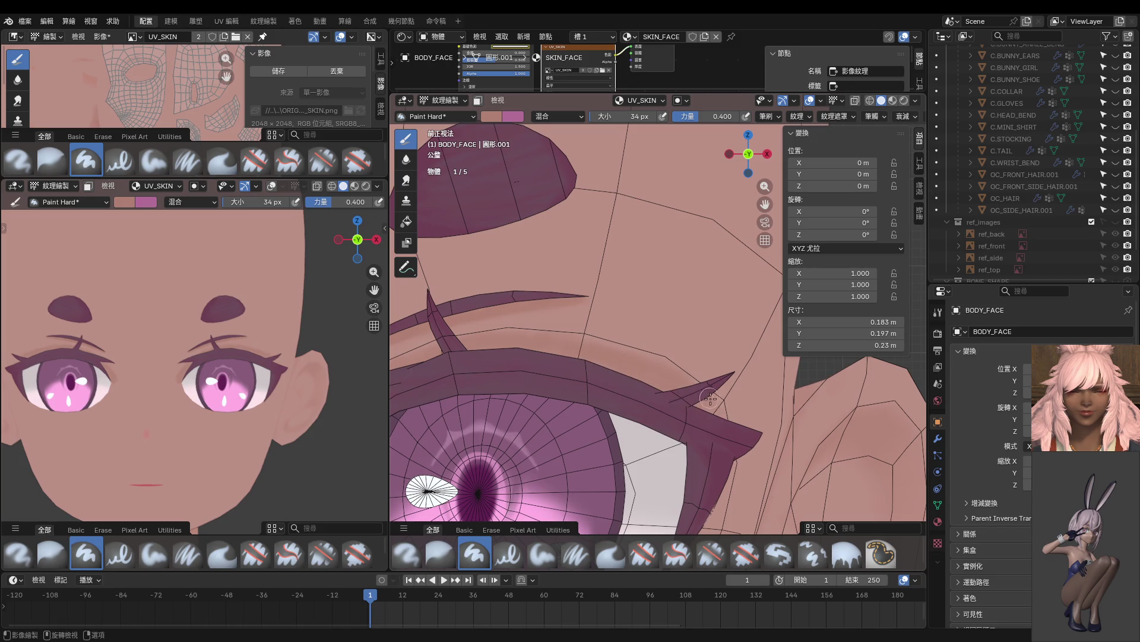
Reframe the eye and paint blush under the lash at the eye corner.
{"action": "middle_click_drag", "start_coordinate": [707, 396], "coordinate": [735, 420], "text": "shift"}
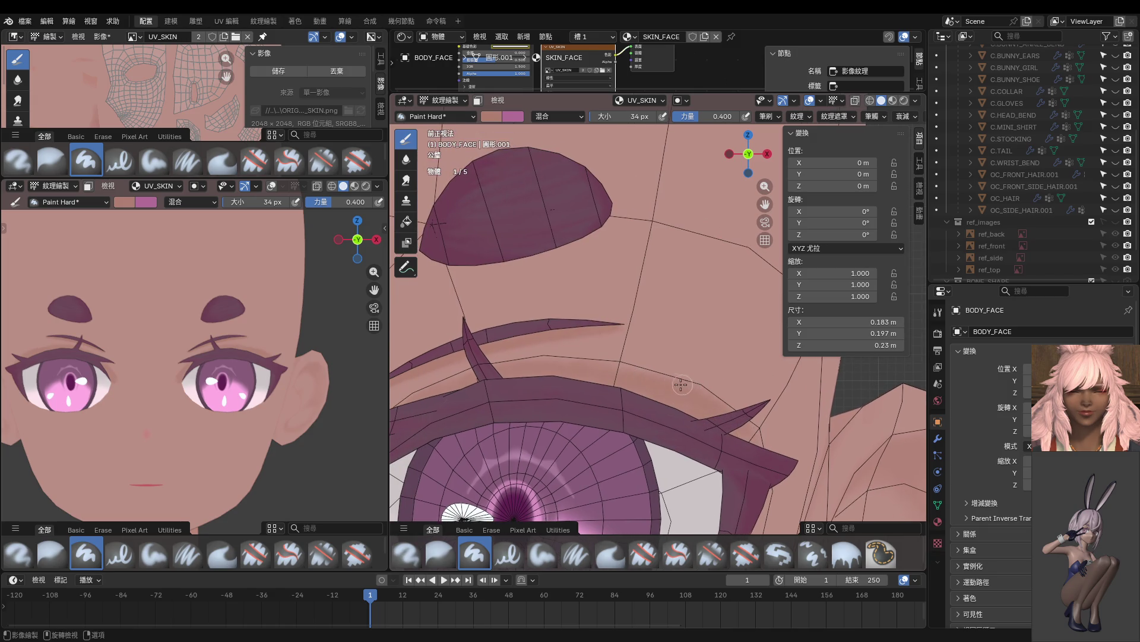
{"action": "middle_click_drag", "start_coordinate": [628, 377], "coordinate": [691, 393], "text": "shift"}
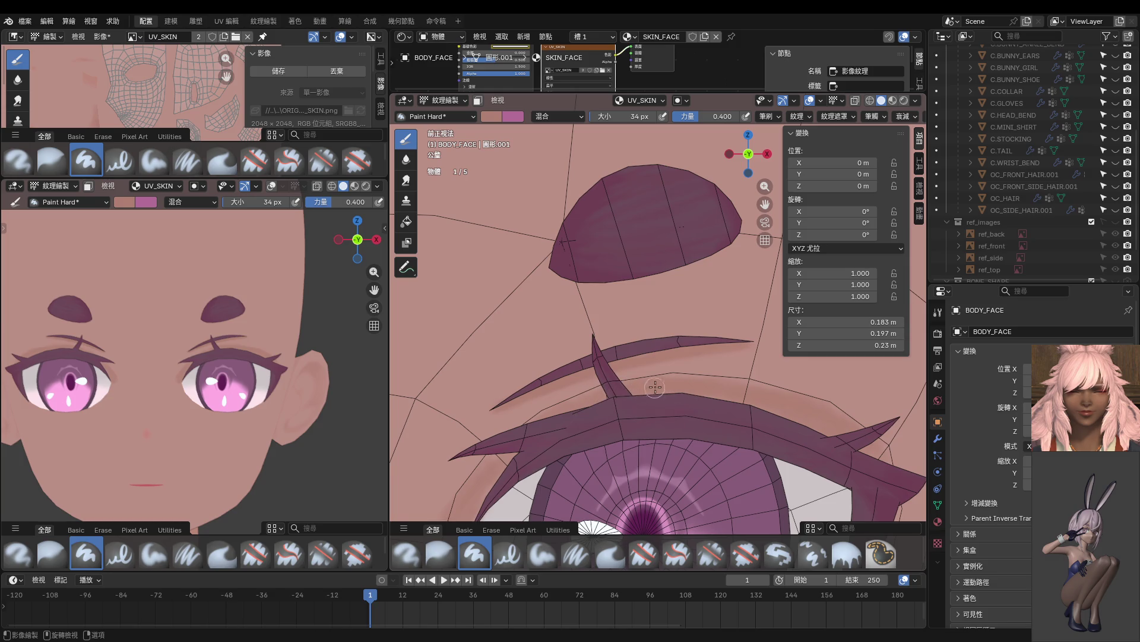
{"action": "middle_click_drag", "start_coordinate": [587, 412], "coordinate": [668, 370], "text": "shift"}
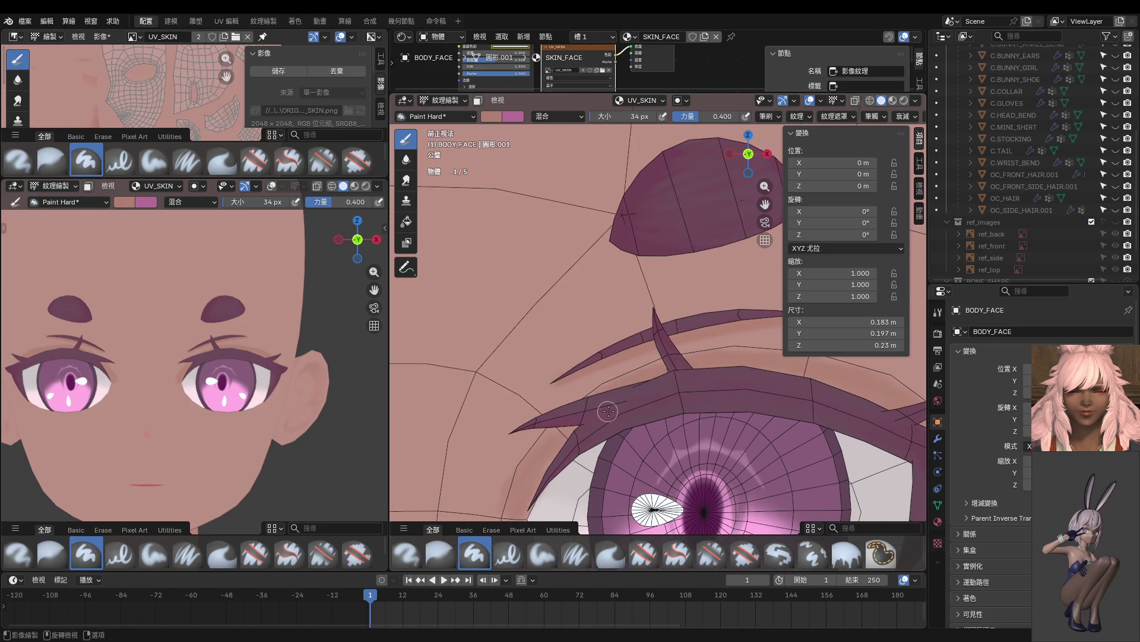
{"action": "middle_click_drag", "start_coordinate": [597, 406], "coordinate": [630, 359], "text": "shift"}
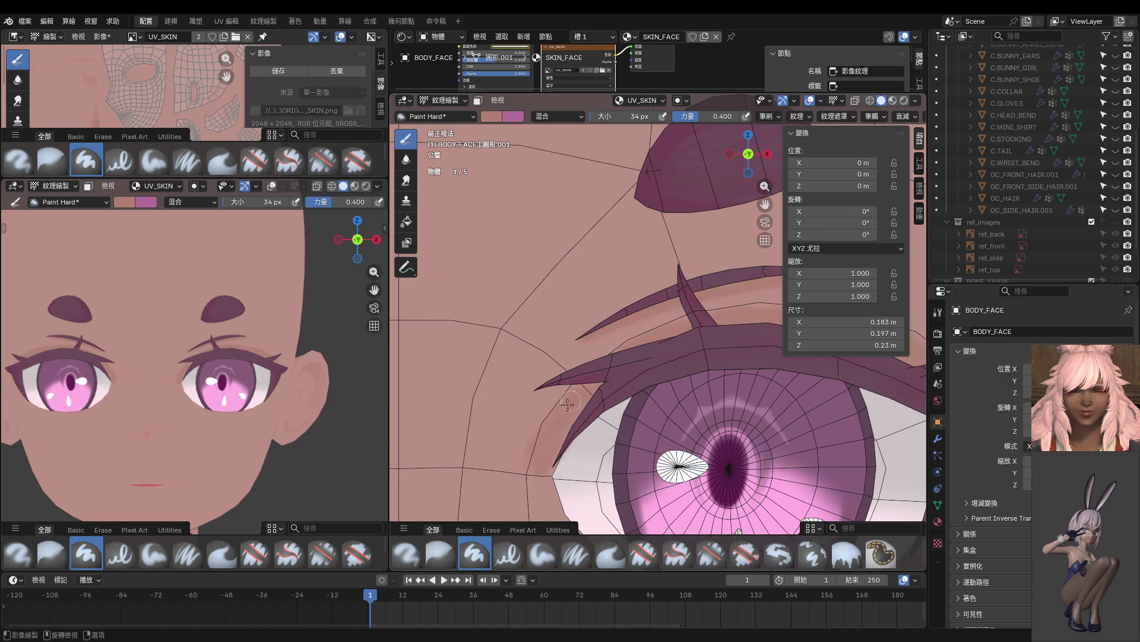
{"action": "middle_click_drag", "start_coordinate": [535, 469], "coordinate": [594, 416], "text": "shift"}
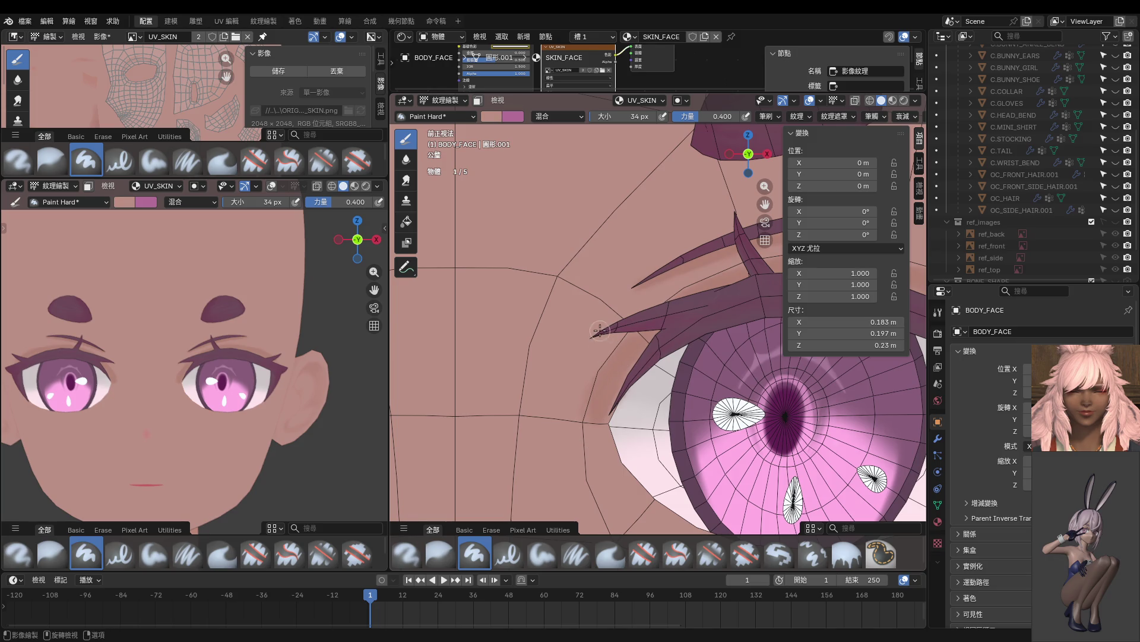
{"action": "left_click_drag", "start_coordinate": [600, 330], "coordinate": [617, 336]}
{"action": "scroll", "coordinate": [279, 422], "scroll_direction": "up", "scroll_amount": 5}
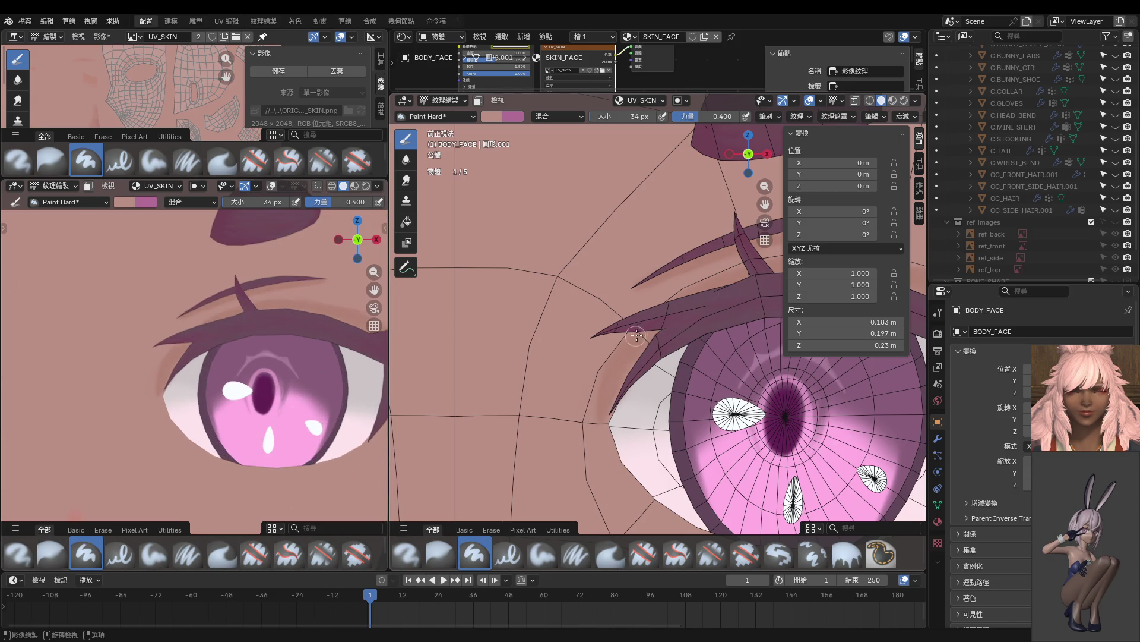
{"action": "scroll", "coordinate": [592, 381], "scroll_direction": "up", "scroll_amount": 3, "text": "shift"}
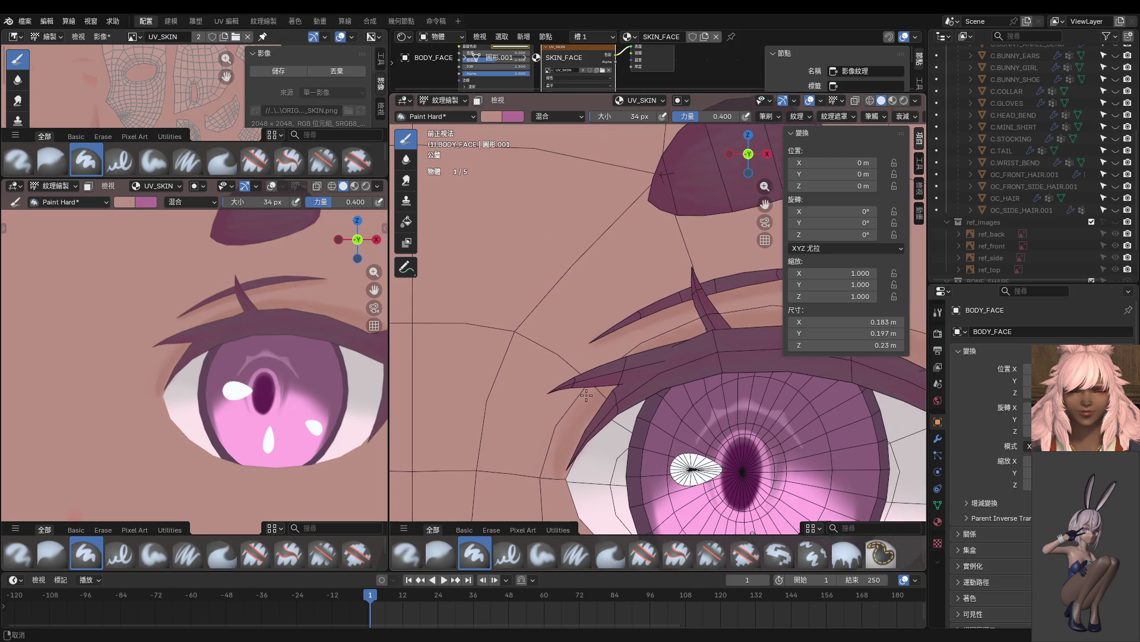
{"action": "scroll", "coordinate": [594, 384], "scroll_direction": "up", "scroll_amount": 2, "text": "shift"}
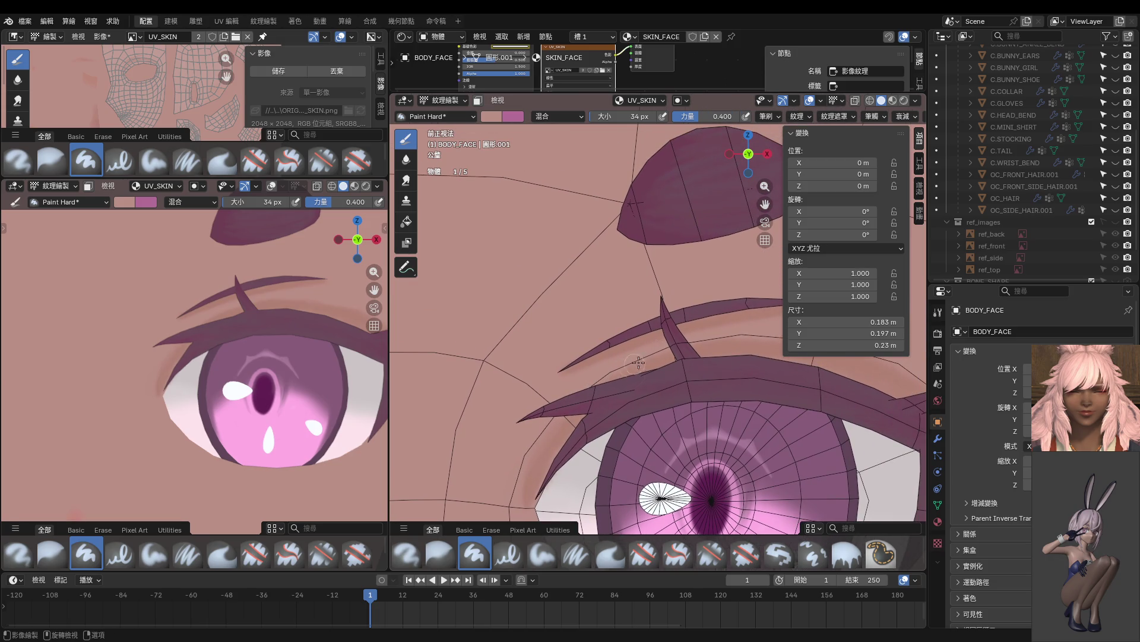
{"action": "scroll", "coordinate": [697, 365], "scroll_direction": "up", "scroll_amount": 2, "text": "shift"}
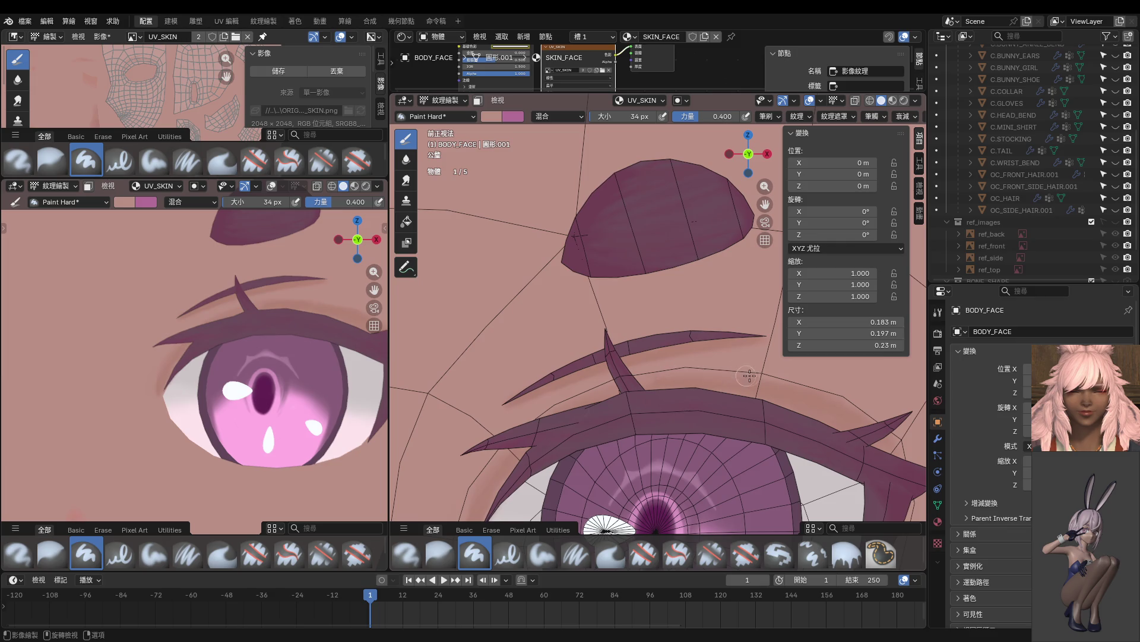
{"action": "scroll", "coordinate": [748, 386], "scroll_direction": "up", "scroll_amount": 2, "text": "shift"}
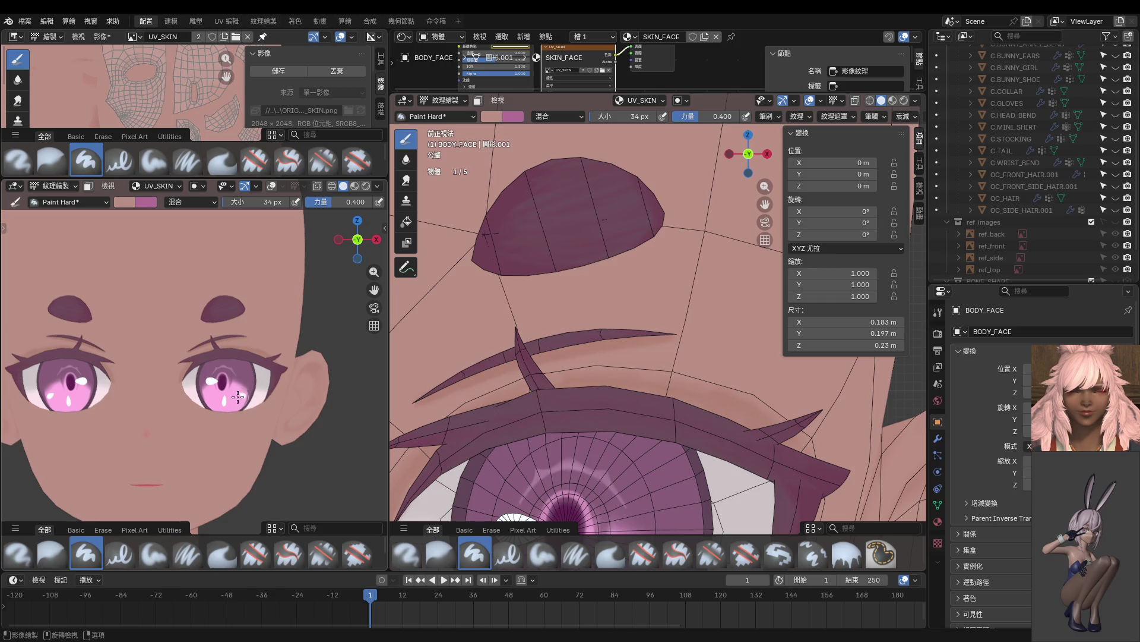
{"action": "scroll", "coordinate": [226, 410], "scroll_direction": "down", "scroll_amount": 4}
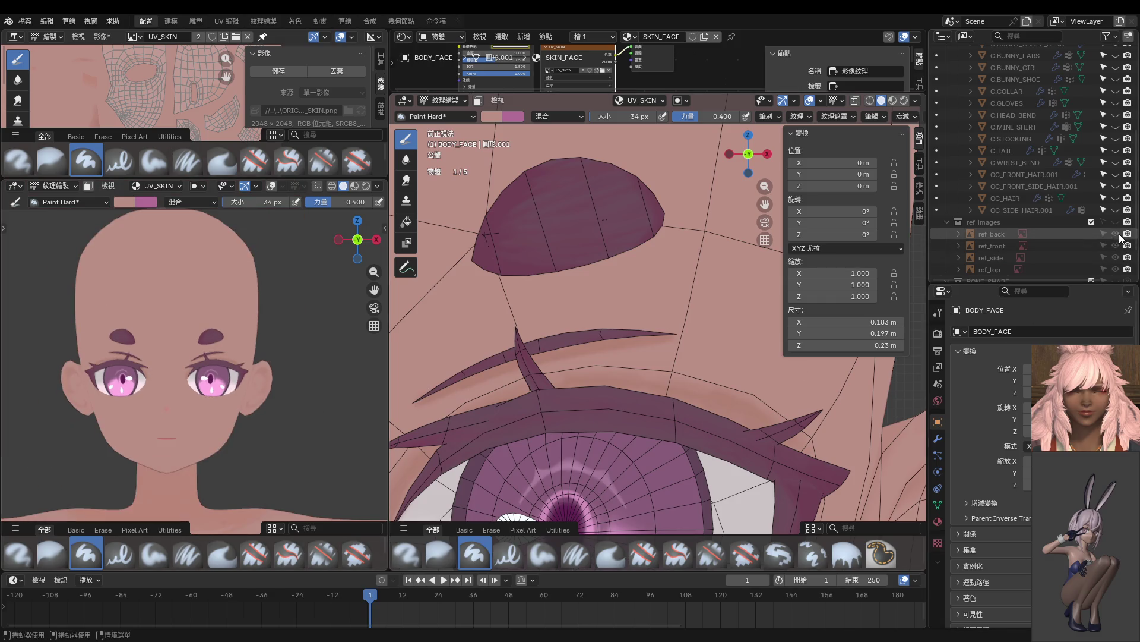
Unhide the hair objects over the face and zoom out to frame the whole head.
{"action": "left_click_drag", "start_coordinate": [1115, 177], "coordinate": [1116, 209]}
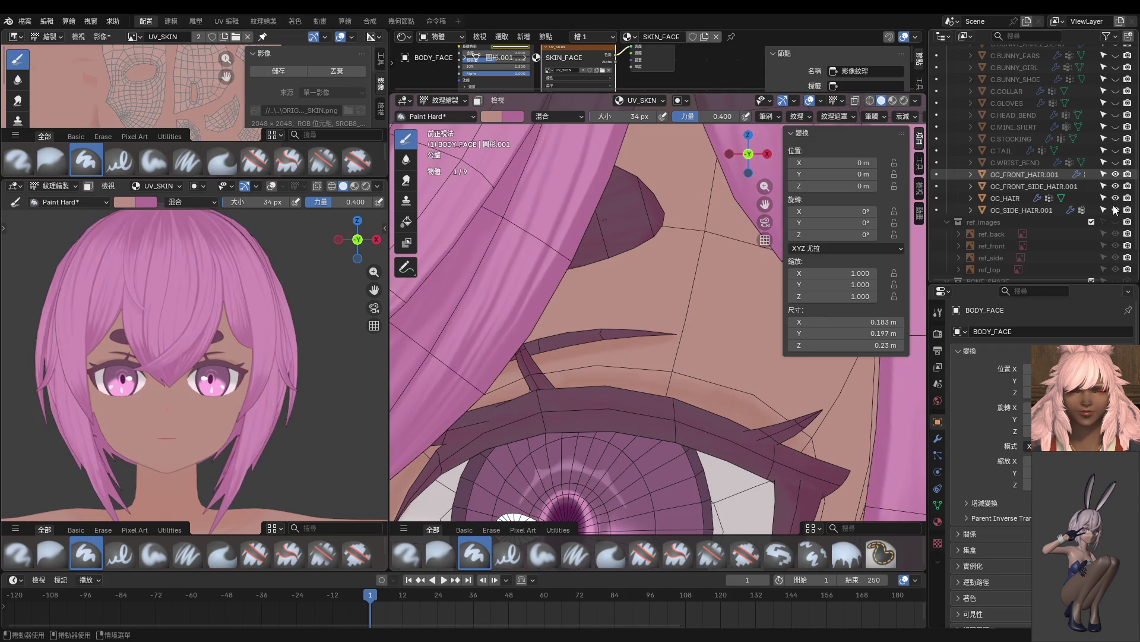
{"action": "scroll", "coordinate": [251, 401], "scroll_direction": "up", "scroll_amount": 4}
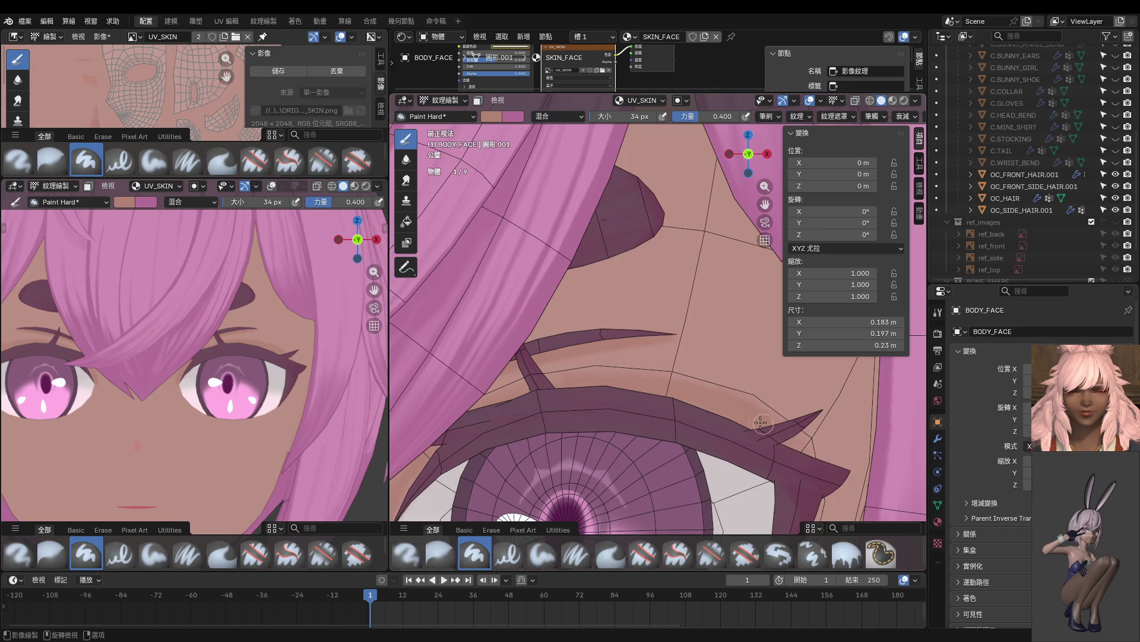
{"action": "scroll", "coordinate": [277, 356], "scroll_direction": "down", "scroll_amount": 3}
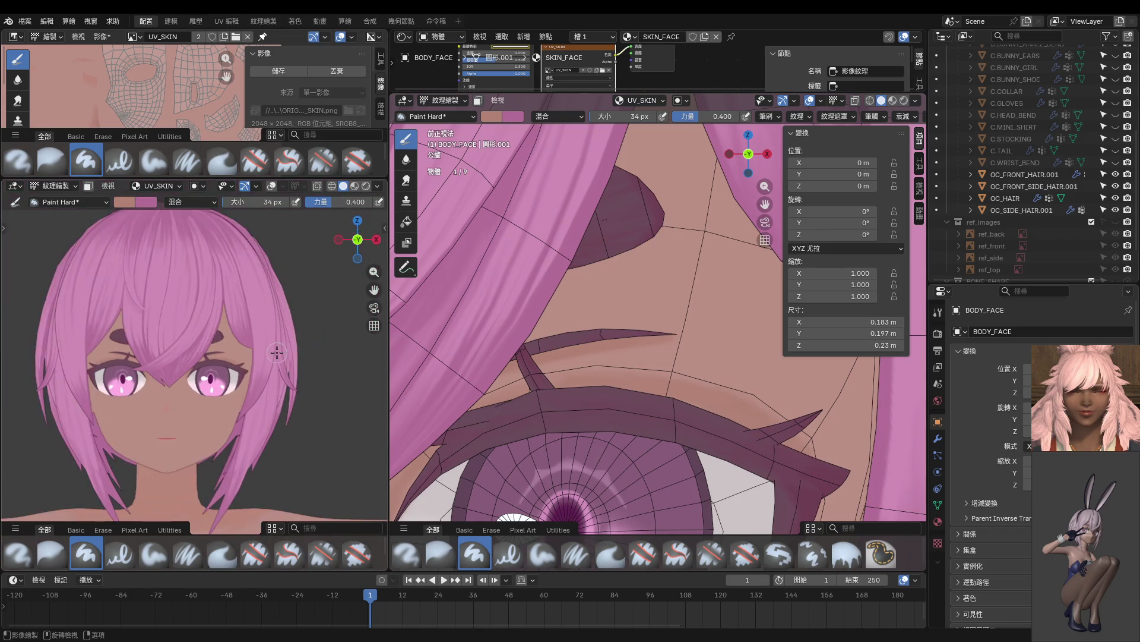
{"action": "scroll", "coordinate": [140, 388], "scroll_direction": "up", "scroll_amount": 8}
{"action": "scroll", "coordinate": [140, 389], "scroll_direction": "up", "scroll_amount": 4}
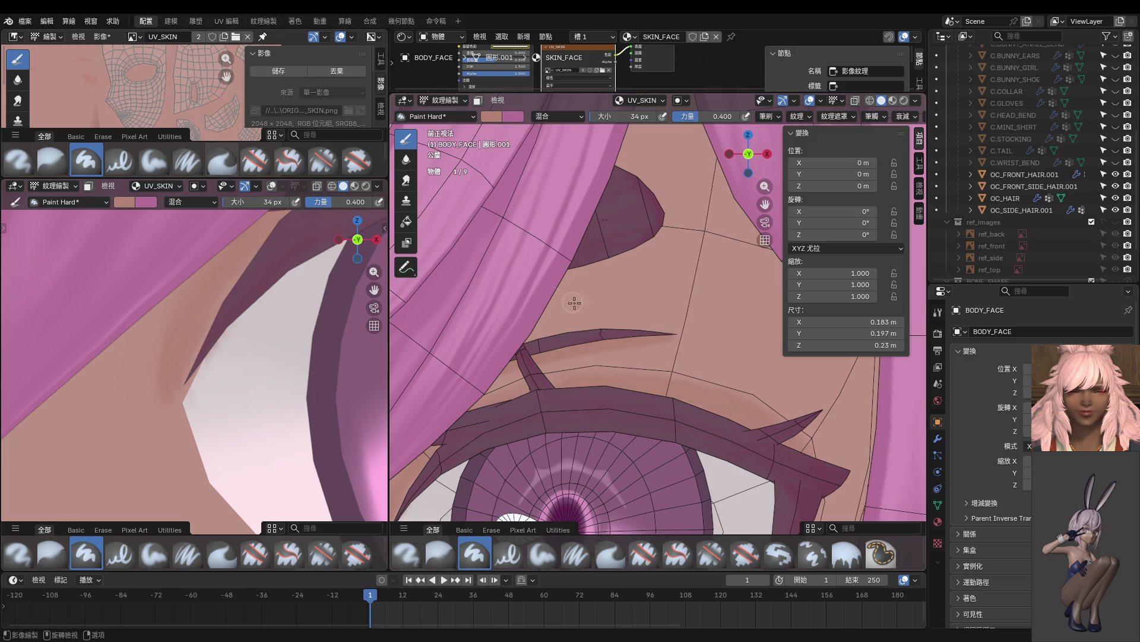
Frame the eye and, in Edit Mode, select the linked eye-white faces delimited by UV seams.
{"action": "middle_click_drag", "start_coordinate": [505, 458], "coordinate": [552, 309], "text": "shift"}
{"action": "scroll", "coordinate": [612, 313], "scroll_direction": "up", "scroll_amount": 5}
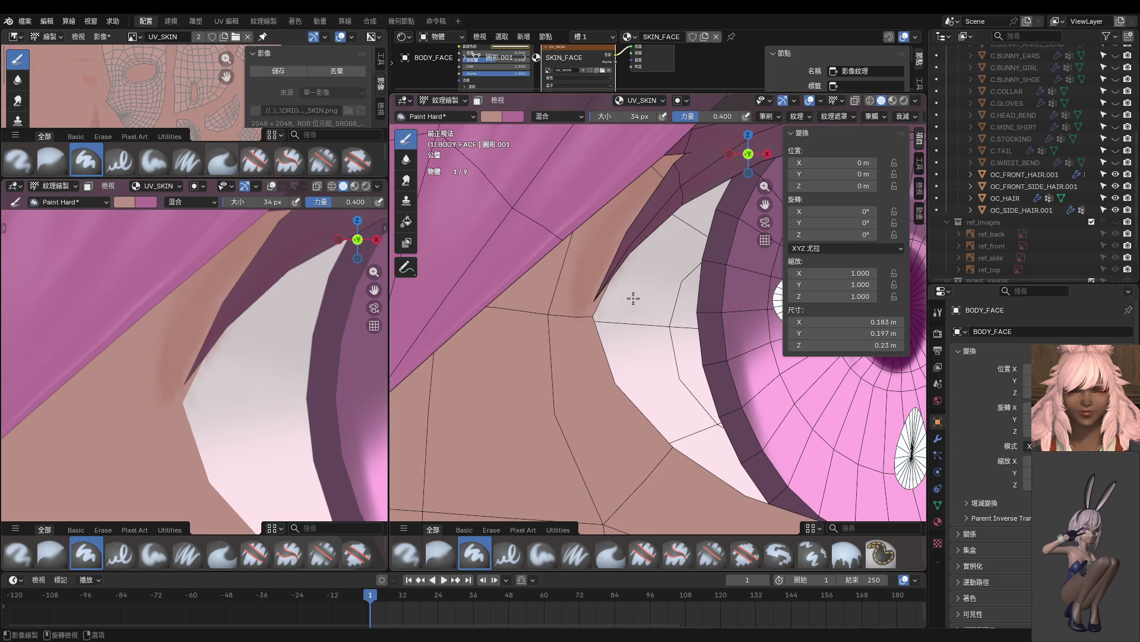
{"action": "key", "text": "ctrl+Tab"}
{"action": "left_click", "coordinate": [689, 308]}
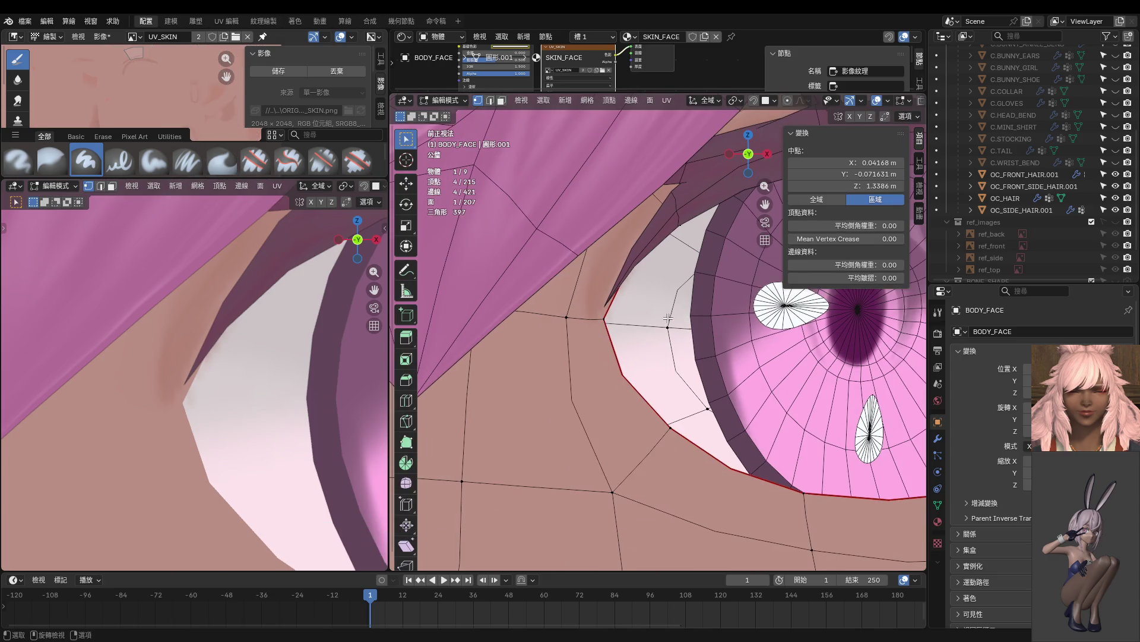
{"action": "key", "text": "l"}
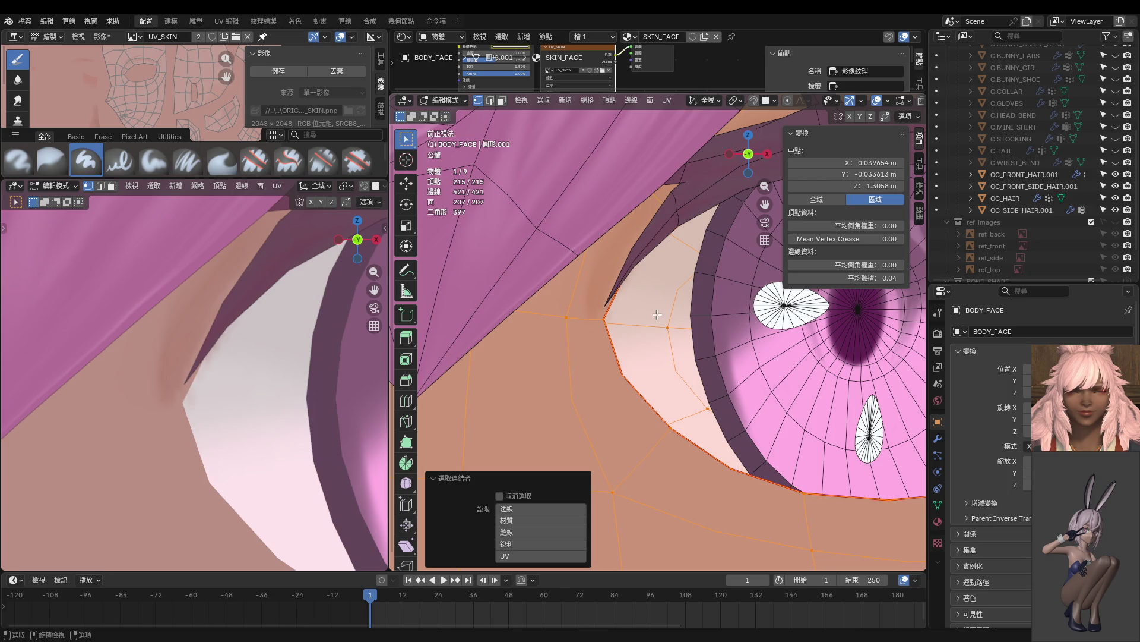
{"action": "key", "text": "3"}
{"action": "left_click", "coordinate": [657, 315]}
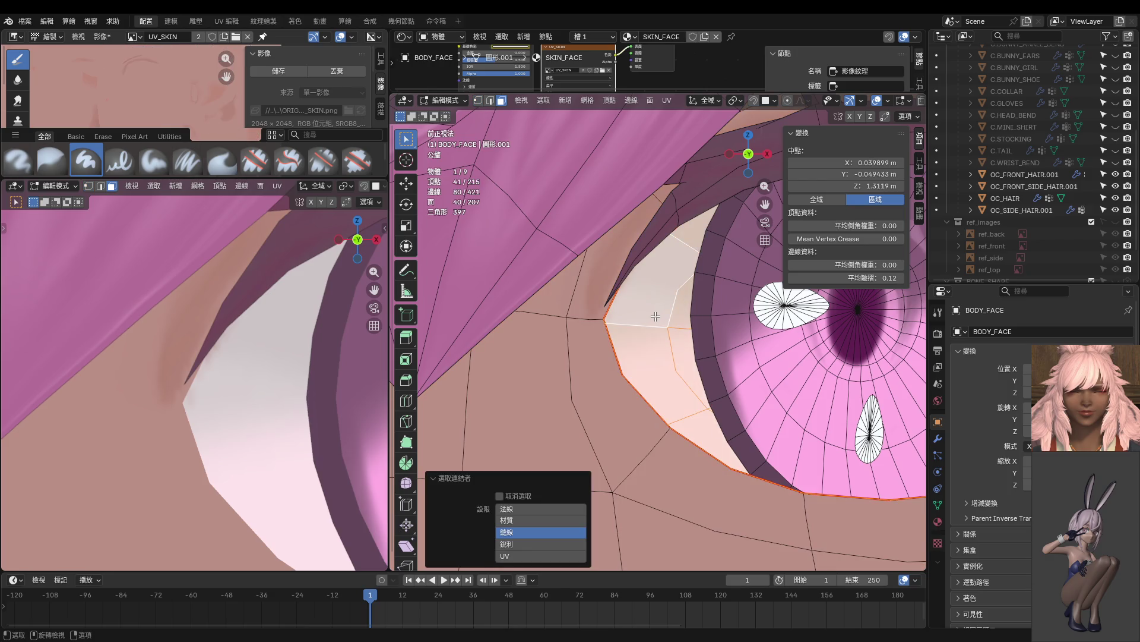
Return to Texture Paint and sample the pale eye-white colour for the brush.
{"action": "key", "text": "ctrl+Tab"}
{"action": "left_click", "coordinate": [659, 321]}
{"action": "key", "text": "s"}
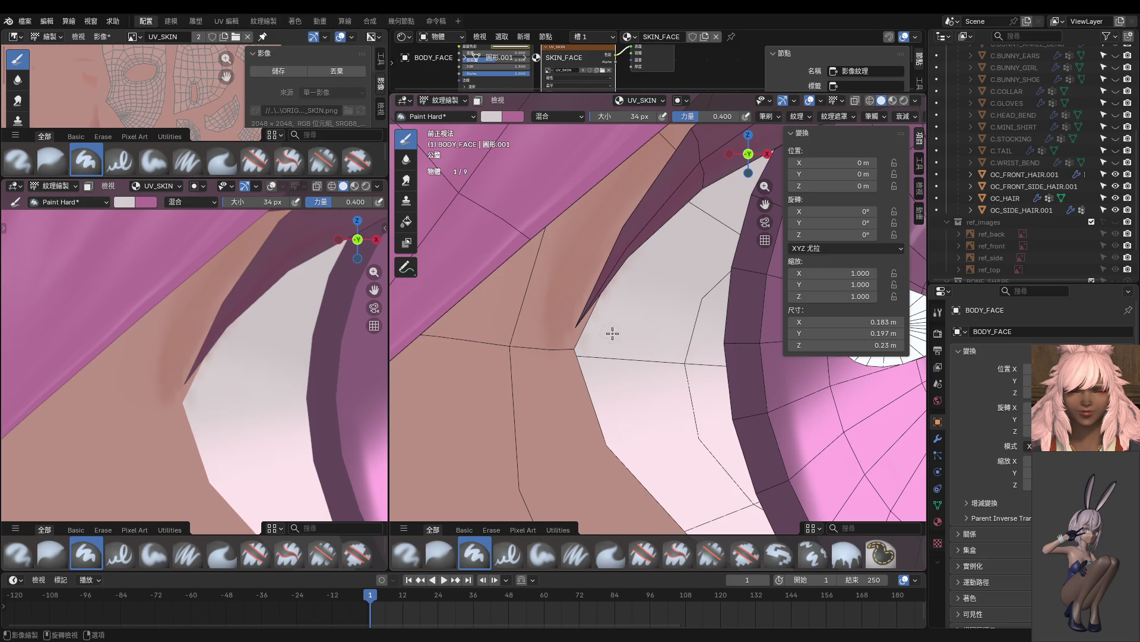
Set brush strength to 1.000 and size to 102 px, enable face selection masking, and undo a stroke.
{"action": "key", "text": "shift+f"}
{"action": "left_click", "coordinate": [629, 287]}
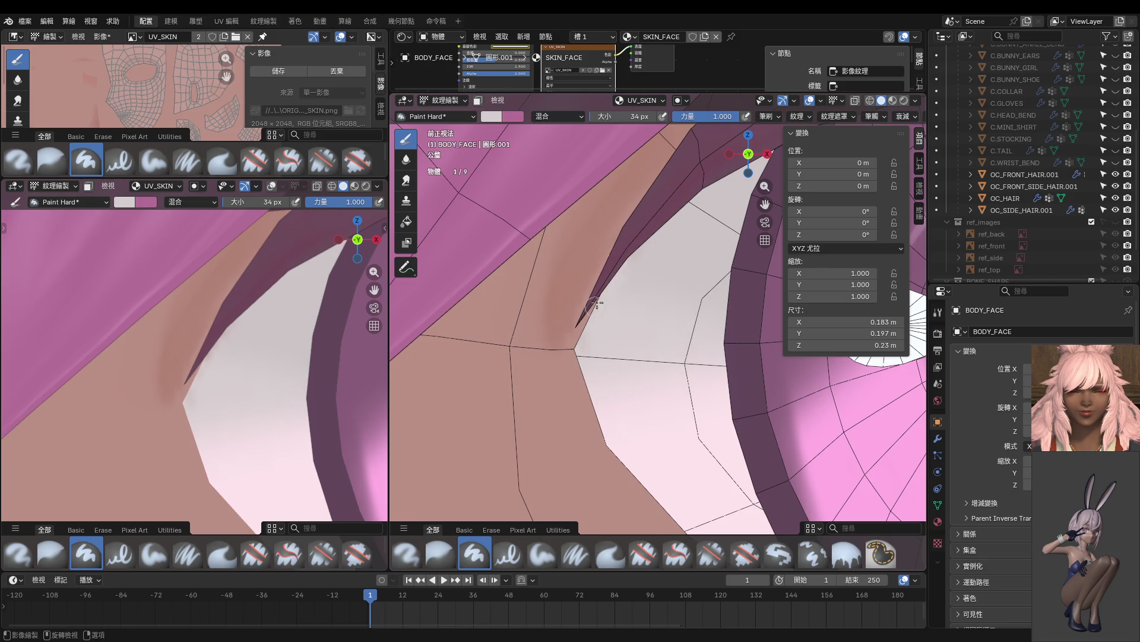
{"action": "key", "text": "f"}
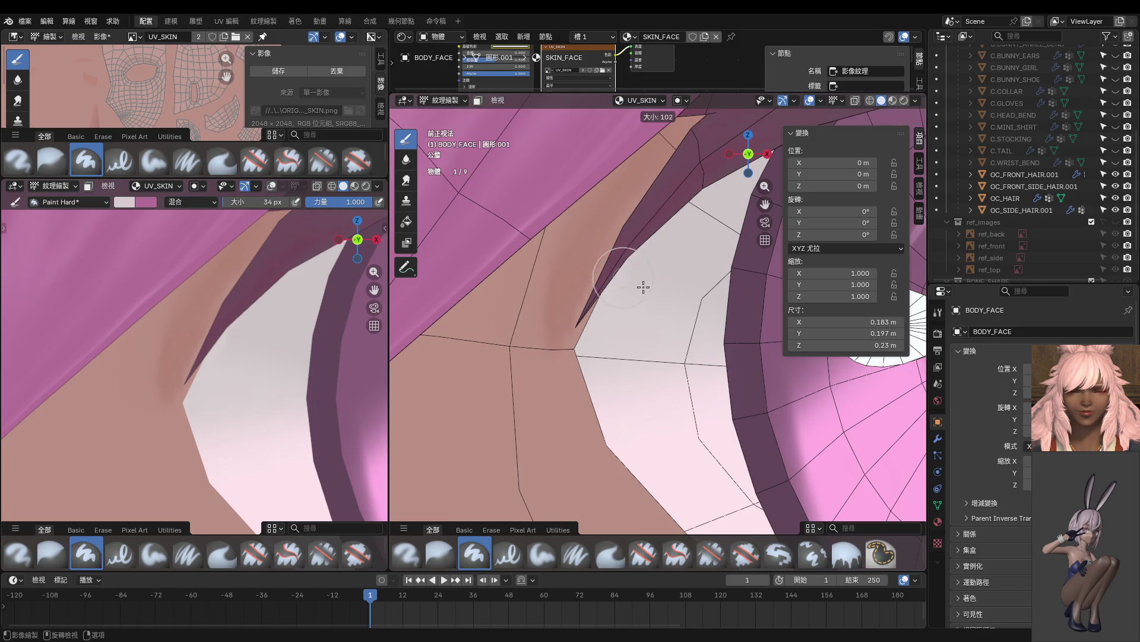
{"action": "left_click", "coordinate": [640, 286]}
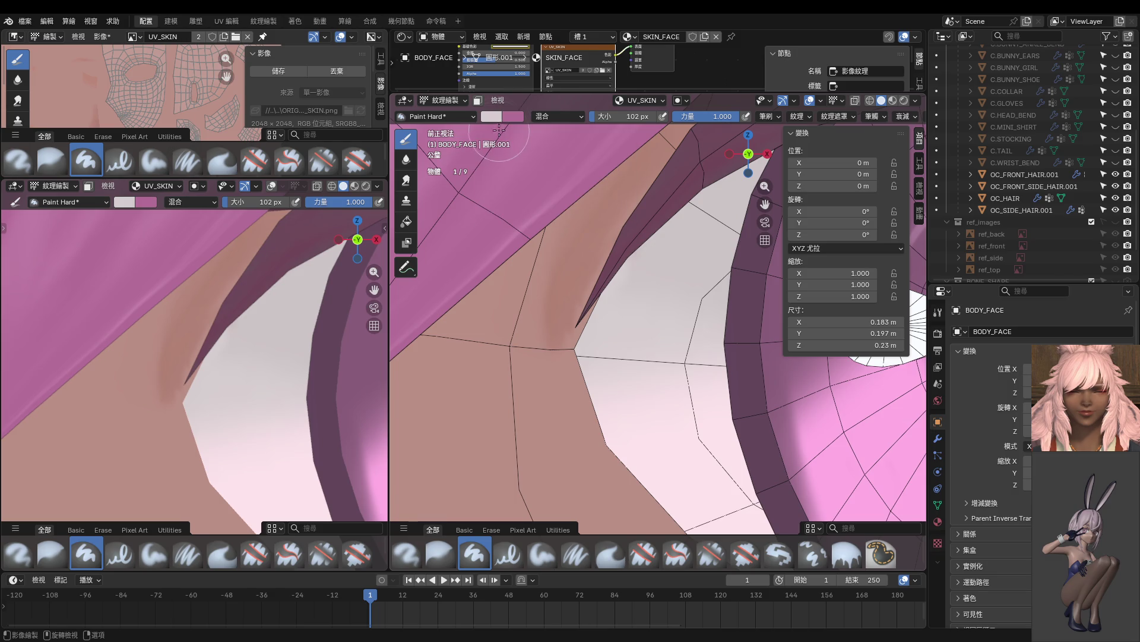
{"action": "left_click", "coordinate": [478, 100]}
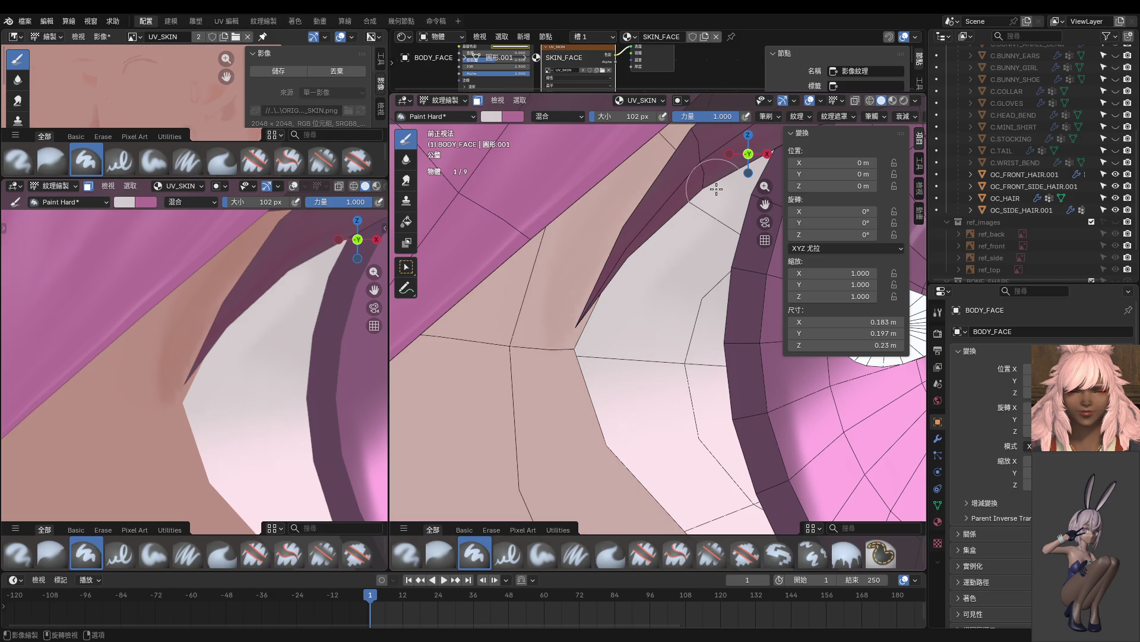
{"action": "key", "text": "ctrl+z"}
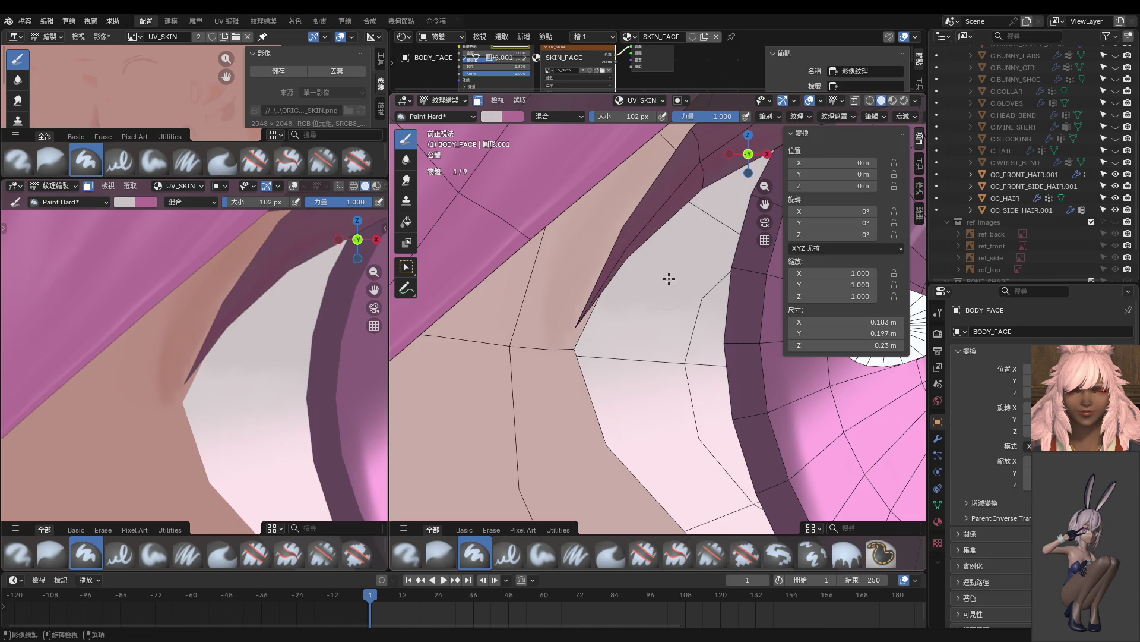
Reselect the faces around the right eye in Edit Mode, then return to Texture Paint with a 64 px brush.
{"action": "scroll", "coordinate": [714, 284], "scroll_direction": "down", "scroll_amount": 5}
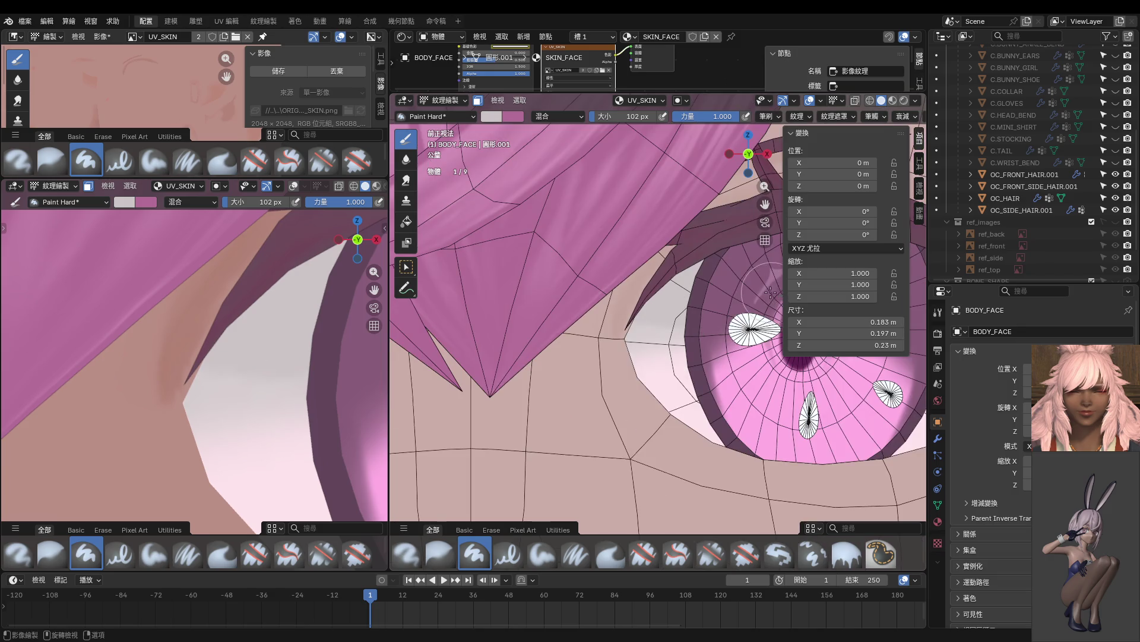
{"action": "middle_click_drag", "start_coordinate": [705, 304], "coordinate": [622, 315], "text": "shift"}
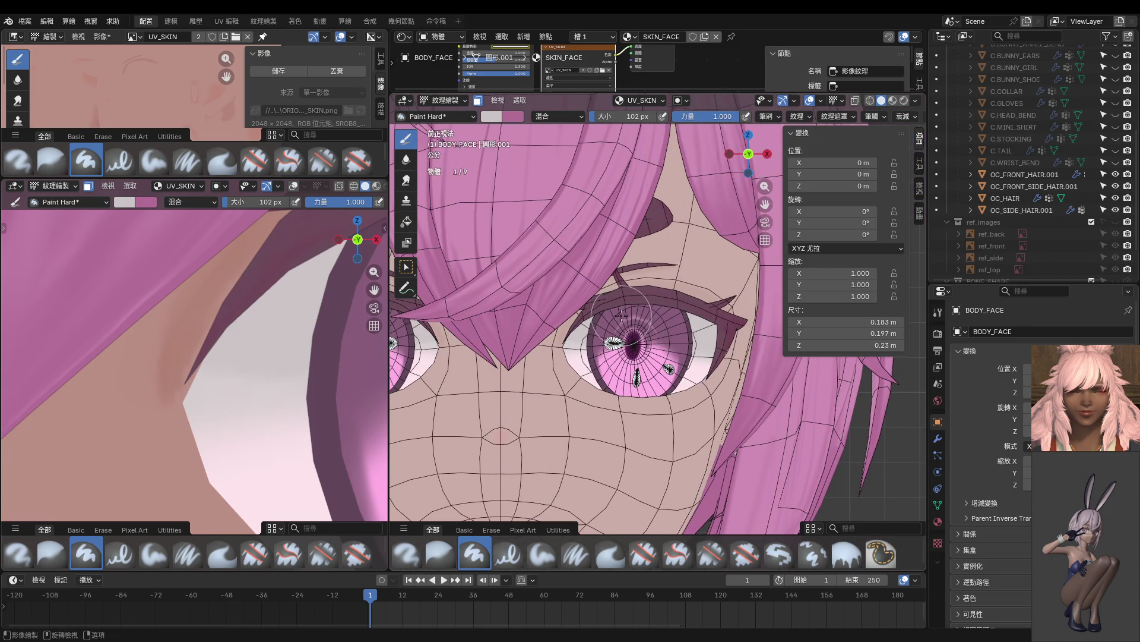
{"action": "scroll", "coordinate": [622, 315], "scroll_direction": "up", "scroll_amount": 3}
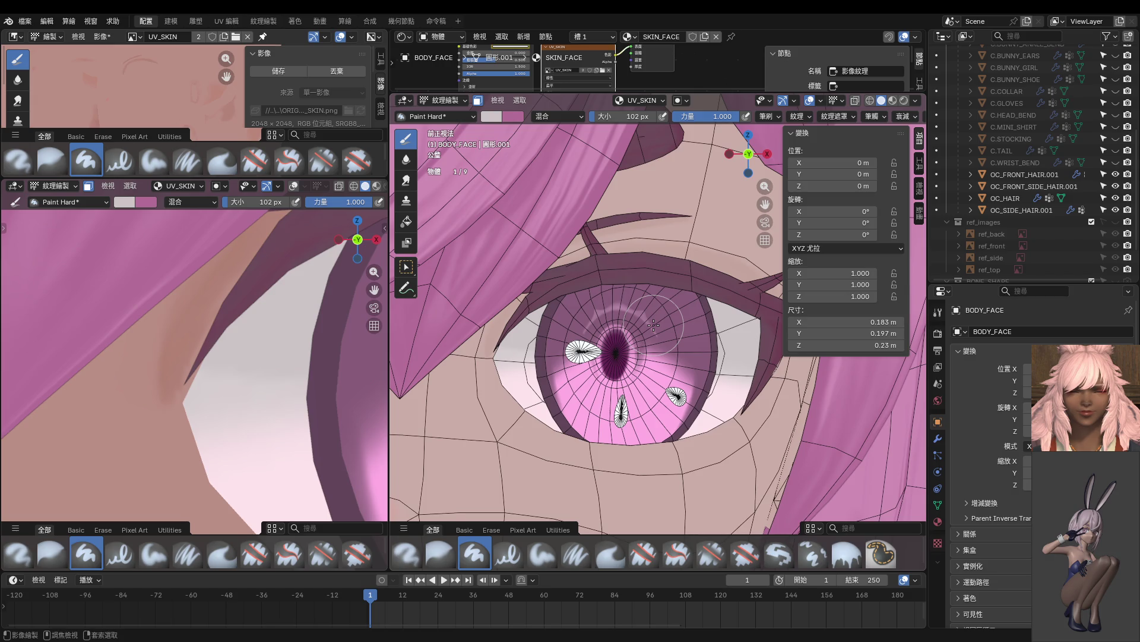
{"action": "key", "text": "ctrl+Tab"}
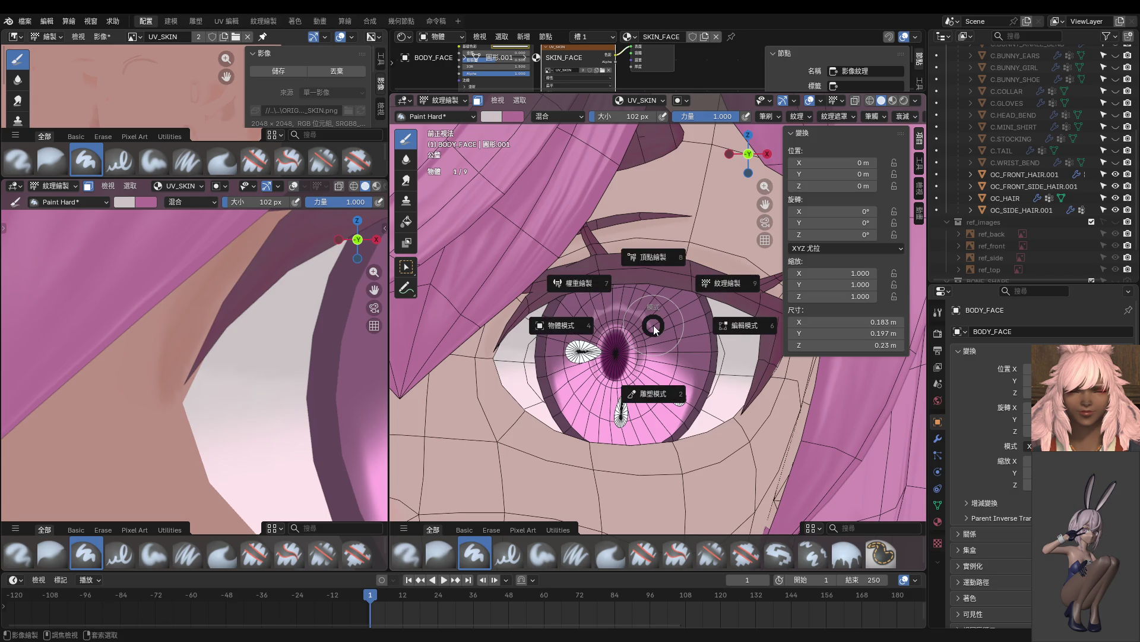
{"action": "left_click", "coordinate": [701, 326]}
{"action": "middle_click_drag", "start_coordinate": [701, 326], "coordinate": [624, 355]}
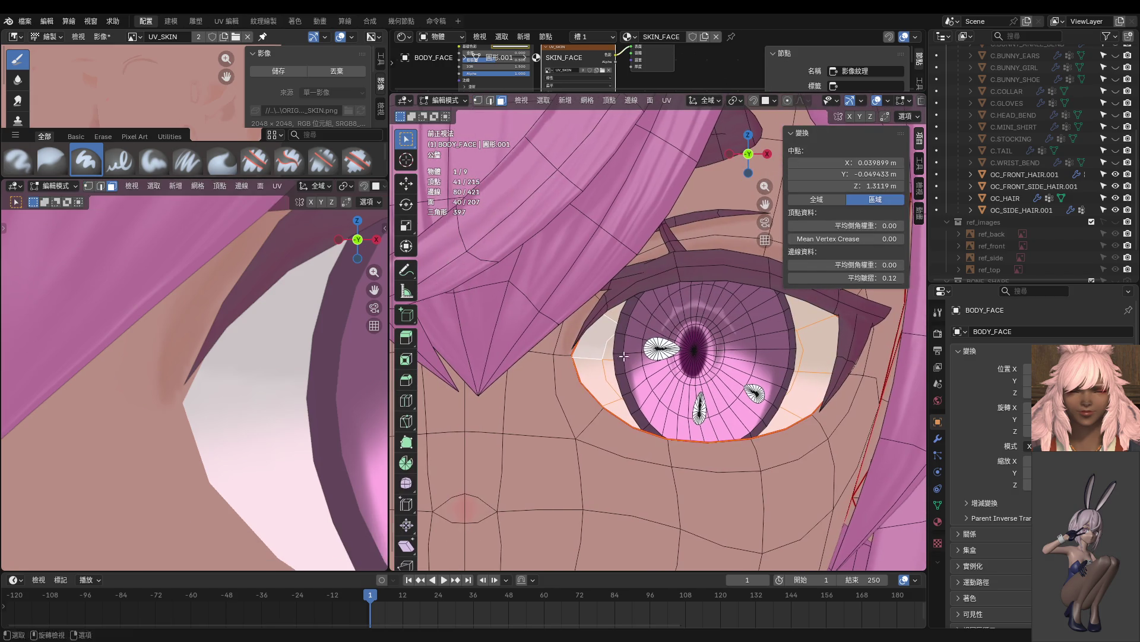
{"action": "left_click", "coordinate": [549, 400]}
{"action": "key", "text": "ctrl+Tab"}
{"action": "left_click", "coordinate": [653, 327]}
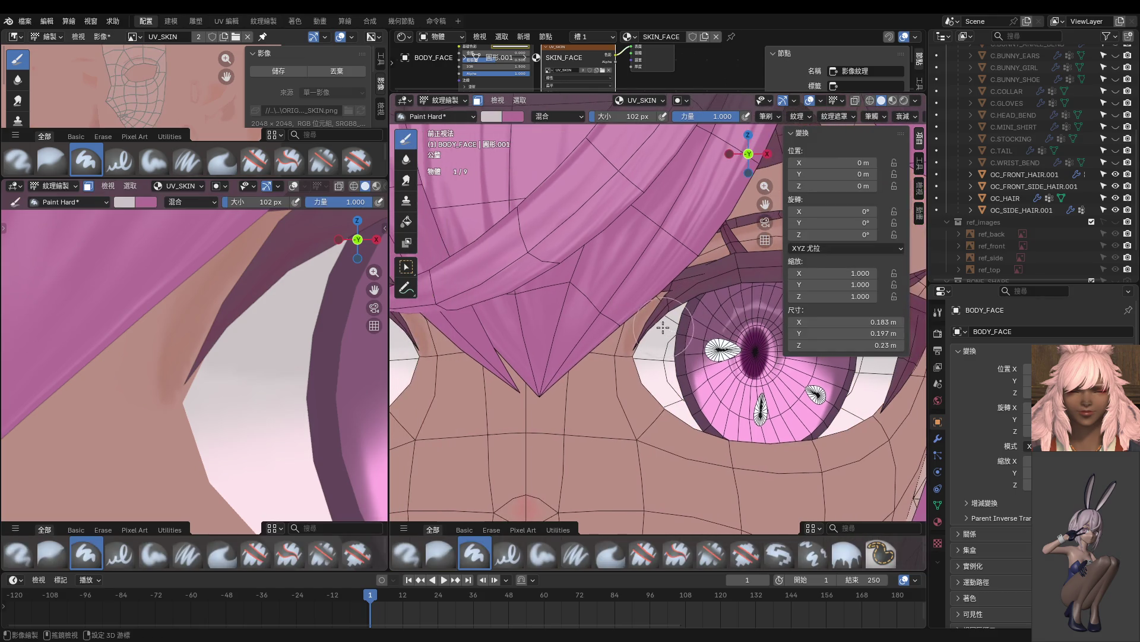
{"action": "scroll", "coordinate": [653, 321], "scroll_direction": "up", "scroll_amount": 3}
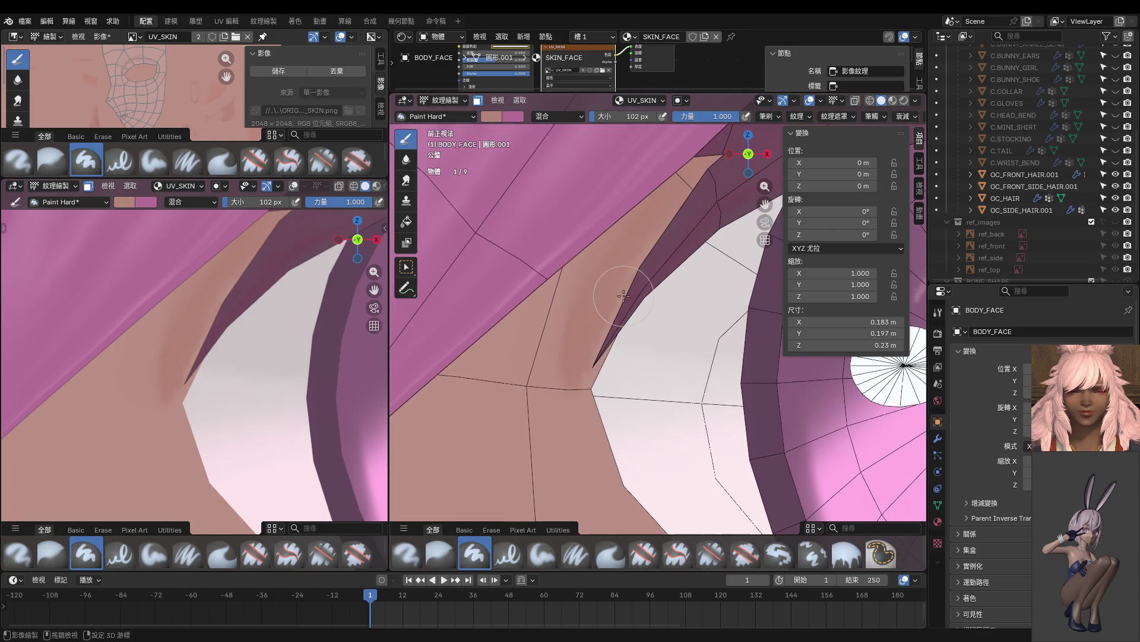
{"action": "key", "text": "f"}
{"action": "left_click", "coordinate": [621, 285]}
Orbit to the eyebrow and eye corner and hide the four OC hair objects.
{"action": "mouse_move", "coordinate": [620, 317]}
{"action": "middle_mouse_down"}
{"action": "mouse_move", "coordinate": [606, 311]}
{"action": "mouse_move", "coordinate": [683, 309]}
{"action": "mouse_move", "coordinate": [565, 237]}
{"action": "middle_mouse_up"}
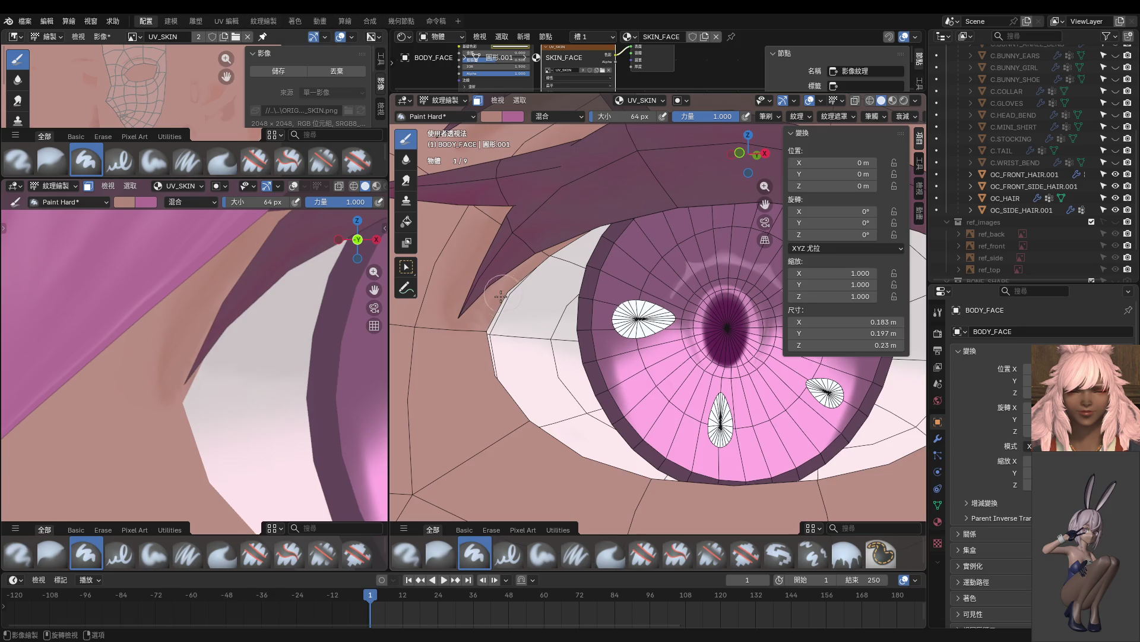
{"action": "middle_click_drag", "start_coordinate": [483, 308], "coordinate": [431, 357], "text": "shift"}
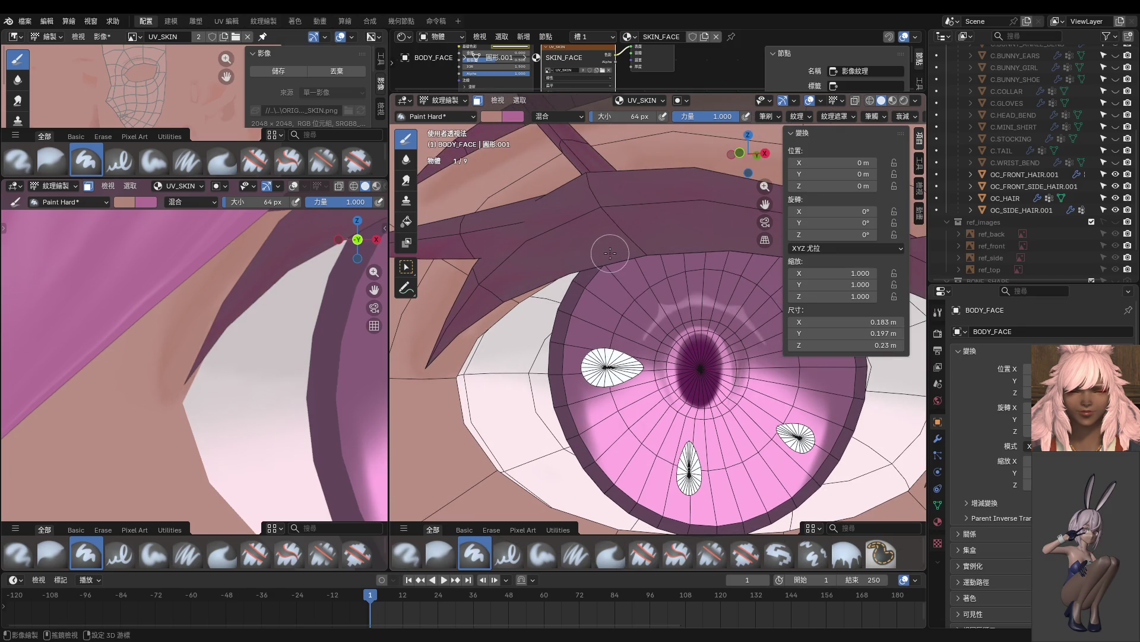
{"action": "middle_click_drag", "start_coordinate": [581, 255], "coordinate": [527, 319], "text": "shift"}
{"action": "middle_click_drag", "start_coordinate": [731, 287], "coordinate": [590, 305], "text": "shift"}
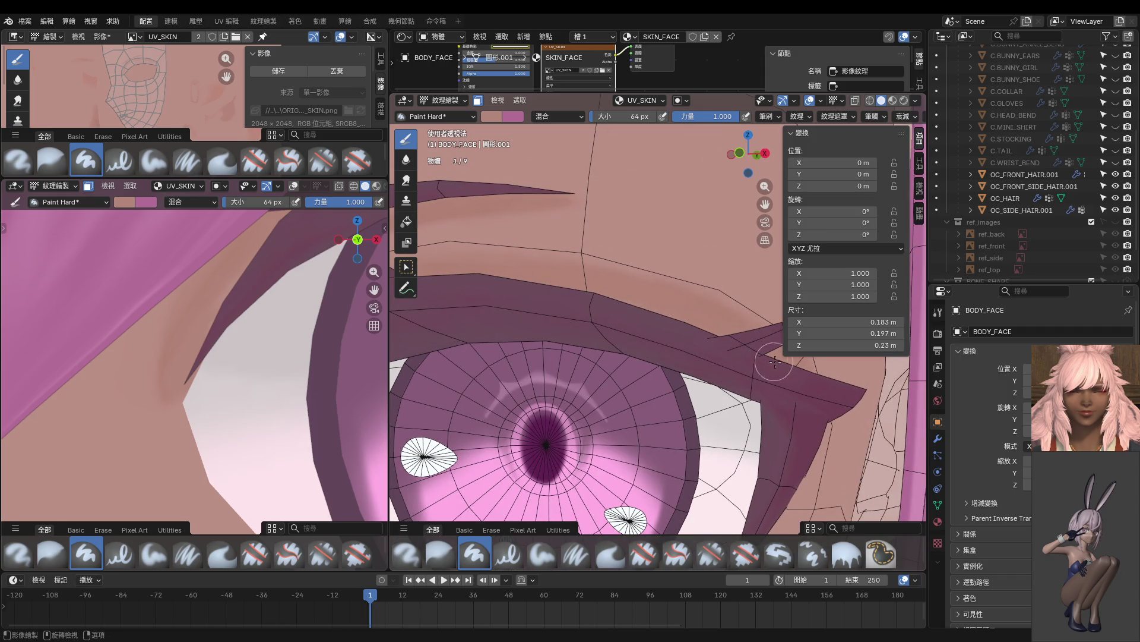
{"action": "mouse_move", "coordinate": [745, 356]}
{"action": "middle_mouse_down"}
{"action": "mouse_move", "coordinate": [658, 347]}
{"action": "mouse_move", "coordinate": [692, 339]}
{"action": "middle_mouse_up"}
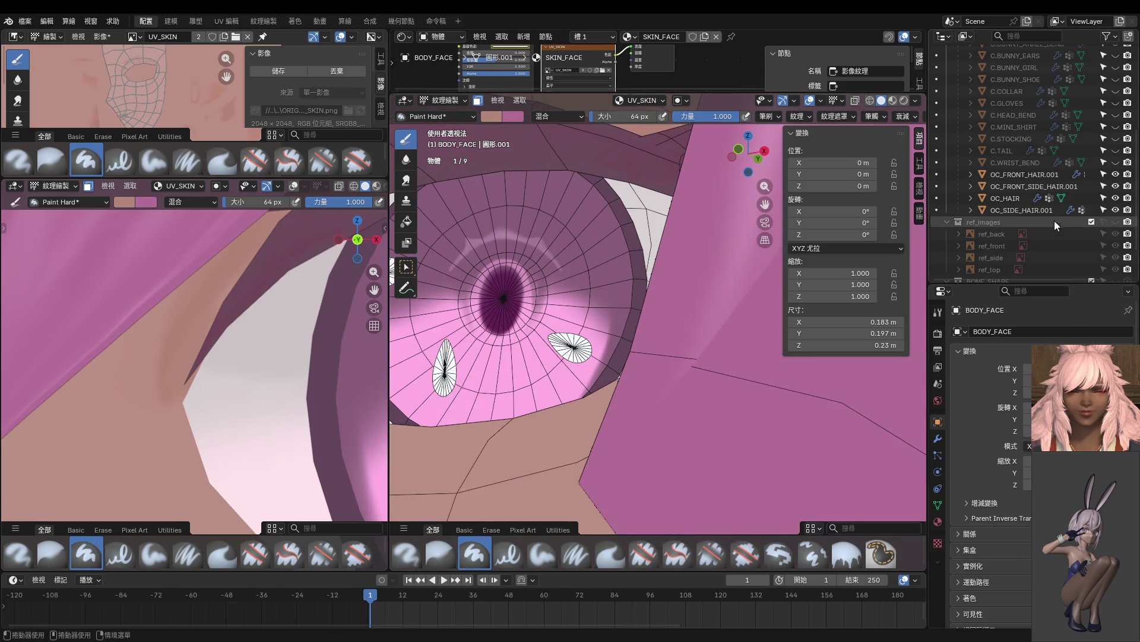
{"action": "left_click_drag", "start_coordinate": [1117, 174], "coordinate": [1116, 210]}
{"action": "middle_click_drag", "start_coordinate": [701, 225], "coordinate": [717, 212]}
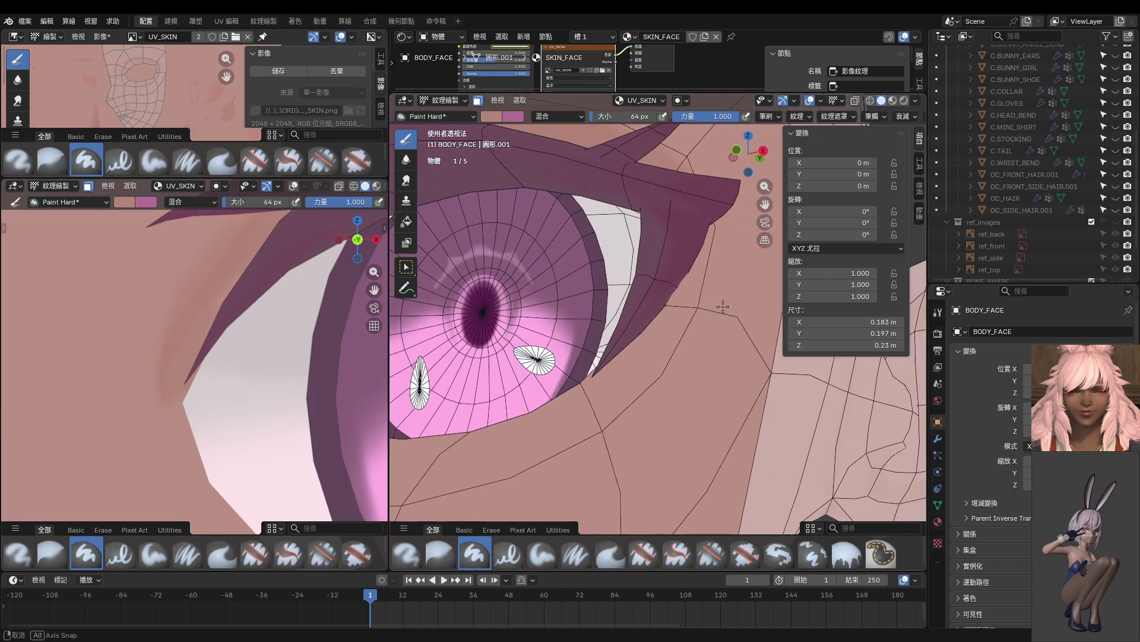
Extend the dark purple eyeliner wing down the eyelid edge, then view the face front-on.
{"action": "left_click_drag", "start_coordinate": [717, 211], "coordinate": [647, 321]}
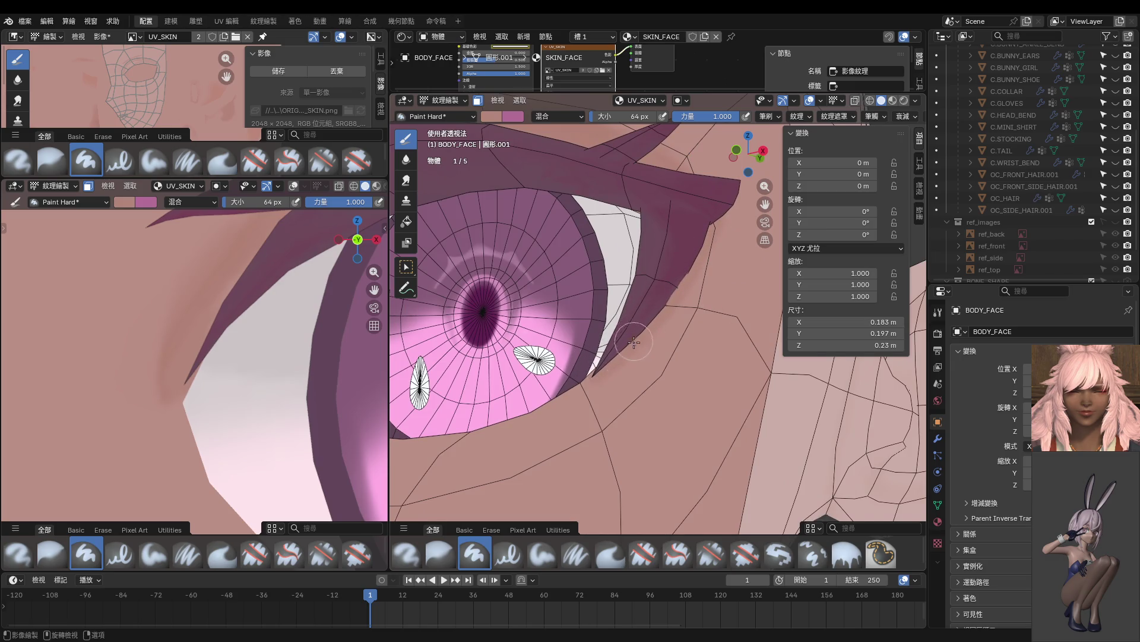
{"action": "mouse_move", "coordinate": [634, 341]}
{"action": "middle_mouse_down"}
{"action": "mouse_move", "coordinate": [651, 386]}
{"action": "mouse_move", "coordinate": [674, 331]}
{"action": "middle_mouse_up"}
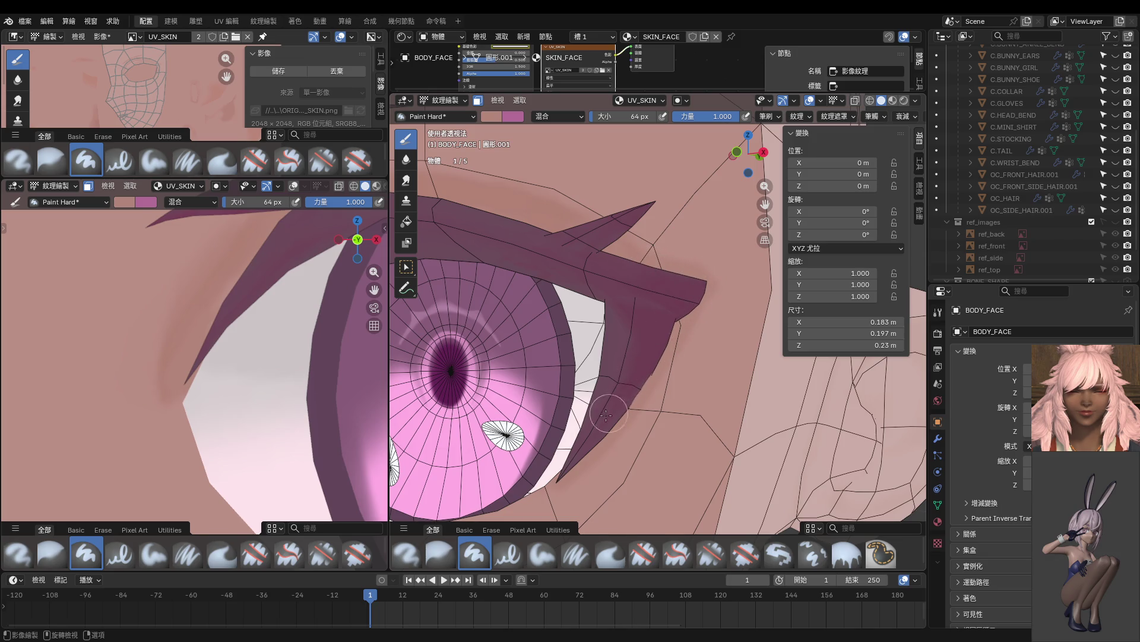
{"action": "scroll", "coordinate": [628, 392], "scroll_direction": "down", "scroll_amount": 3}
{"action": "key", "text": "KP_1"}
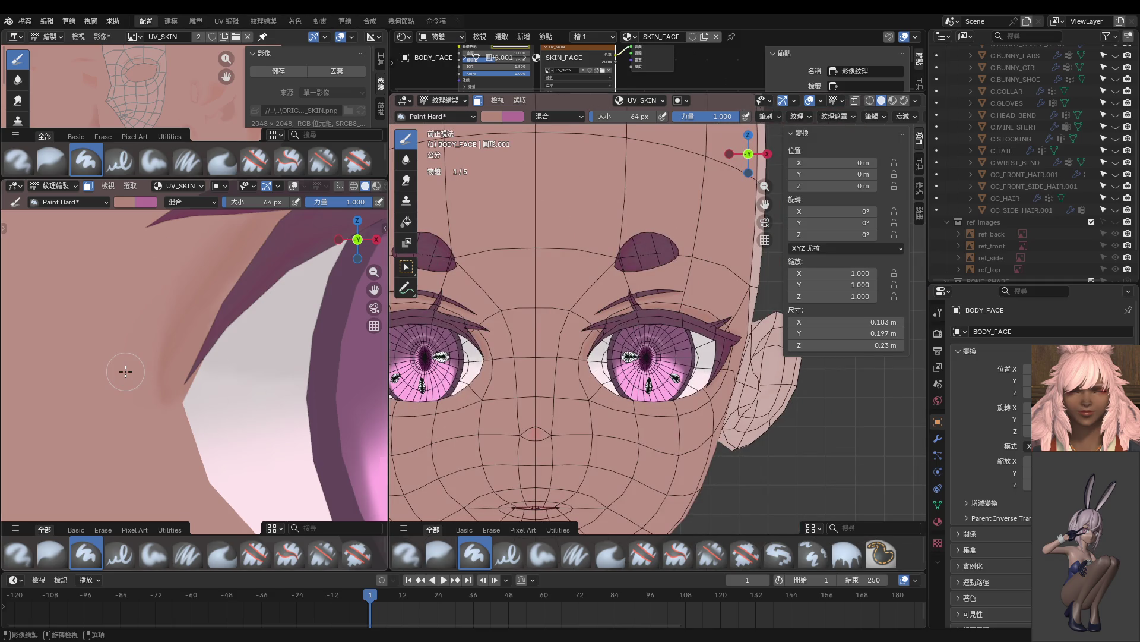
Reshape the eyelid paint at the outer eye corner and zoom the views out.
{"action": "scroll", "coordinate": [126, 371], "scroll_direction": "down", "scroll_amount": 4}
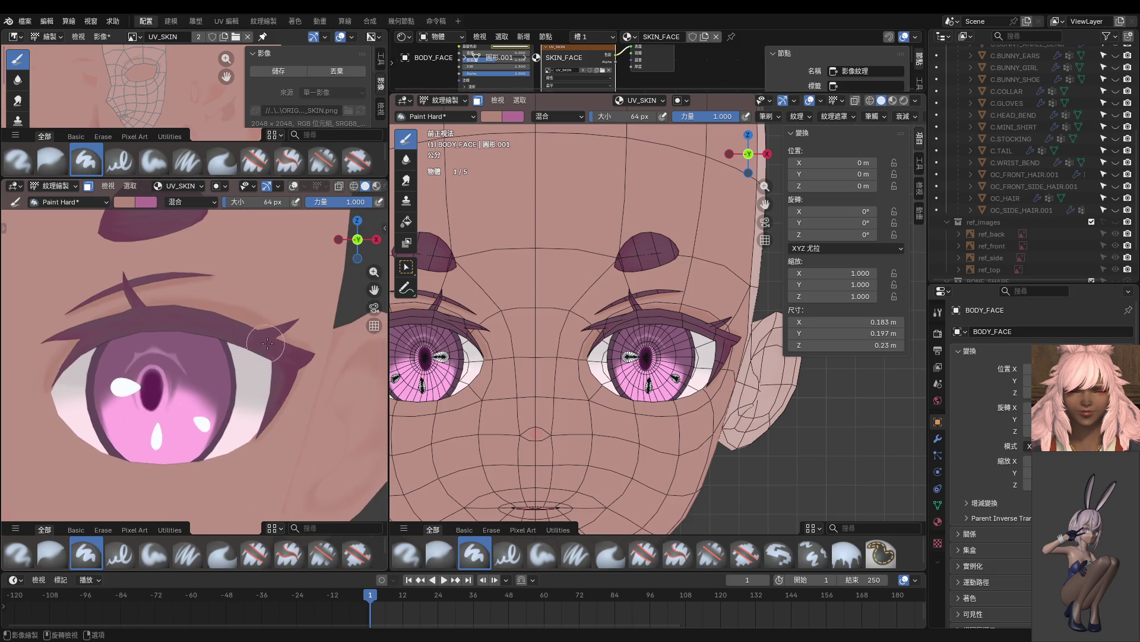
{"action": "scroll", "coordinate": [267, 342], "scroll_direction": "up", "scroll_amount": 4}
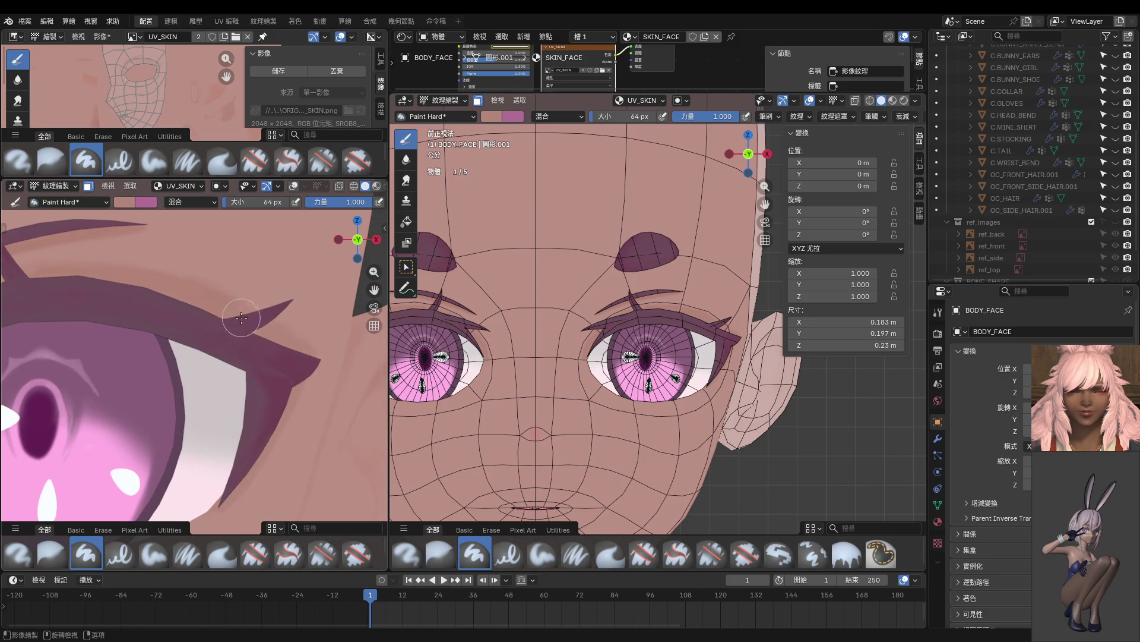
{"action": "left_click_drag", "start_coordinate": [241, 318], "coordinate": [296, 347]}
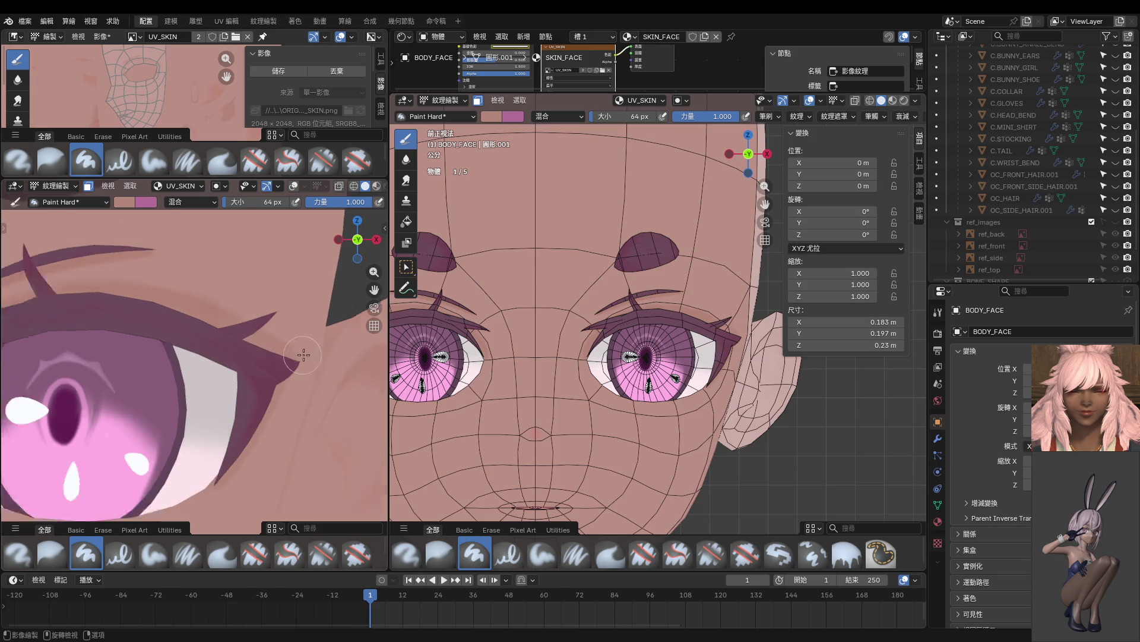
{"action": "scroll", "coordinate": [285, 346], "scroll_direction": "down", "scroll_amount": 2}
{"action": "scroll", "coordinate": [330, 370], "scroll_direction": "down", "scroll_amount": 2}
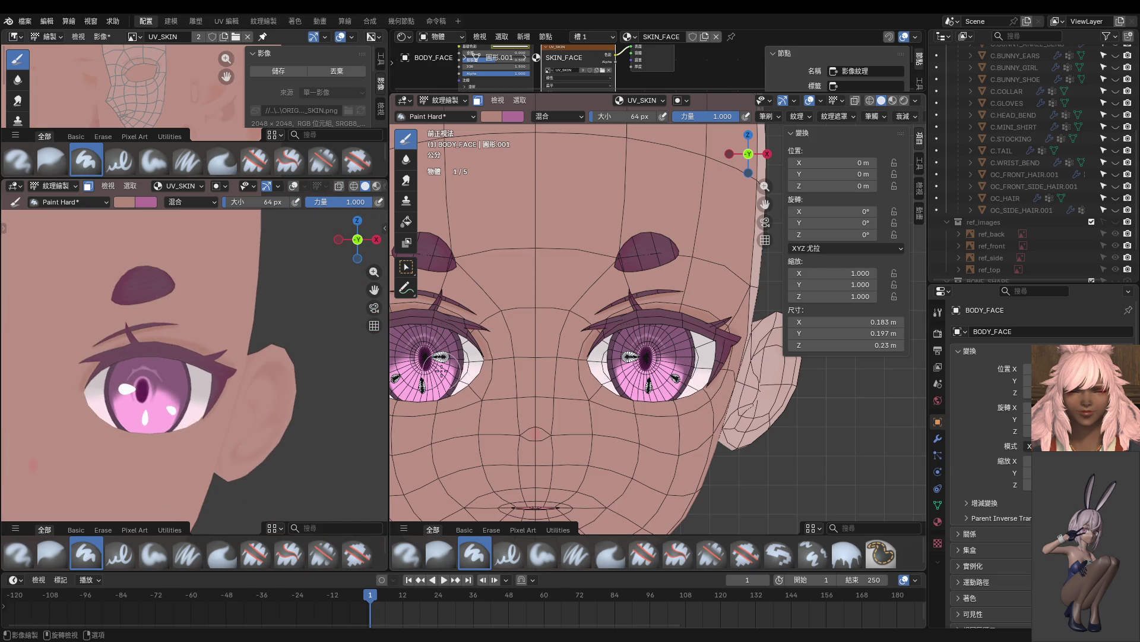
{"action": "scroll", "coordinate": [591, 394], "scroll_direction": "down", "scroll_amount": 2}
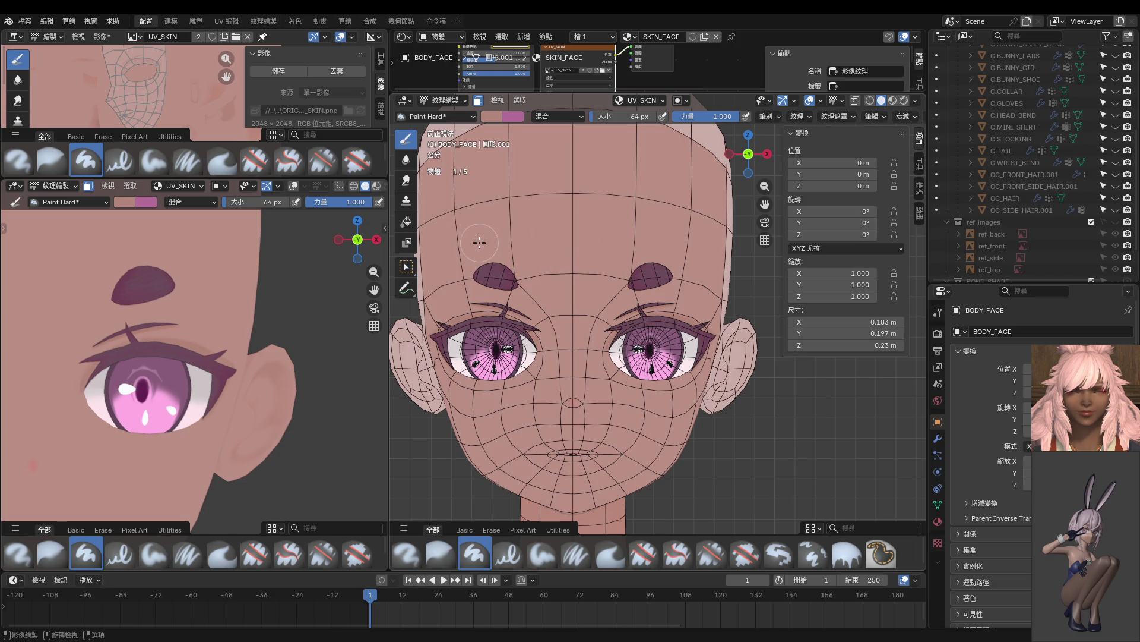
{"action": "scroll", "coordinate": [653, 335], "scroll_direction": "up", "scroll_amount": 3}
Sample a light pink brush colour and paint a test V stroke on the forehead.
{"action": "key", "text": "s"}
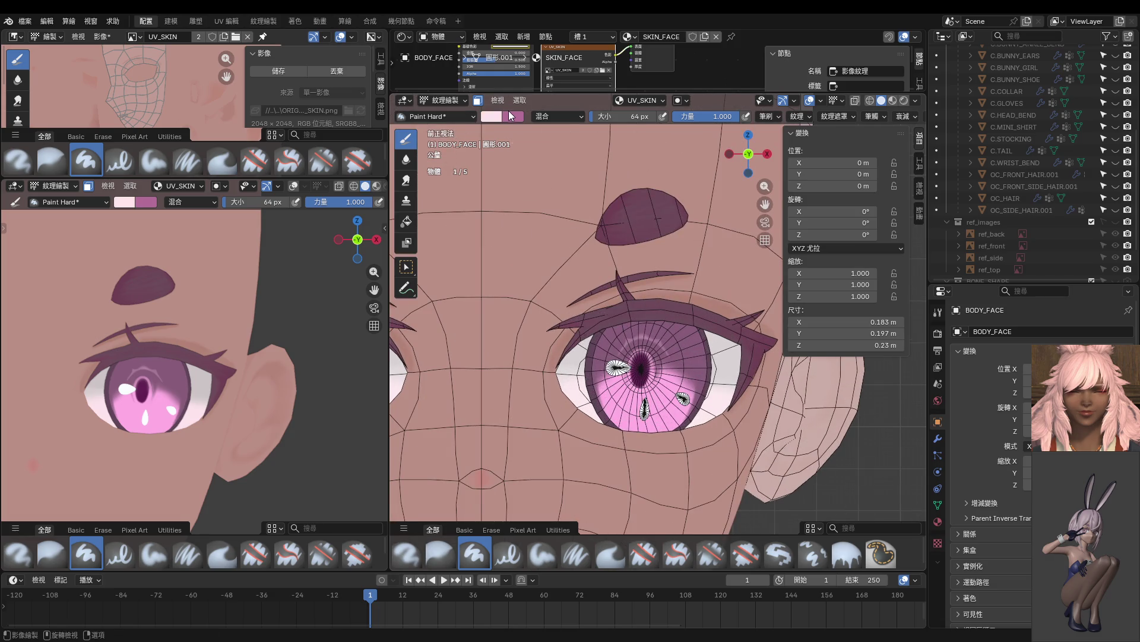
{"action": "key", "text": "s"}
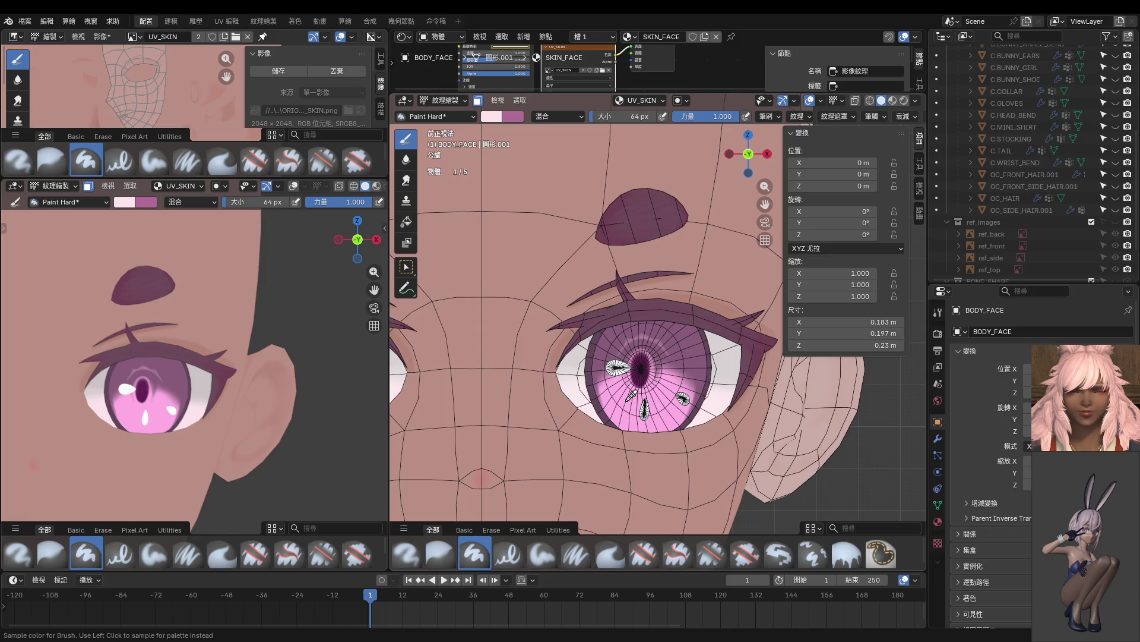
{"action": "left_click_drag", "start_coordinate": [425, 218], "coordinate": [556, 232]}
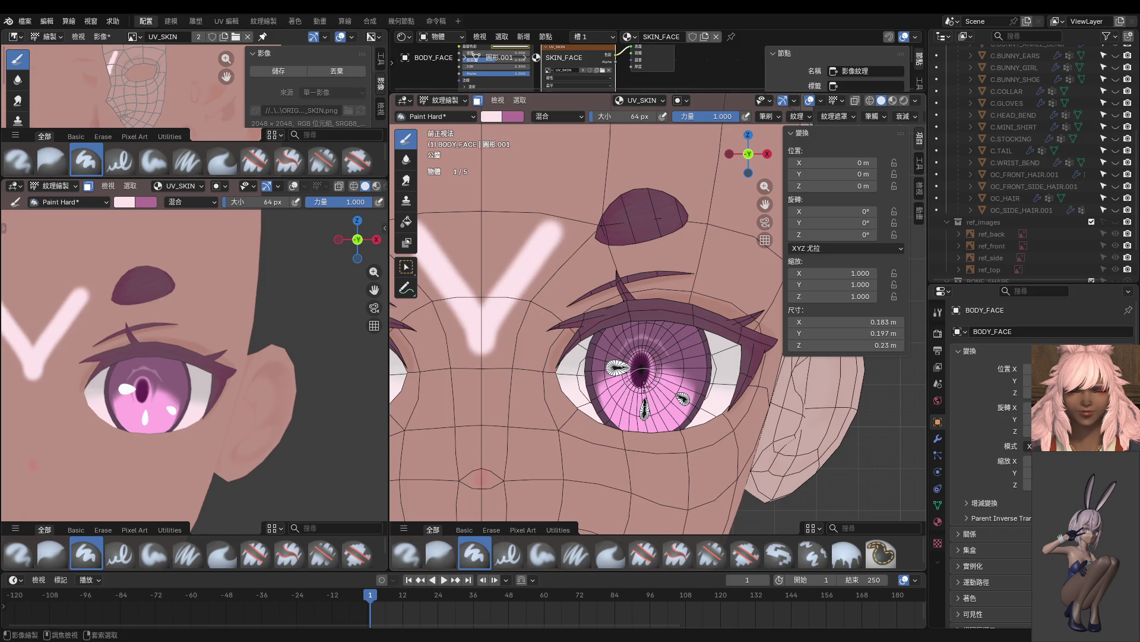
Undo the pink V stroke on the forehead and frame the whole face.
{"action": "key", "text": "ctrl+z"}
{"action": "key", "text": "s"}
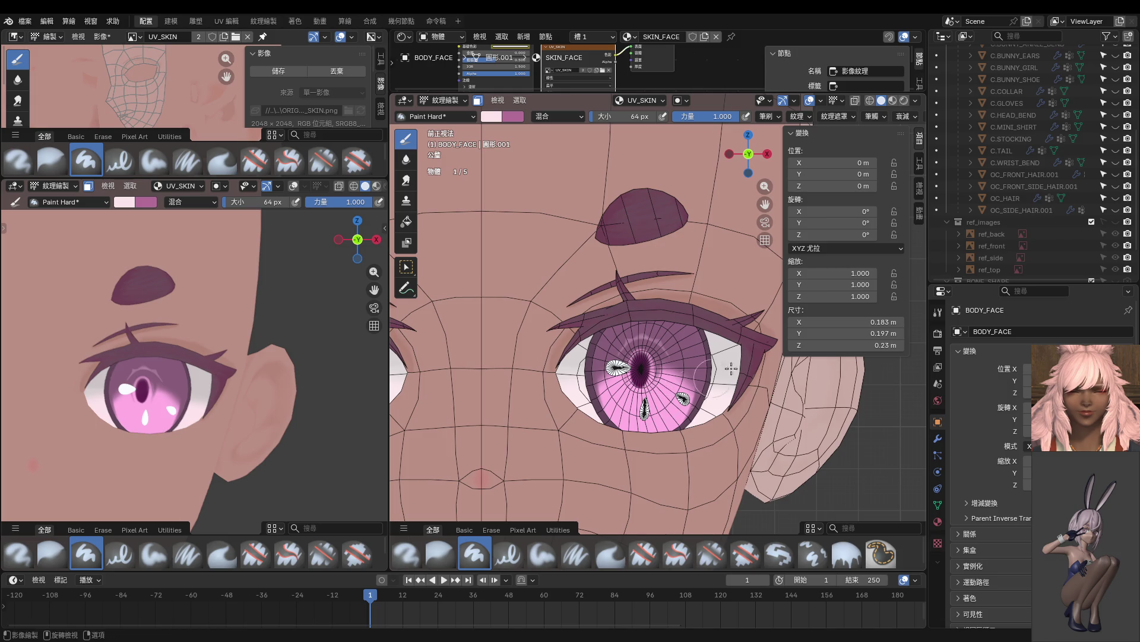
{"action": "scroll", "coordinate": [1050, 174], "scroll_direction": "up", "scroll_amount": 5}
{"action": "scroll", "coordinate": [1049, 172], "scroll_direction": "down", "scroll_amount": 7}
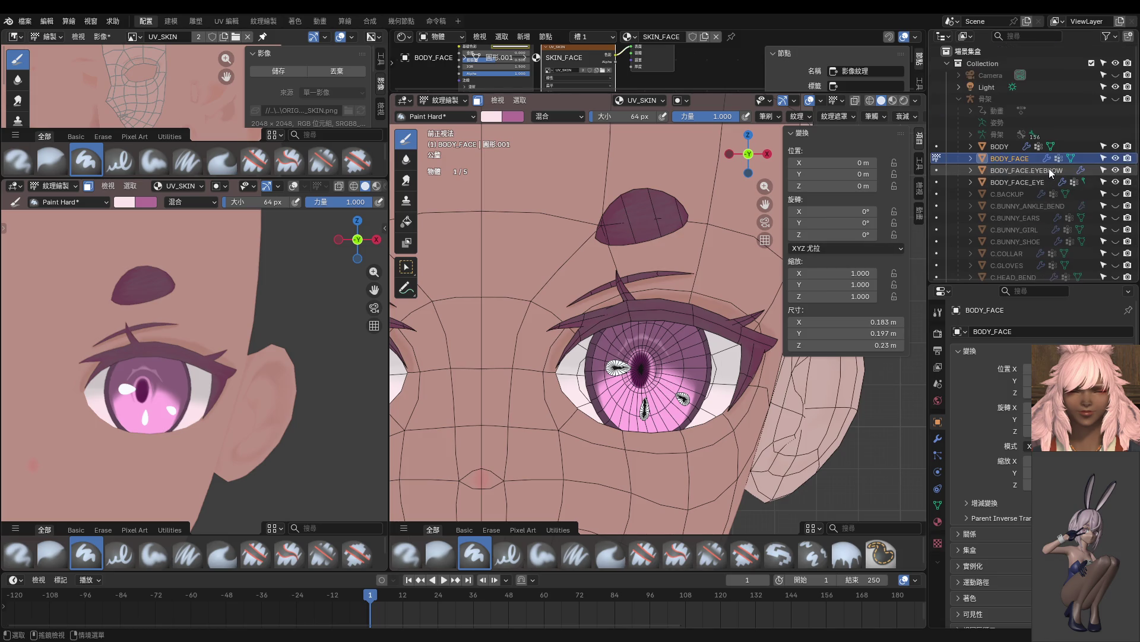
{"action": "scroll", "coordinate": [1053, 171], "scroll_direction": "up", "scroll_amount": 3}
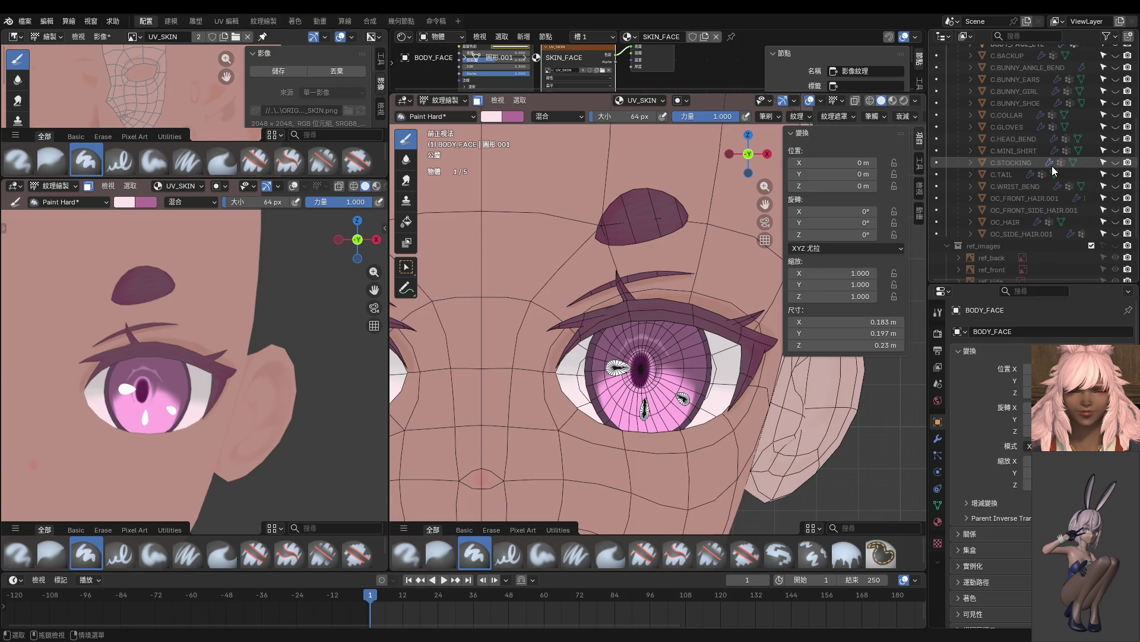
{"action": "key", "text": "KP_Decimal"}
Leave texture painting and save the painted UV_SKIN texture image.
{"action": "key", "text": "ctrl+Tab"}
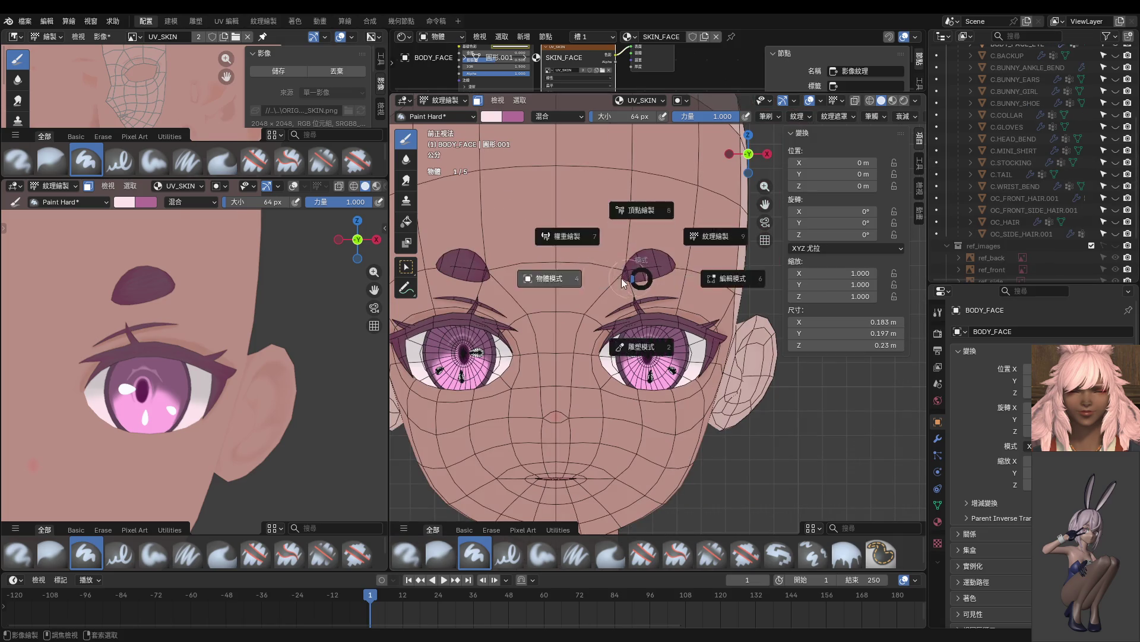
{"action": "left_click", "coordinate": [571, 262]}
{"action": "key", "text": "Tab"}
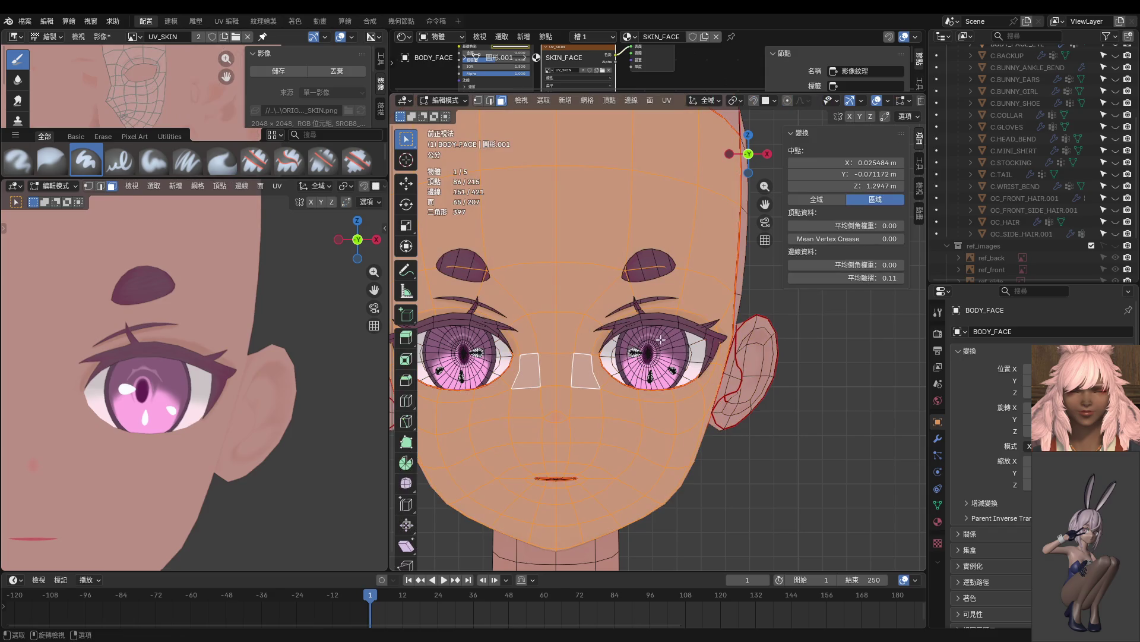
{"action": "left_click", "coordinate": [278, 71]}
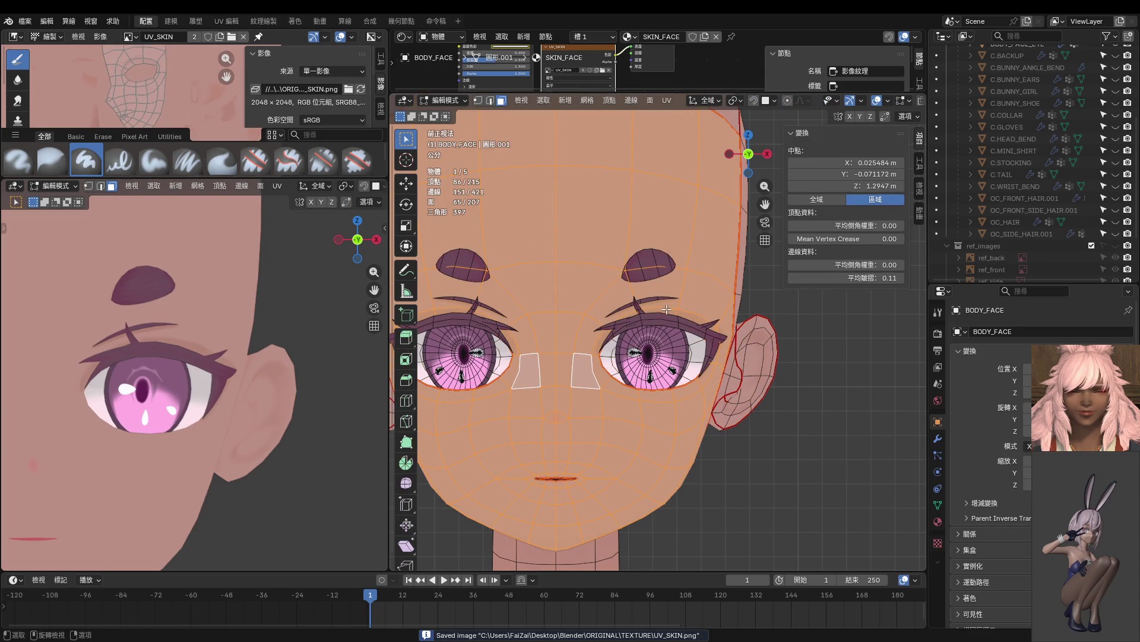
Put BODY_FACE back into Texture Paint mode.
{"action": "scroll", "coordinate": [668, 312], "scroll_direction": "down", "scroll_amount": 1}
{"action": "key", "text": "Tab"}
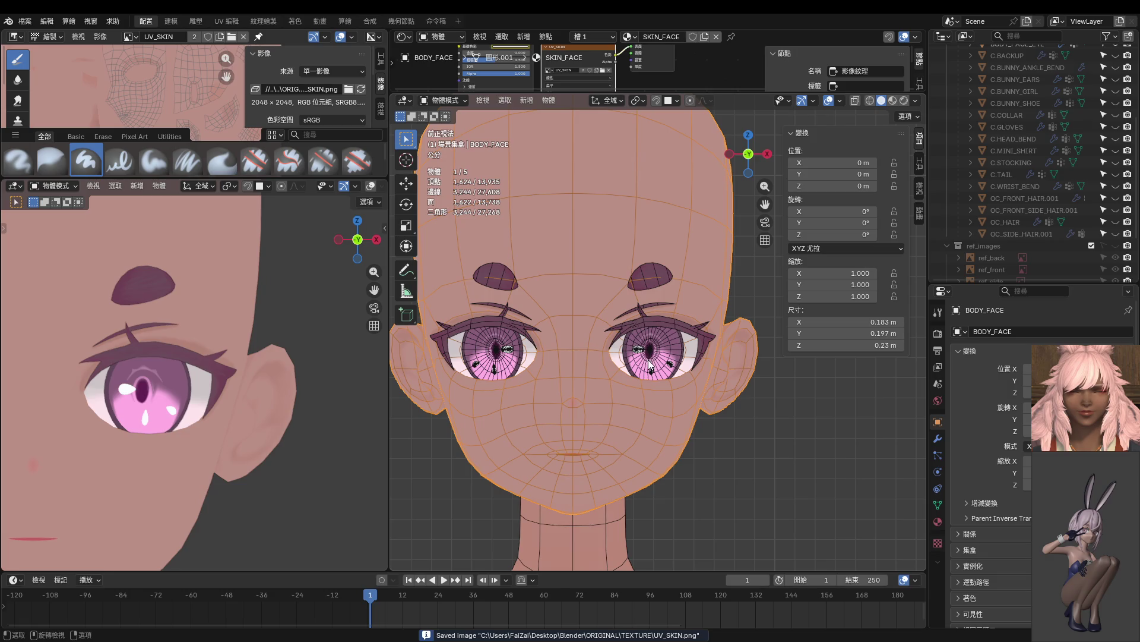
{"action": "key", "text": "ctrl+Tab"}
{"action": "left_click", "coordinate": [651, 360]}
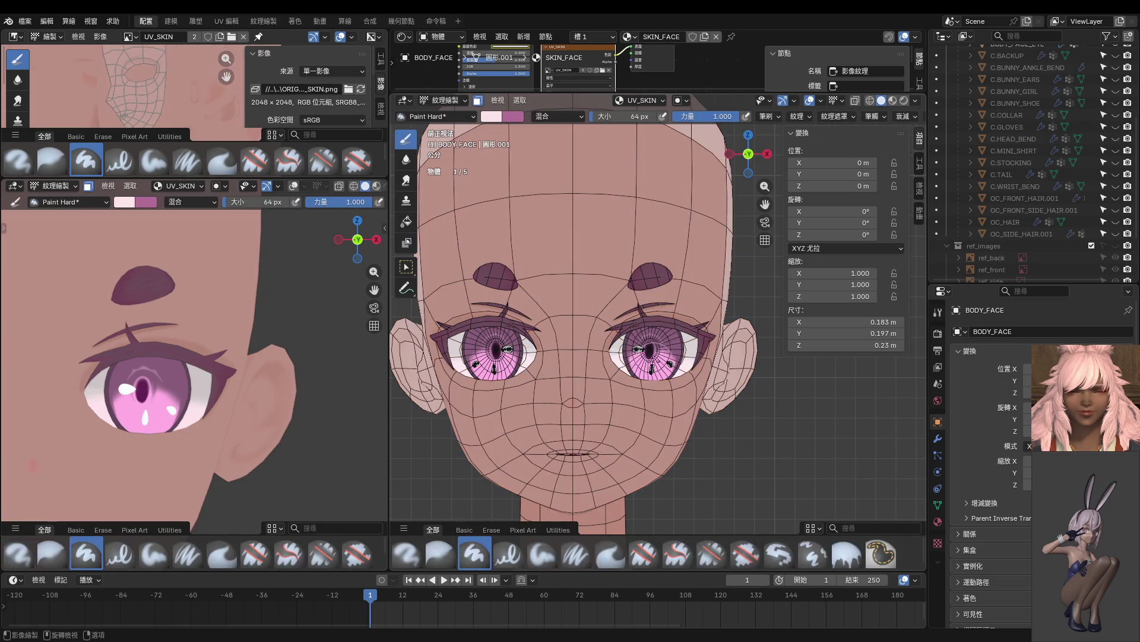
Give the Paint Hard brush a pink swatch from Palette.001 in the sidebar Color Palette.
{"action": "key", "text": "s"}
{"action": "left_click", "coordinate": [491, 113]}
{"action": "scroll", "coordinate": [558, 216], "scroll_direction": "down", "scroll_amount": 2}
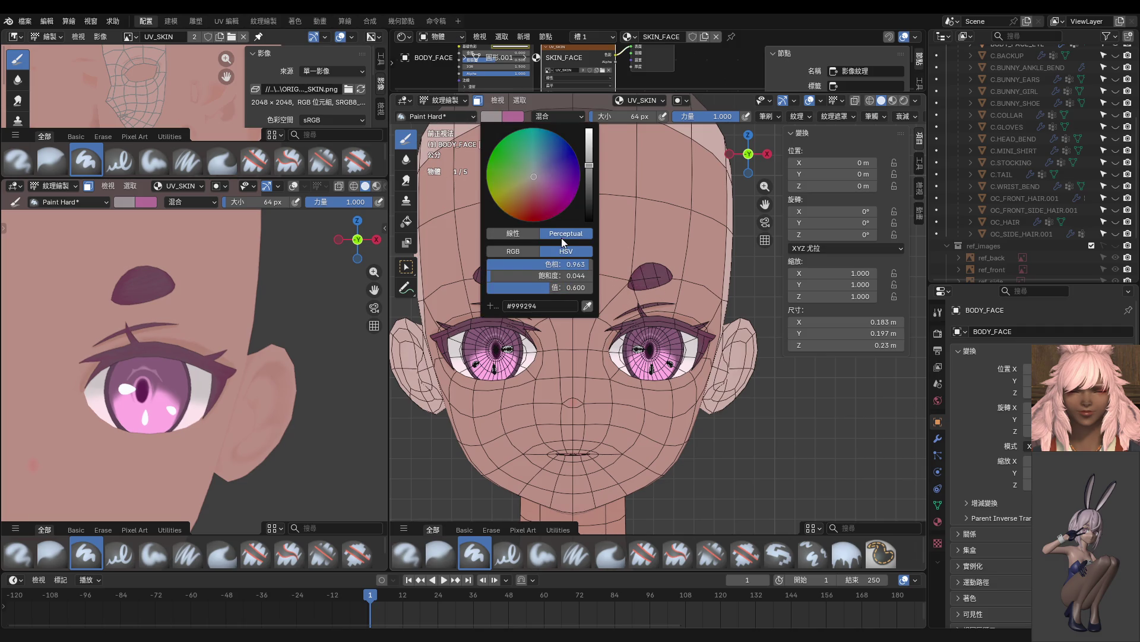
{"action": "scroll", "coordinate": [558, 214], "scroll_direction": "up", "scroll_amount": 2}
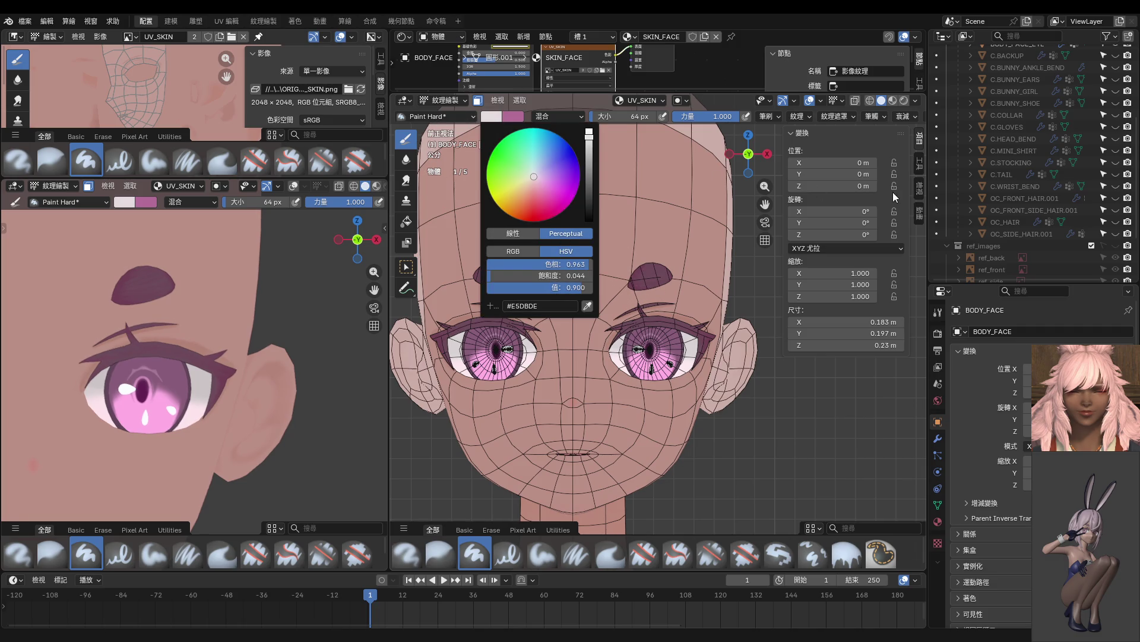
{"action": "left_click", "coordinate": [919, 163]}
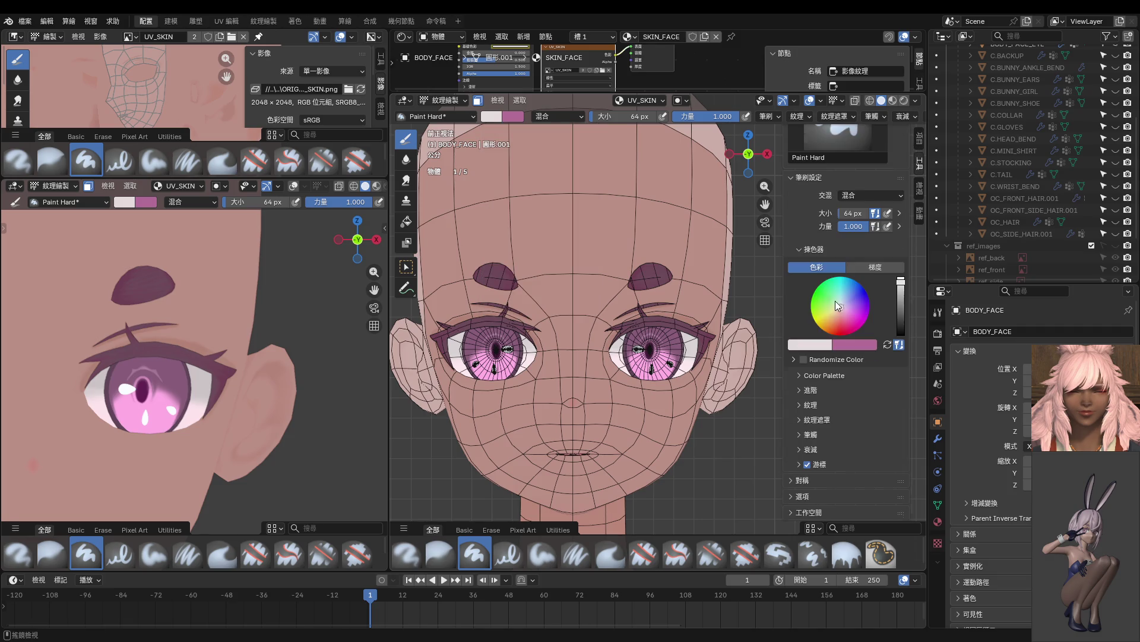
{"action": "left_click", "coordinate": [799, 375]}
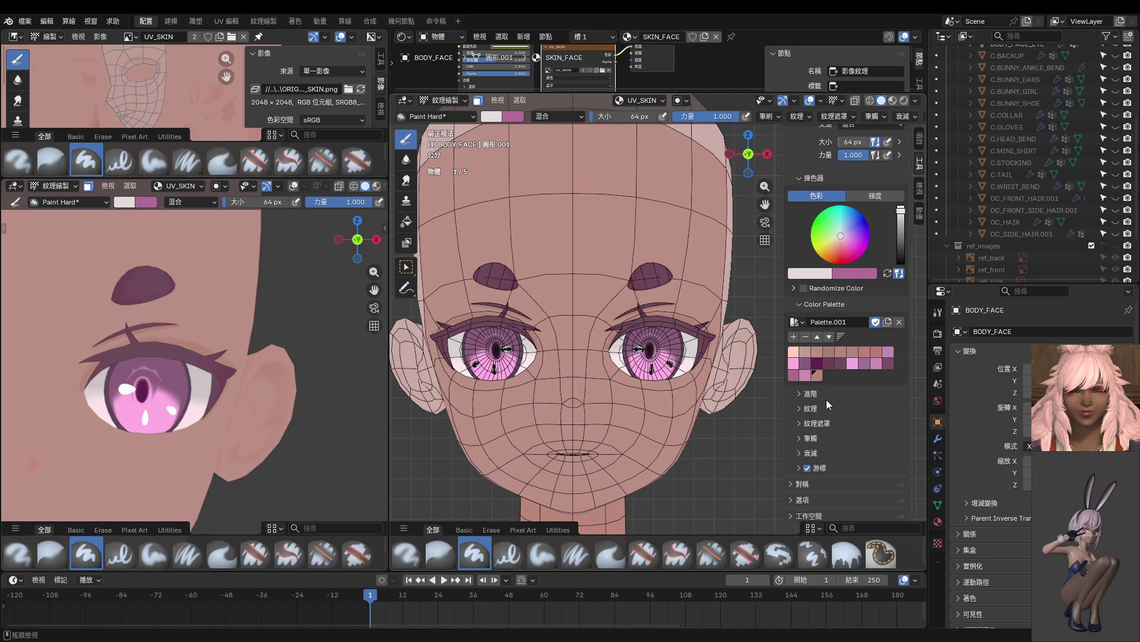
{"action": "left_click", "coordinate": [797, 369]}
{"action": "scroll", "coordinate": [671, 350], "scroll_direction": "up", "scroll_amount": 2}
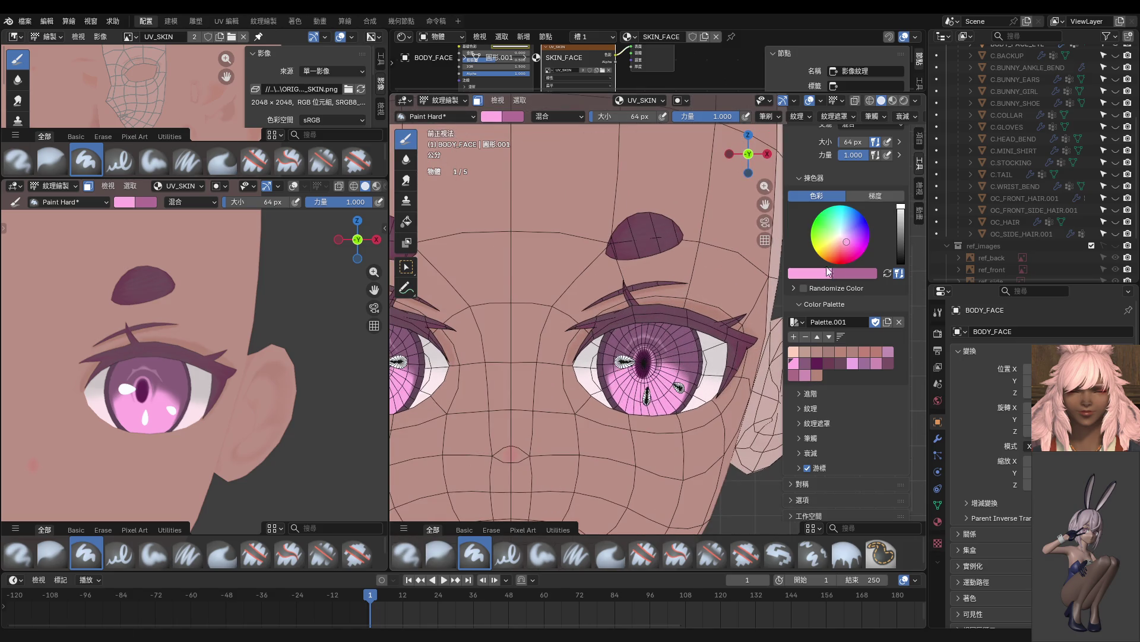
Shift the brush colour to salmon pink and set brush strength to 0.836.
{"action": "left_click_drag", "start_coordinate": [842, 244], "coordinate": [840, 248]}
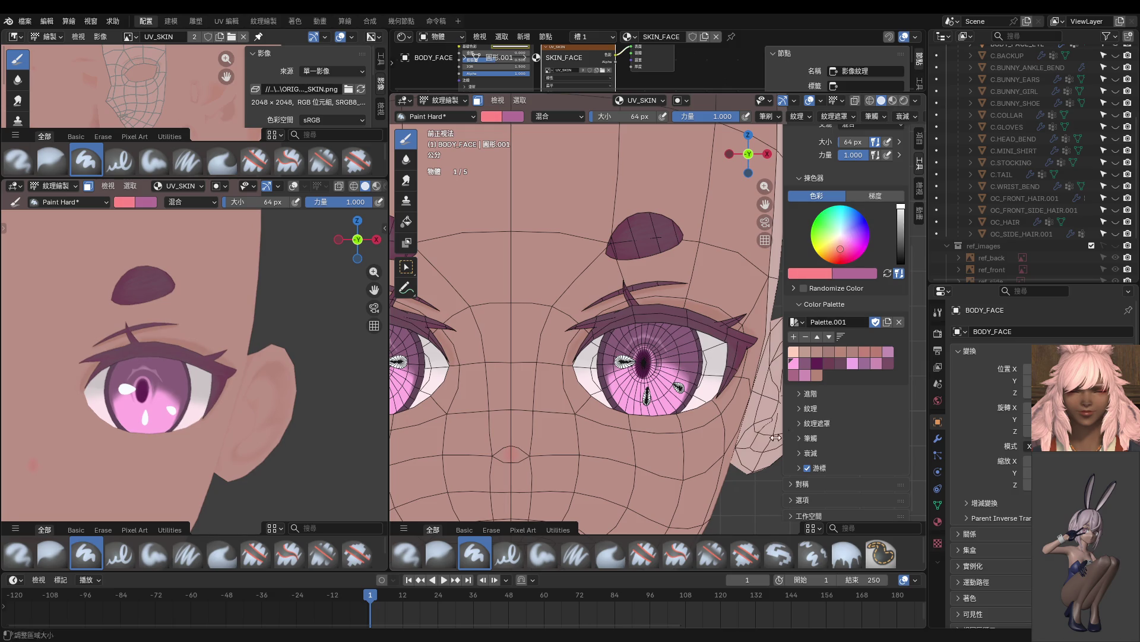
{"action": "scroll", "coordinate": [666, 309], "scroll_direction": "up", "scroll_amount": 4}
{"action": "middle_click_drag", "start_coordinate": [665, 309], "coordinate": [669, 310]}
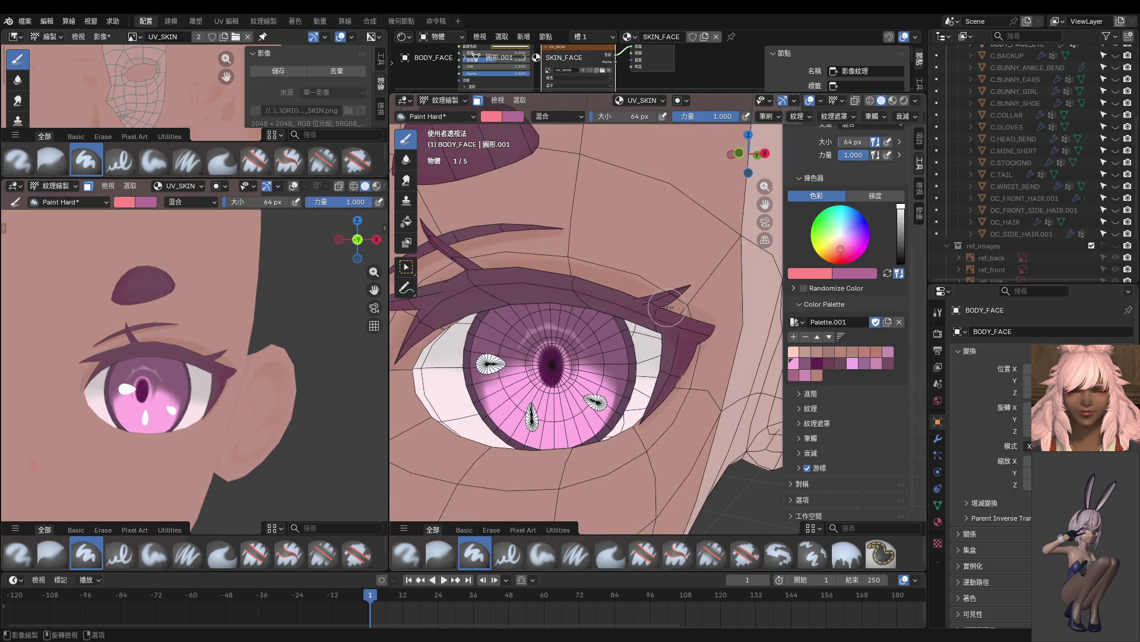
{"action": "key", "text": "shift+f"}
{"action": "left_click", "coordinate": [646, 309]}
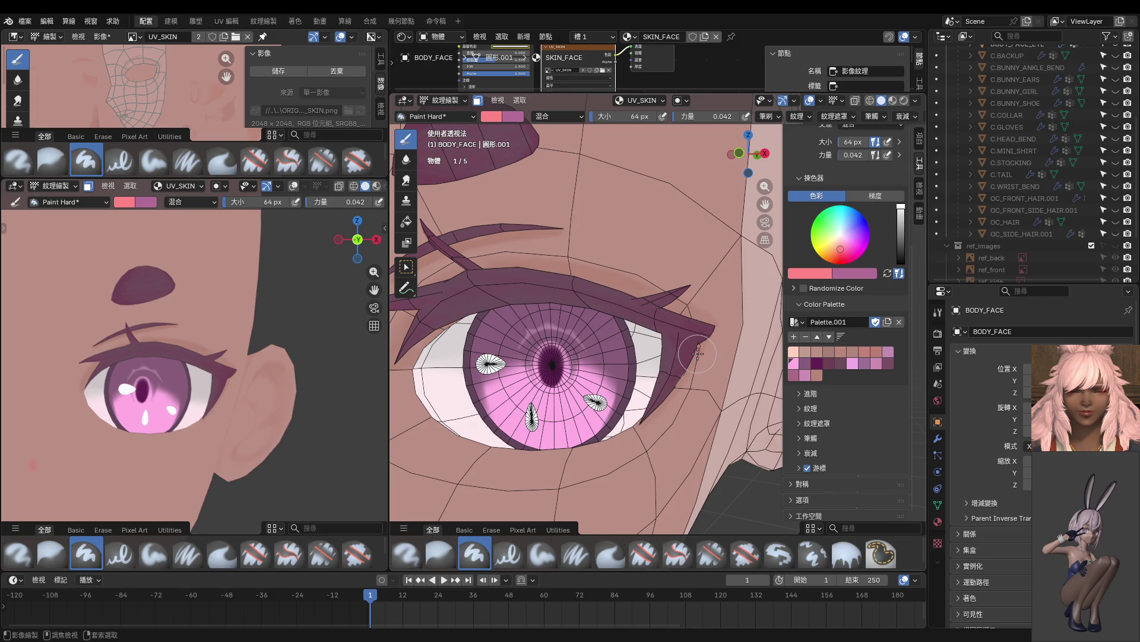
{"action": "middle_click_drag", "start_coordinate": [698, 354], "coordinate": [572, 232]}
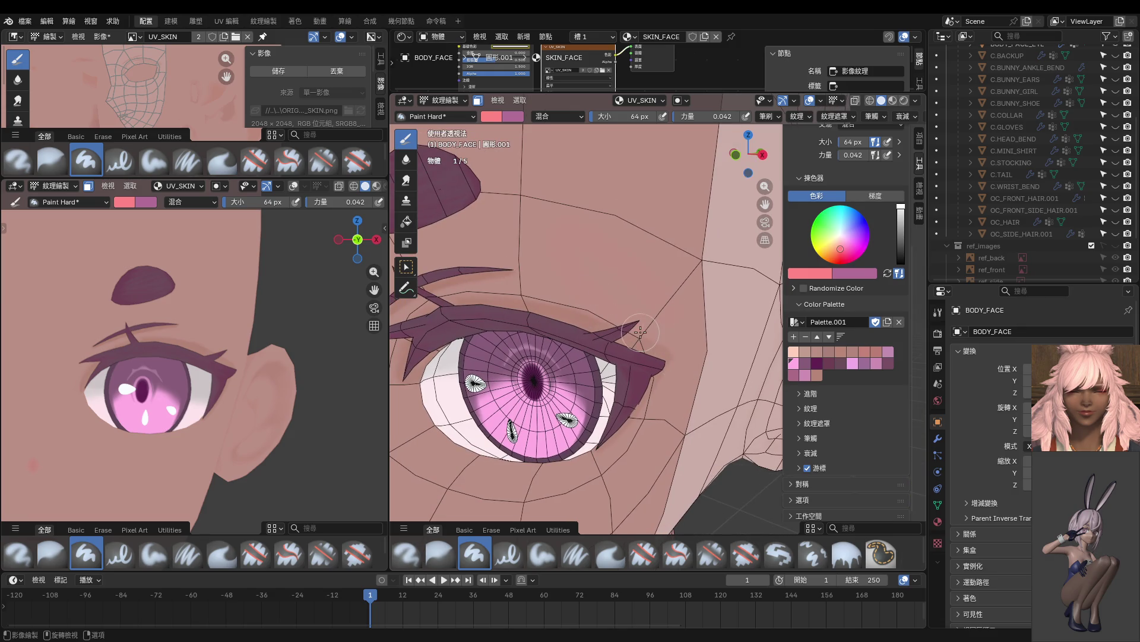
{"action": "key", "text": "shift+f"}
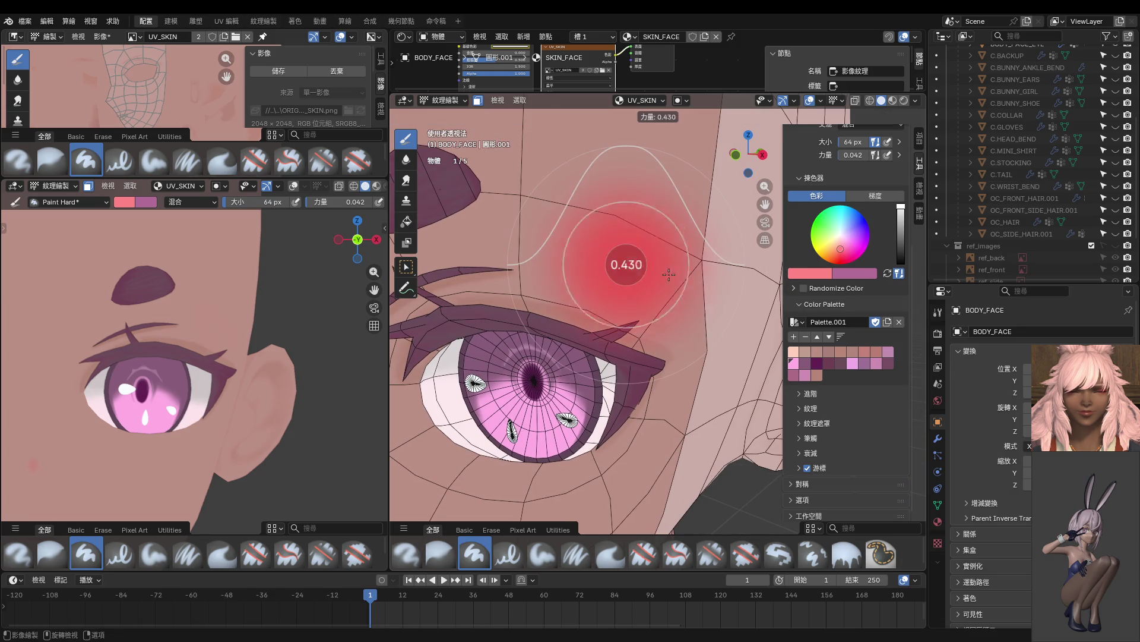
{"action": "left_click", "coordinate": [704, 284]}
Darken the brush colour and paint reddish blush down the outer eye corner.
{"action": "left_click_drag", "start_coordinate": [625, 261], "coordinate": [667, 348]}
{"action": "middle_click_drag", "start_coordinate": [667, 350], "coordinate": [675, 338]}
{"action": "key", "text": "ctrl+z"}
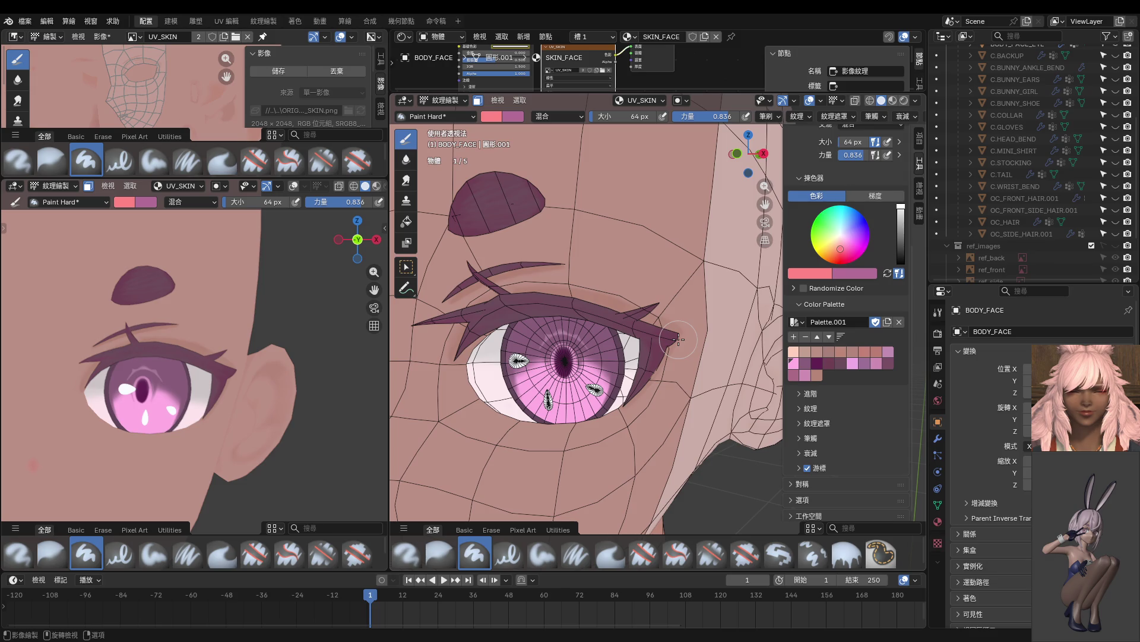
{"action": "left_click", "coordinate": [901, 220]}
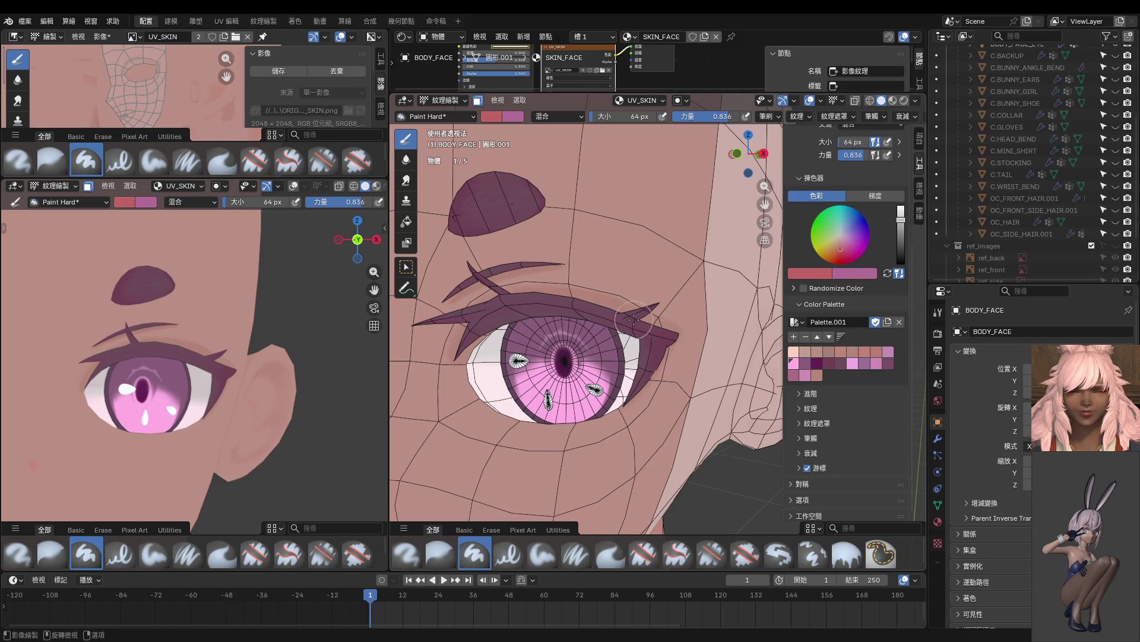
{"action": "mouse_move", "coordinate": [634, 320]}
{"action": "left_mouse_down"}
{"action": "mouse_move", "coordinate": [659, 368]}
{"action": "mouse_move", "coordinate": [635, 398]}
{"action": "left_mouse_up"}
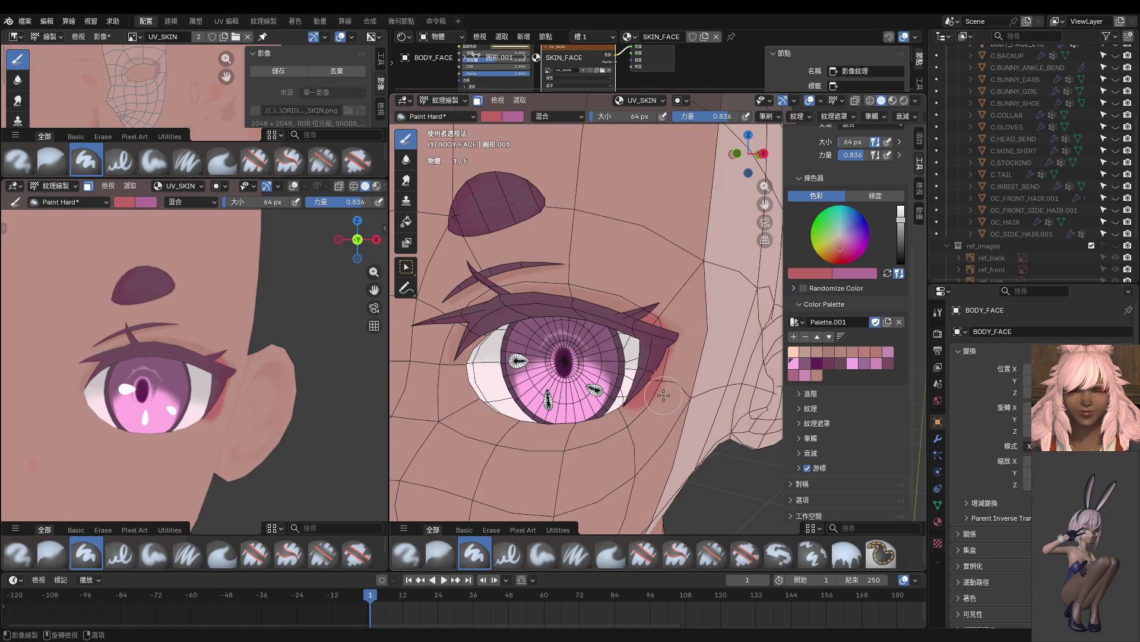
{"action": "middle_click_drag", "start_coordinate": [617, 351], "coordinate": [596, 326]}
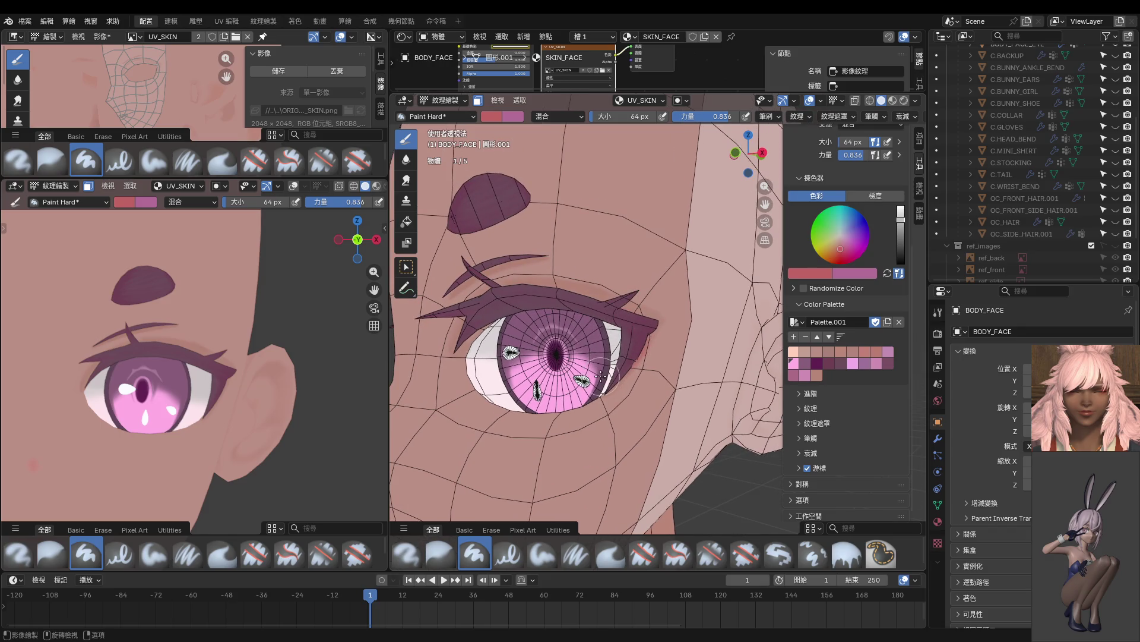
{"action": "mouse_move", "coordinate": [616, 373]}
{"action": "left_mouse_down"}
{"action": "mouse_move", "coordinate": [632, 353]}
{"action": "mouse_move", "coordinate": [612, 324]}
{"action": "mouse_move", "coordinate": [645, 311]}
{"action": "mouse_move", "coordinate": [596, 395]}
{"action": "mouse_move", "coordinate": [535, 410]}
{"action": "mouse_move", "coordinate": [482, 404]}
{"action": "left_mouse_up"}
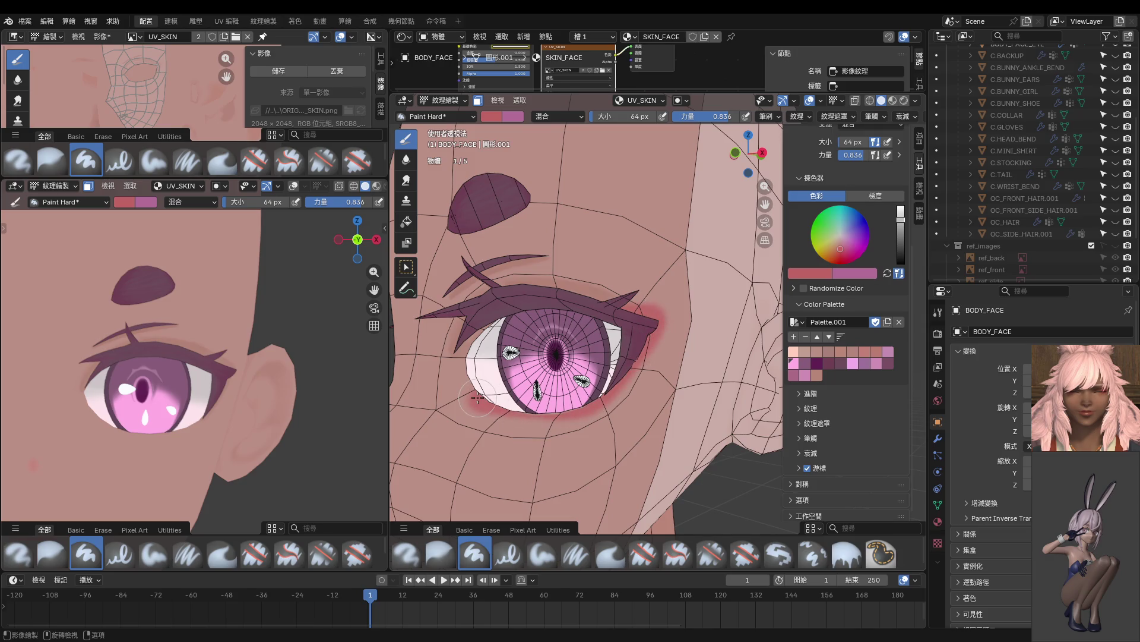
{"action": "key", "text": "ctrl+z"}
{"action": "key", "text": "ctrl+z"}
Repaint red blush around the outer corner and lower lid, comparing with and without it.
{"action": "mouse_move", "coordinate": [638, 316]}
{"action": "left_mouse_down"}
{"action": "mouse_move", "coordinate": [650, 320]}
{"action": "mouse_move", "coordinate": [633, 374]}
{"action": "mouse_move", "coordinate": [517, 400]}
{"action": "left_mouse_up"}
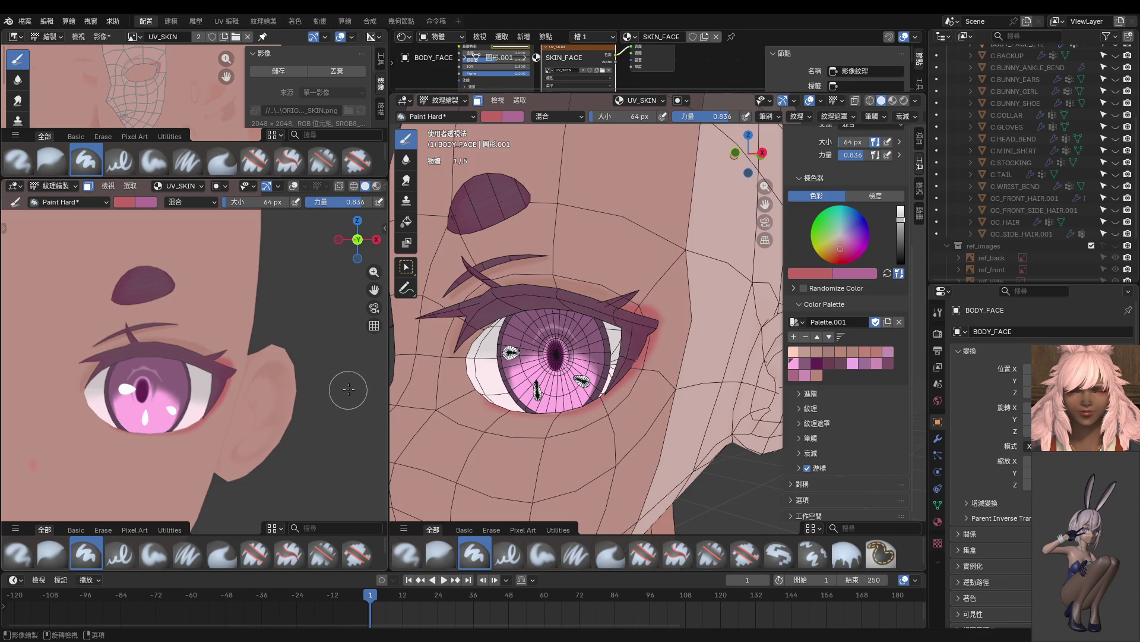
{"action": "key", "text": "ctrl+z"}
{"action": "mouse_move", "coordinate": [618, 313]}
{"action": "left_mouse_down"}
{"action": "mouse_move", "coordinate": [647, 324]}
{"action": "mouse_move", "coordinate": [597, 400]}
{"action": "left_mouse_up"}
{"action": "key", "text": "ctrl+z"}
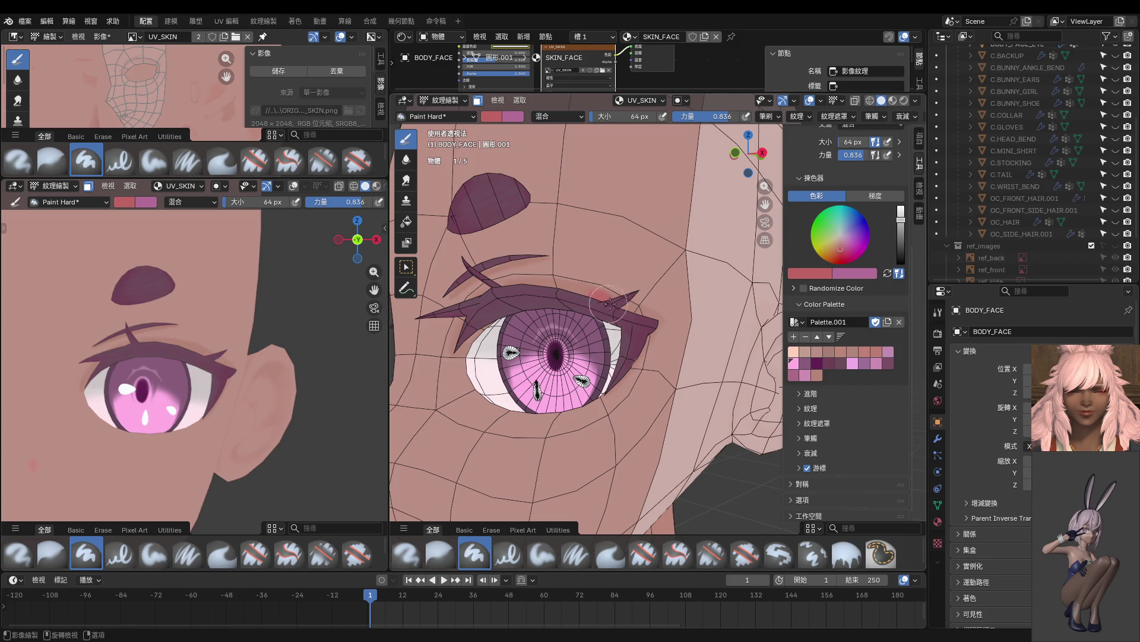
{"action": "key", "text": "ctrl+shift+z"}
{"action": "key", "text": "ctrl+z"}
{"action": "mouse_move", "coordinate": [639, 315]}
{"action": "left_mouse_down"}
{"action": "mouse_move", "coordinate": [651, 333]}
{"action": "mouse_move", "coordinate": [617, 386]}
{"action": "mouse_move", "coordinate": [493, 418]}
{"action": "left_mouse_up"}
{"action": "key", "text": "ctrl+z"}
{"action": "mouse_move", "coordinate": [585, 403]}
{"action": "left_mouse_down"}
{"action": "mouse_move", "coordinate": [632, 356]}
{"action": "mouse_move", "coordinate": [631, 320]}
{"action": "left_mouse_up"}
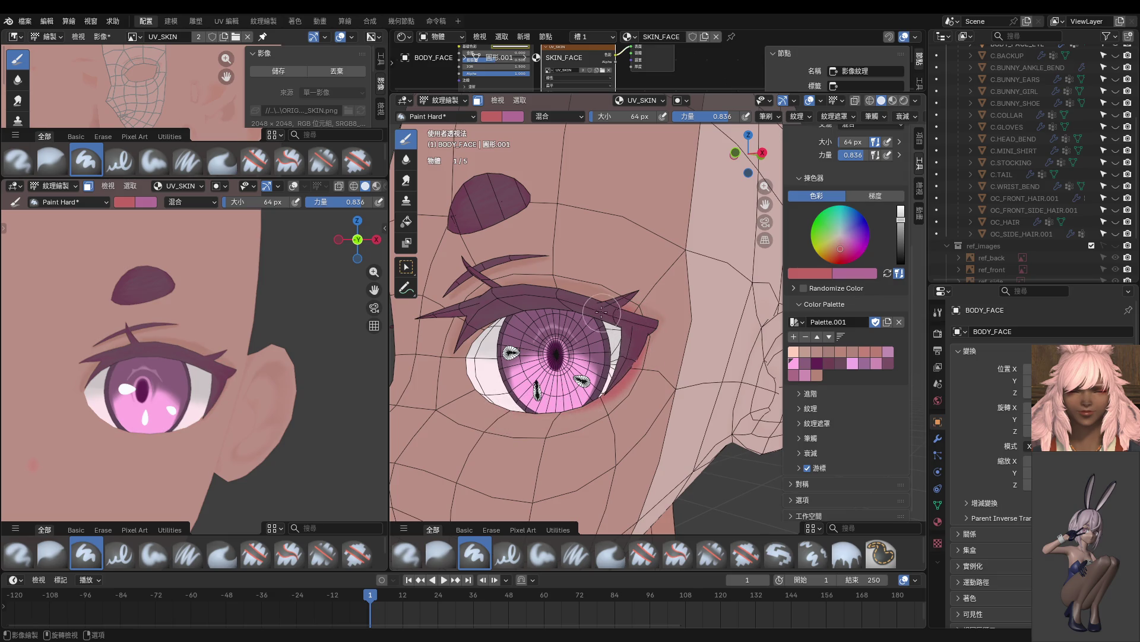
{"action": "scroll", "coordinate": [269, 387], "scroll_direction": "down", "scroll_amount": 6}
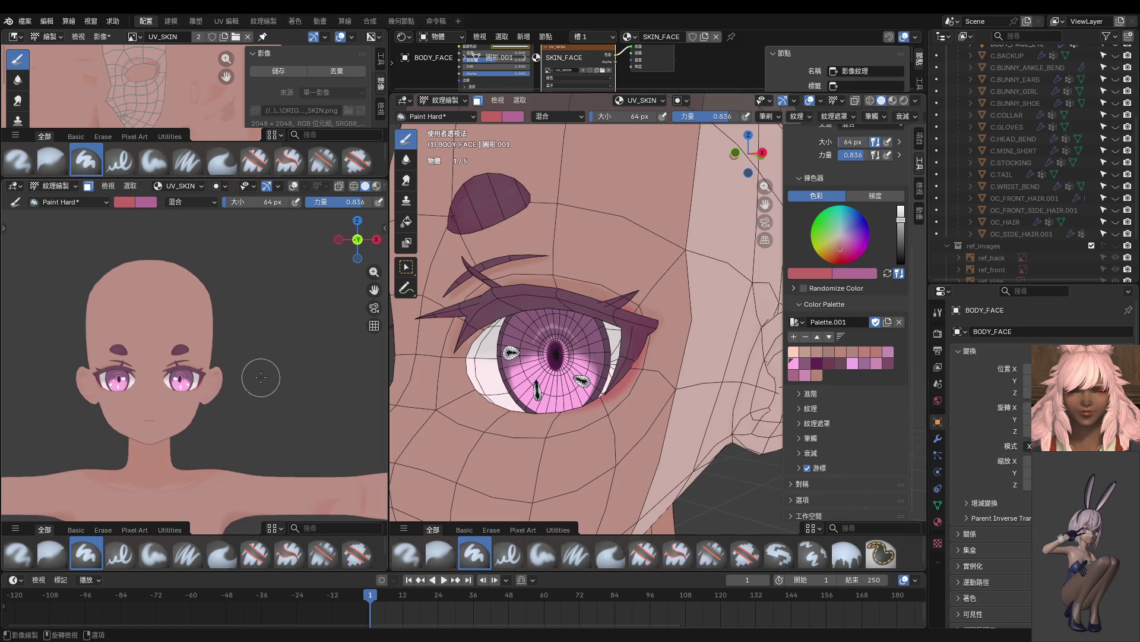
Try red strokes down the outer eye corner, then undo them.
{"action": "scroll", "coordinate": [259, 376], "scroll_direction": "up", "scroll_amount": 2}
{"action": "scroll", "coordinate": [638, 336], "scroll_direction": "up", "scroll_amount": 5}
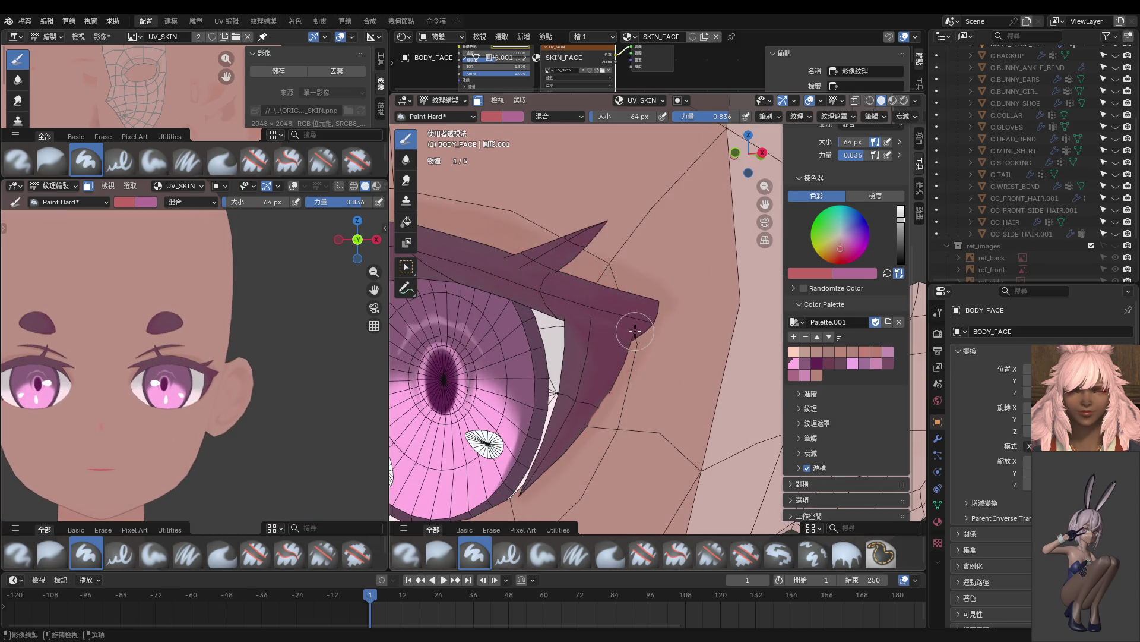
{"action": "scroll", "coordinate": [638, 336], "scroll_direction": "down", "scroll_amount": 4}
{"action": "left_click_drag", "start_coordinate": [640, 339], "coordinate": [592, 398]}
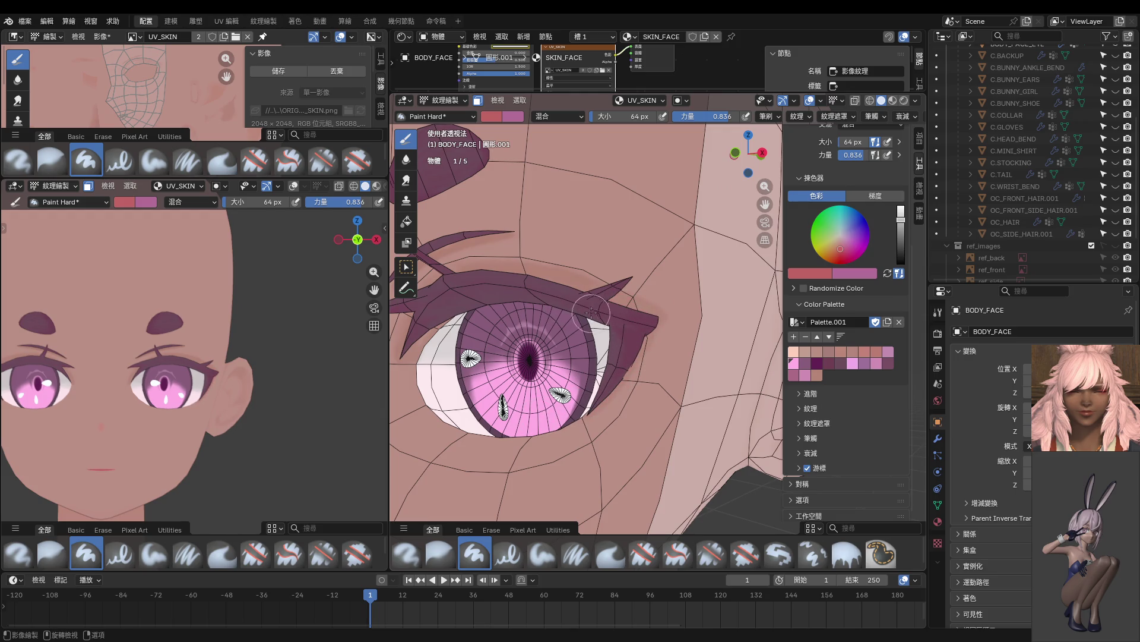
{"action": "mouse_move", "coordinate": [600, 300]}
{"action": "left_mouse_down"}
{"action": "mouse_move", "coordinate": [645, 345]}
{"action": "mouse_move", "coordinate": [591, 368]}
{"action": "left_mouse_up"}
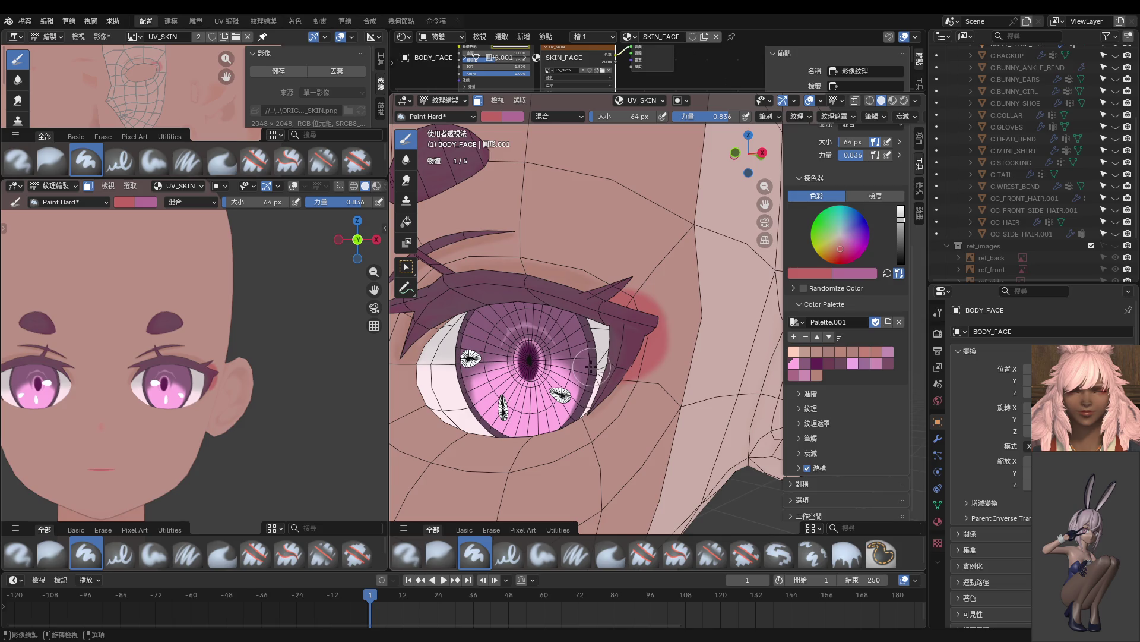
{"action": "key", "text": "ctrl+z"}
{"action": "key", "text": "ctrl+z"}
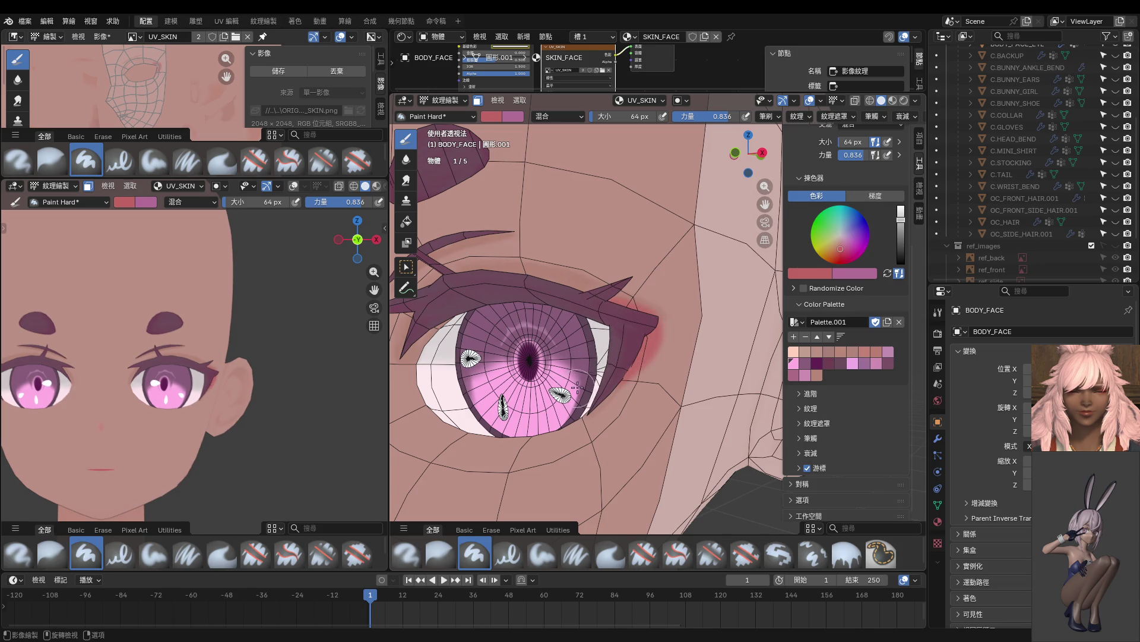
{"action": "key", "text": "ctrl+z"}
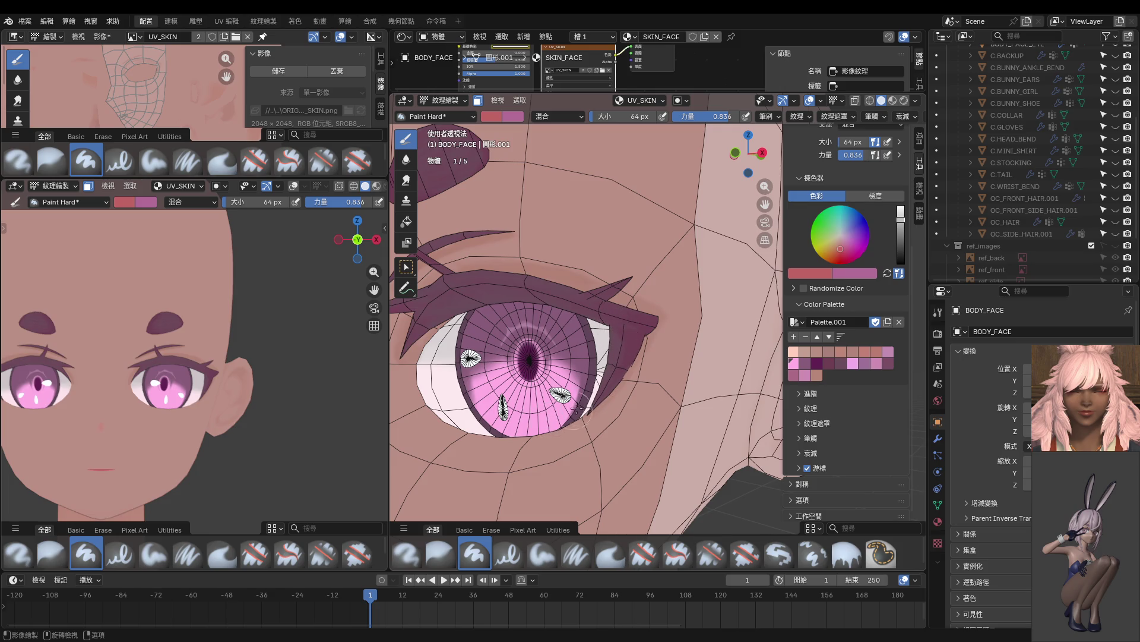
Paint a red line along the whole lower eyelid below the iris.
{"action": "middle_click_drag", "start_coordinate": [504, 445], "coordinate": [664, 373]}
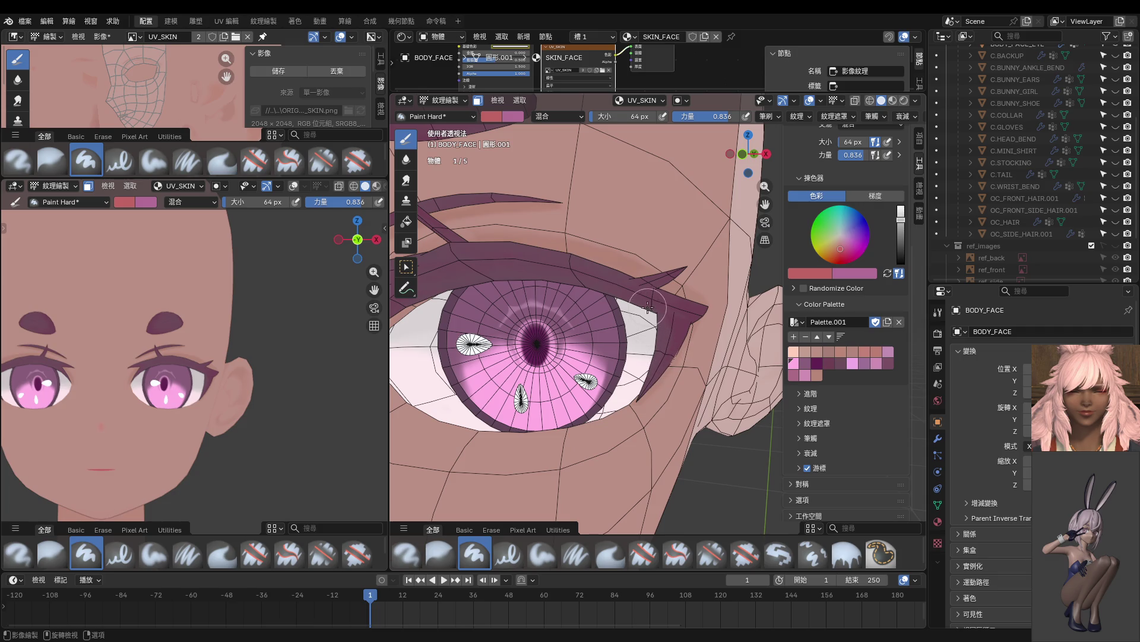
{"action": "mouse_move", "coordinate": [662, 355]}
{"action": "left_mouse_down"}
{"action": "mouse_move", "coordinate": [615, 398]}
{"action": "mouse_move", "coordinate": [504, 424]}
{"action": "left_mouse_up"}
{"action": "key", "text": "ctrl+z"}
{"action": "mouse_move", "coordinate": [661, 351]}
{"action": "left_mouse_down"}
{"action": "mouse_move", "coordinate": [472, 429]}
{"action": "mouse_move", "coordinate": [397, 371]}
{"action": "left_mouse_up"}
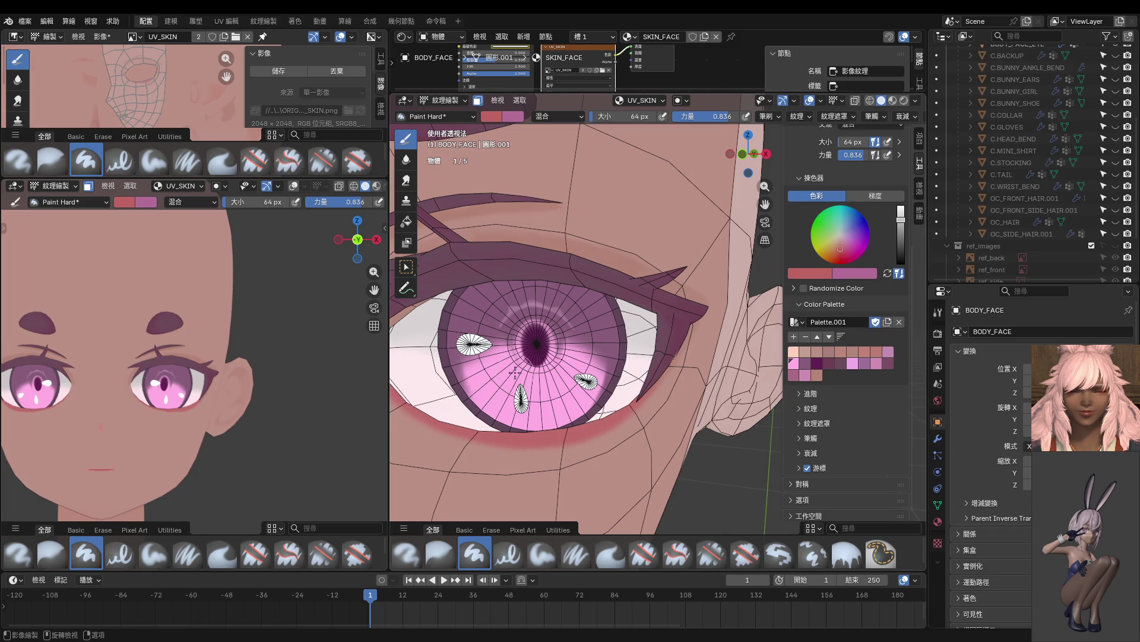
{"action": "middle_click_drag", "start_coordinate": [511, 368], "coordinate": [475, 374]}
{"action": "scroll", "coordinate": [257, 377], "scroll_direction": "down", "scroll_amount": 3}
{"action": "key", "text": "ctrl+z"}
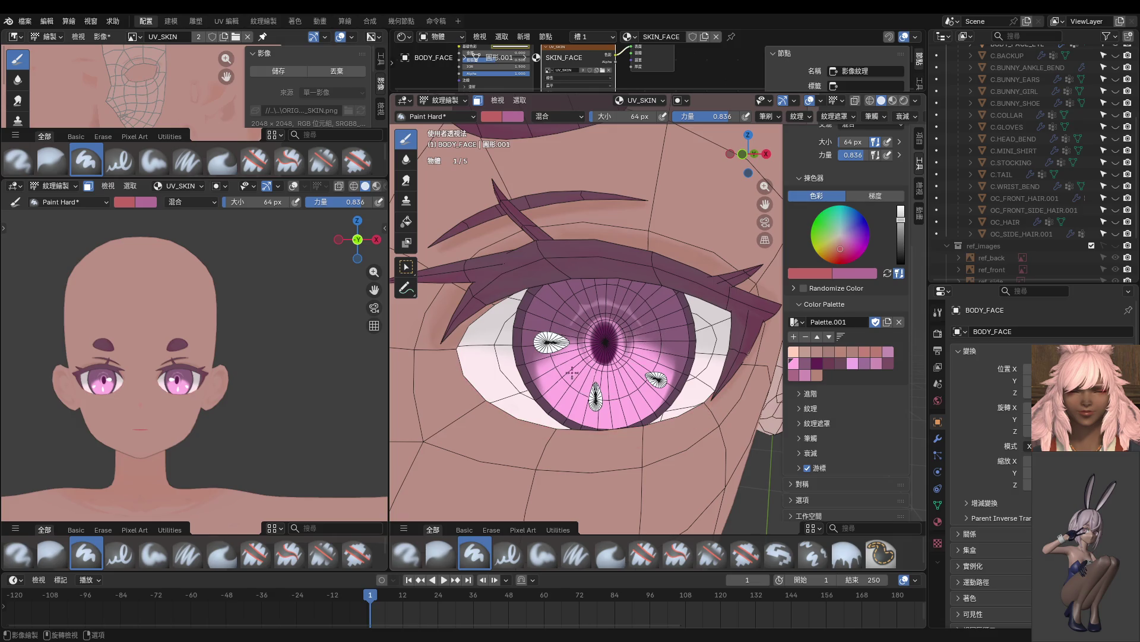
Try lower-eyelid strokes with a 126 px brush, then undo them.
{"action": "mouse_move", "coordinate": [465, 368]}
{"action": "left_mouse_down"}
{"action": "mouse_move", "coordinate": [623, 438]}
{"action": "mouse_move", "coordinate": [698, 393]}
{"action": "left_mouse_up"}
{"action": "key", "text": "ctrl+z"}
{"action": "key", "text": "f"}
{"action": "mouse_move", "coordinate": [451, 375]}
{"action": "left_mouse_down"}
{"action": "mouse_move", "coordinate": [517, 416]}
{"action": "mouse_move", "coordinate": [736, 359]}
{"action": "left_mouse_up"}
{"action": "key", "text": "ctrl+z"}
{"action": "mouse_move", "coordinate": [478, 365]}
{"action": "left_mouse_down"}
{"action": "mouse_move", "coordinate": [526, 407]}
{"action": "mouse_move", "coordinate": [742, 350]}
{"action": "left_mouse_up"}
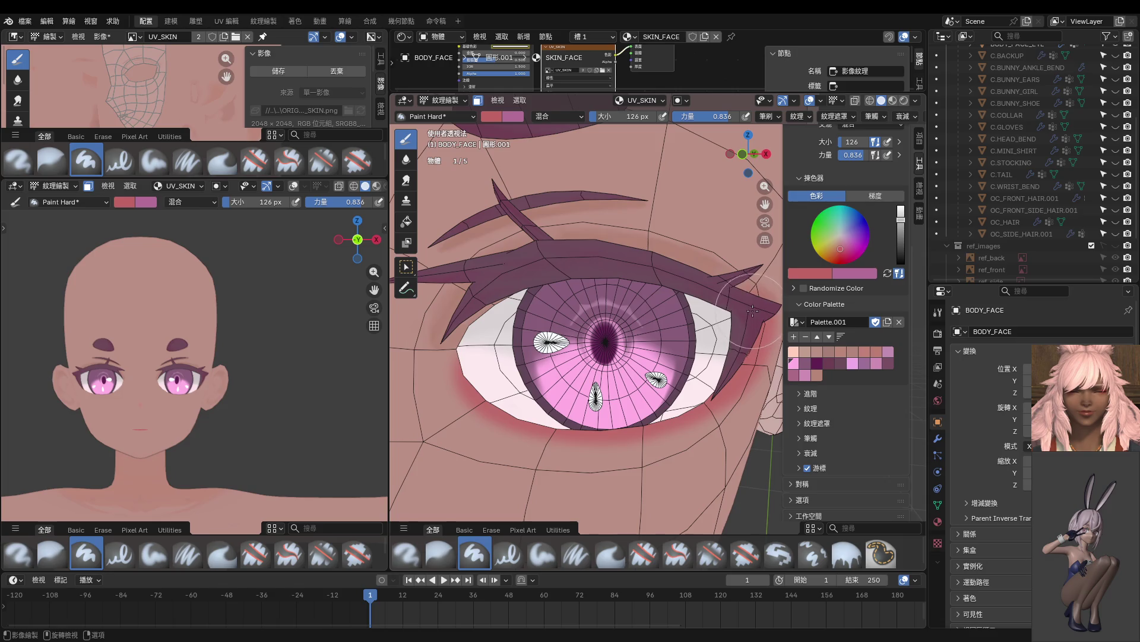
{"action": "middle_click_drag", "start_coordinate": [735, 325], "coordinate": [698, 321]}
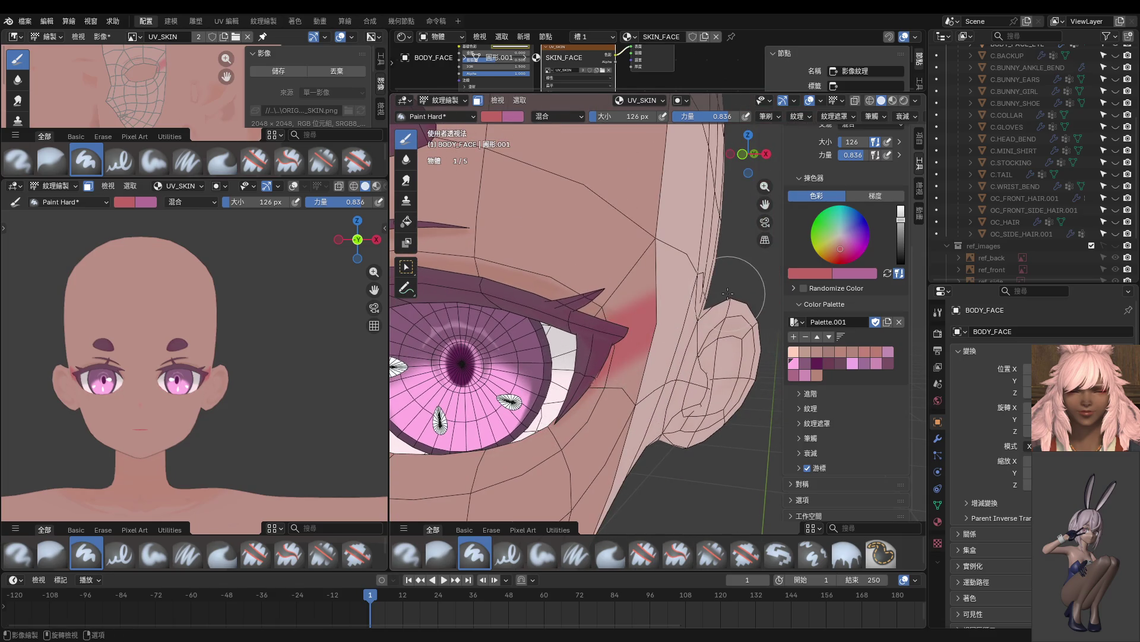
{"action": "key", "text": "ctrl+z"}
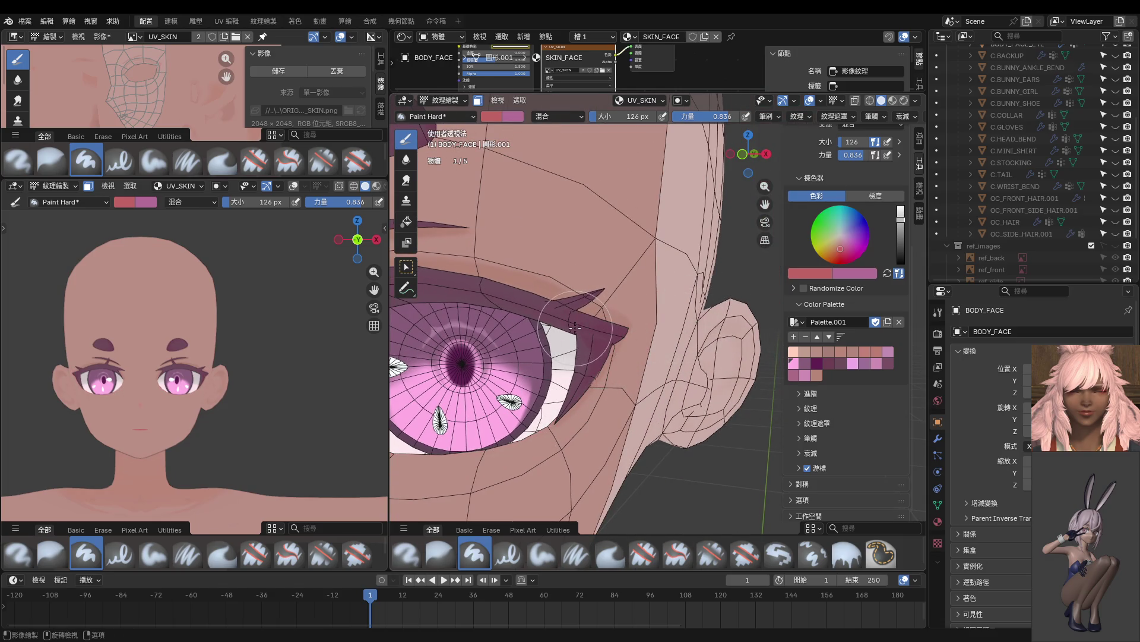
Paint soft blush beside the eye corner with a 196 px brush at 0.194, then 0.406 strength.
{"action": "key", "text": "f"}
{"action": "left_click", "coordinate": [588, 333]}
{"action": "key", "text": "shift+f"}
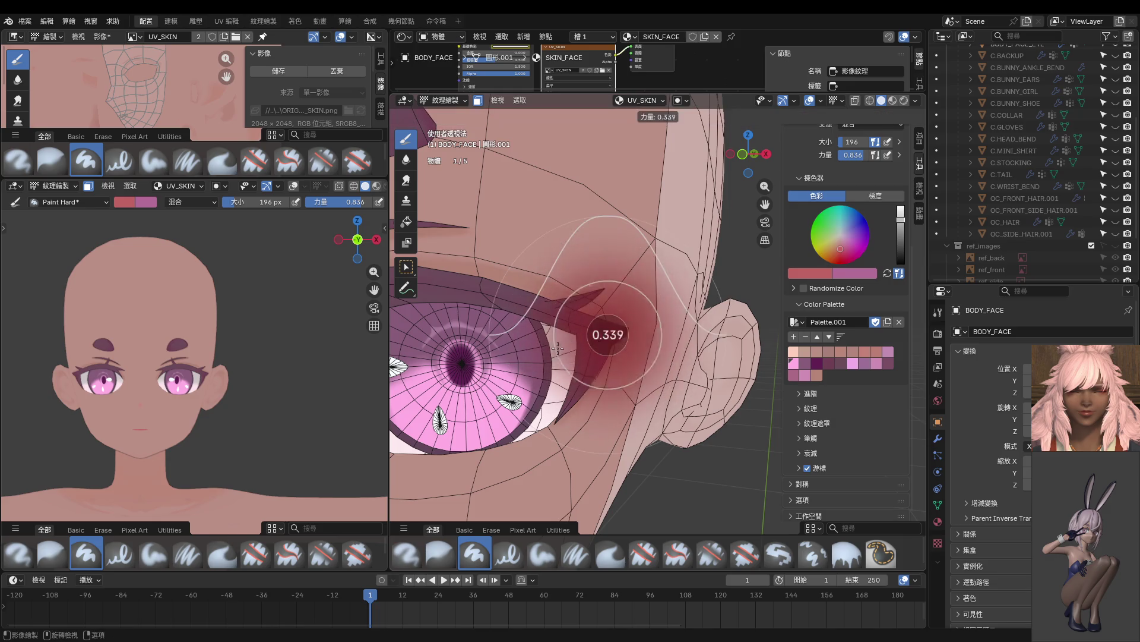
{"action": "left_click", "coordinate": [589, 334]}
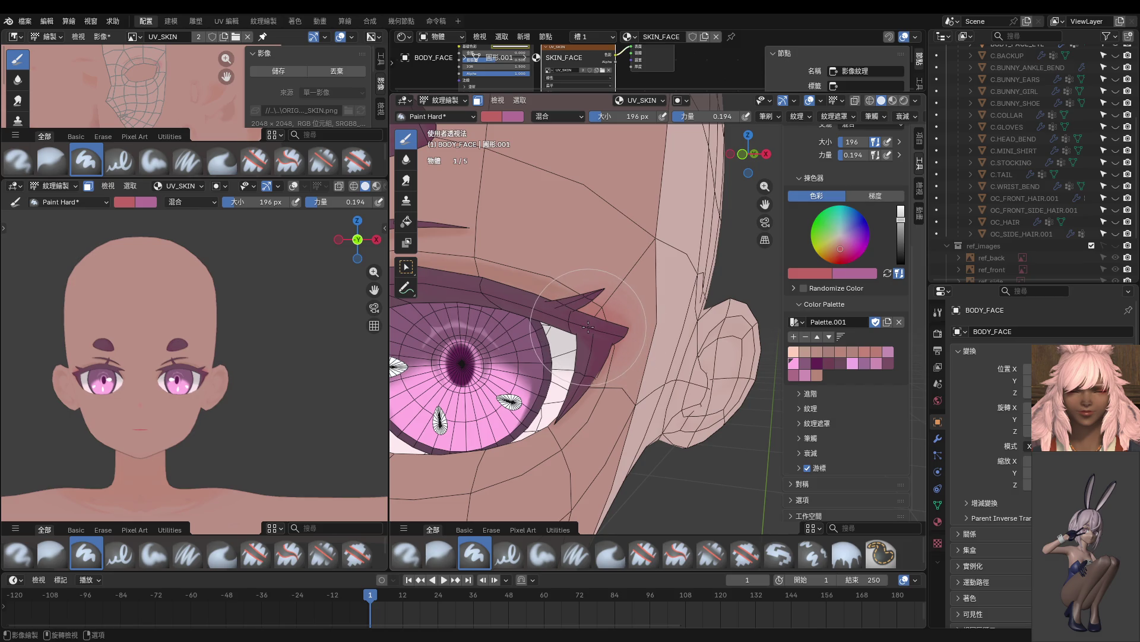
{"action": "left_click_drag", "start_coordinate": [588, 327], "coordinate": [583, 364]}
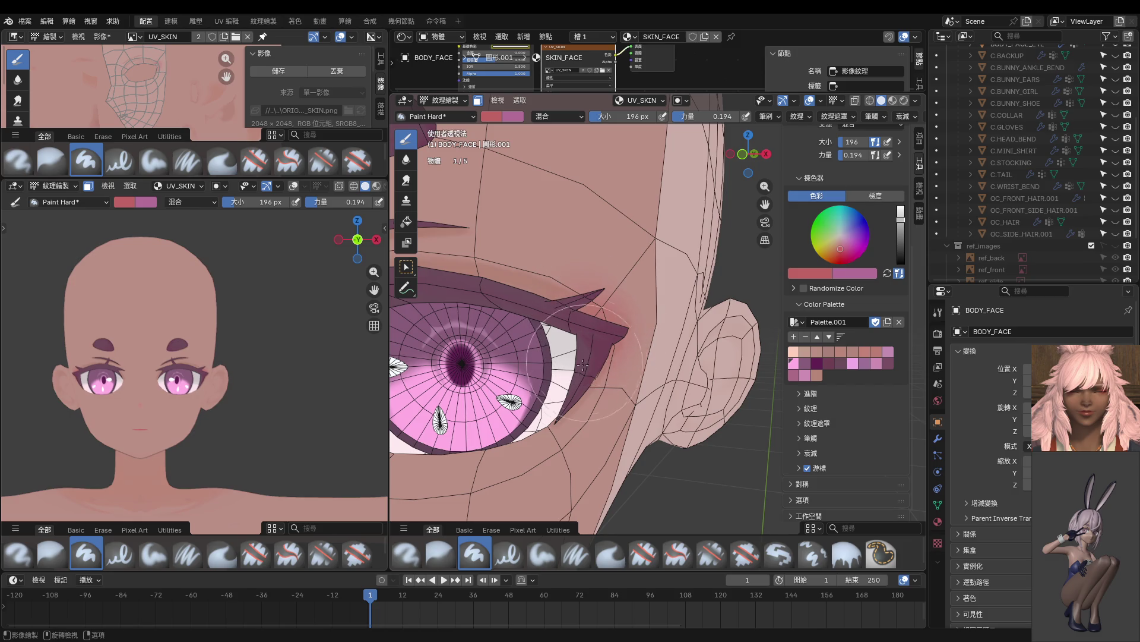
{"action": "key", "text": "shift+f"}
{"action": "left_click", "coordinate": [584, 323]}
{"action": "left_click_drag", "start_coordinate": [584, 324], "coordinate": [558, 394]}
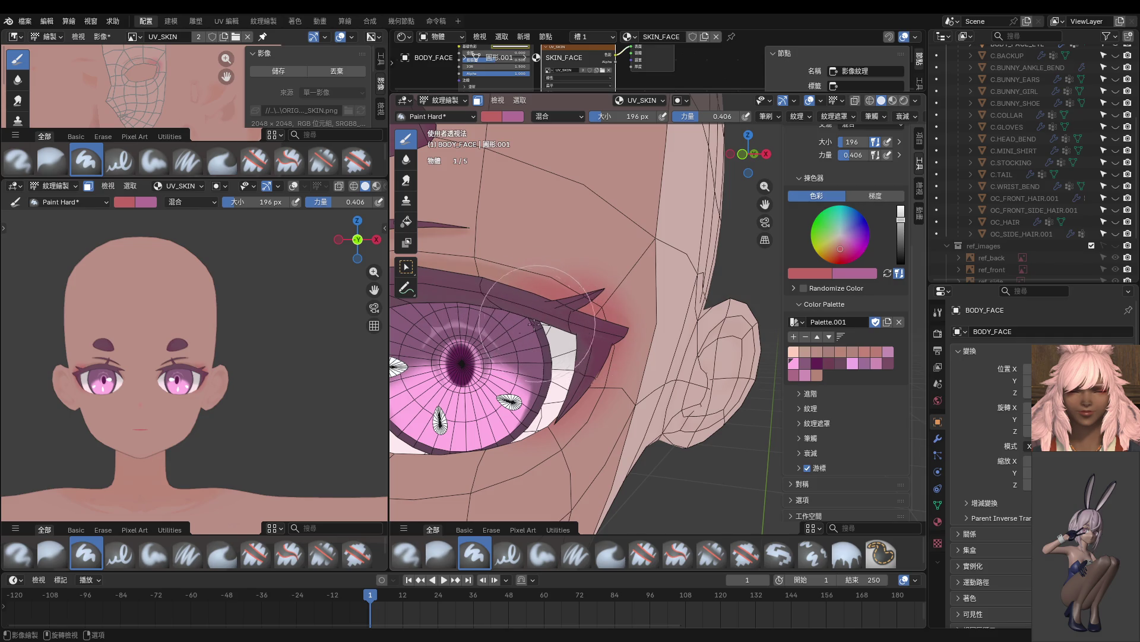
Deepen the blush under the outer corner using an 82 px brush.
{"action": "scroll", "coordinate": [264, 377], "scroll_direction": "up", "scroll_amount": 5}
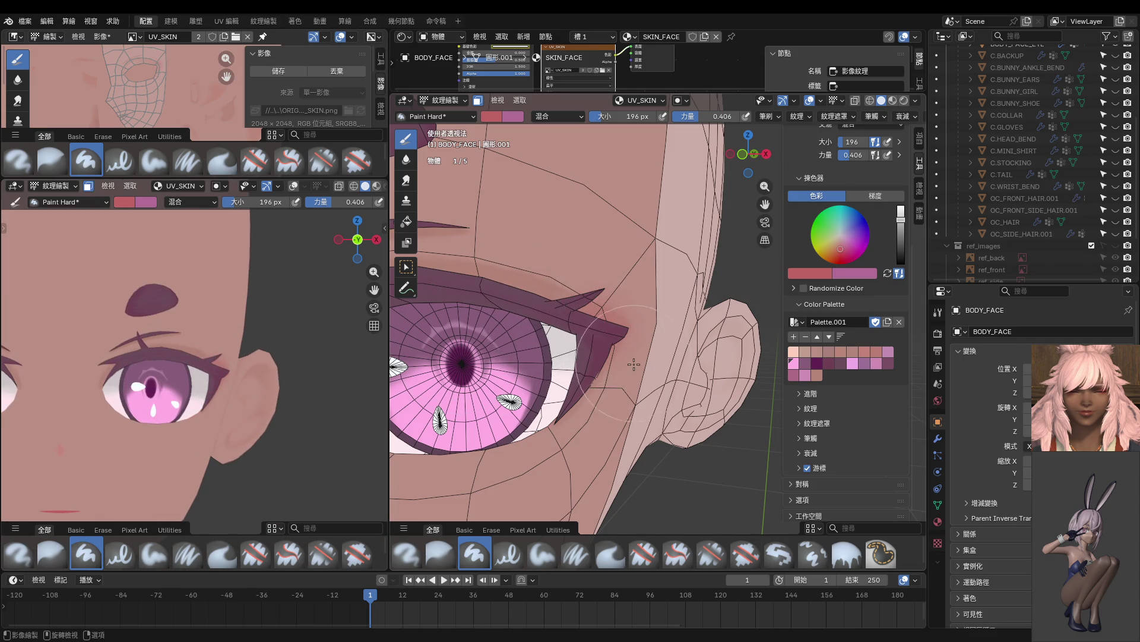
{"action": "left_click_drag", "start_coordinate": [612, 357], "coordinate": [547, 412]}
{"action": "middle_click_drag", "start_coordinate": [547, 412], "coordinate": [600, 377]}
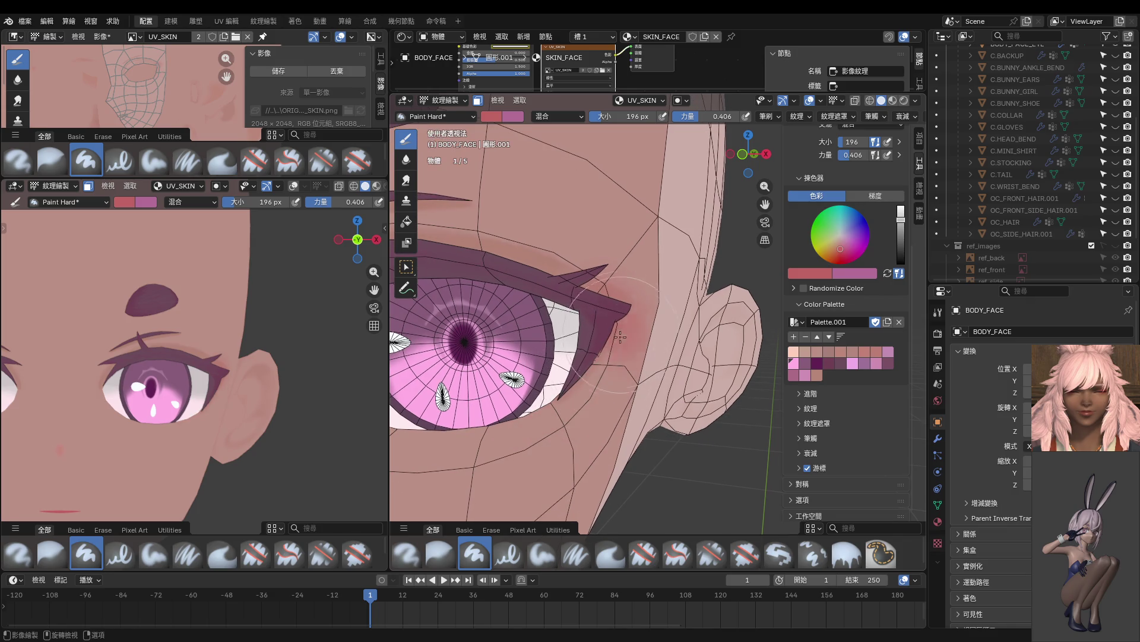
{"action": "key", "text": "f"}
{"action": "left_click", "coordinate": [563, 343]}
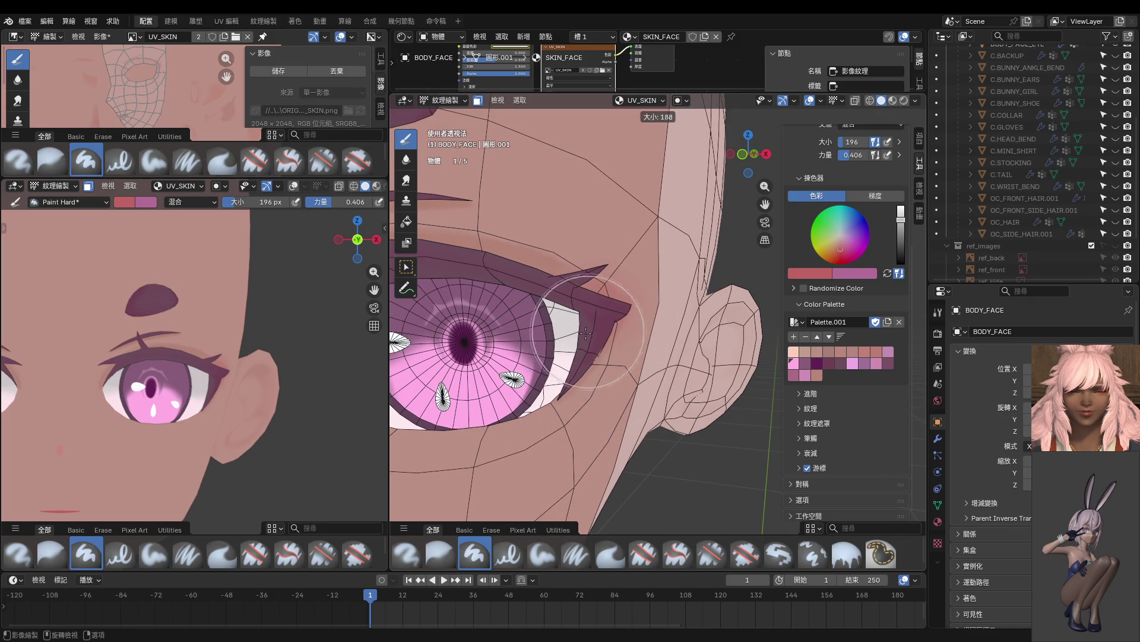
{"action": "mouse_move", "coordinate": [563, 342]}
{"action": "left_mouse_down"}
{"action": "mouse_move", "coordinate": [620, 351]}
{"action": "mouse_move", "coordinate": [516, 407]}
{"action": "left_mouse_up"}
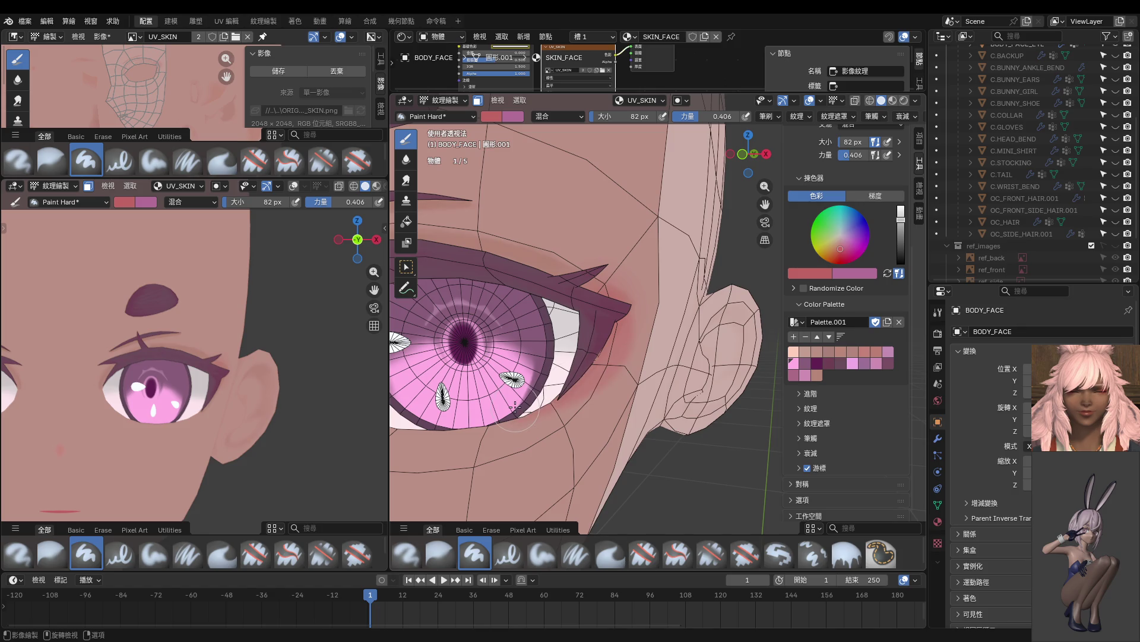
{"action": "scroll", "coordinate": [249, 368], "scroll_direction": "down", "scroll_amount": 5}
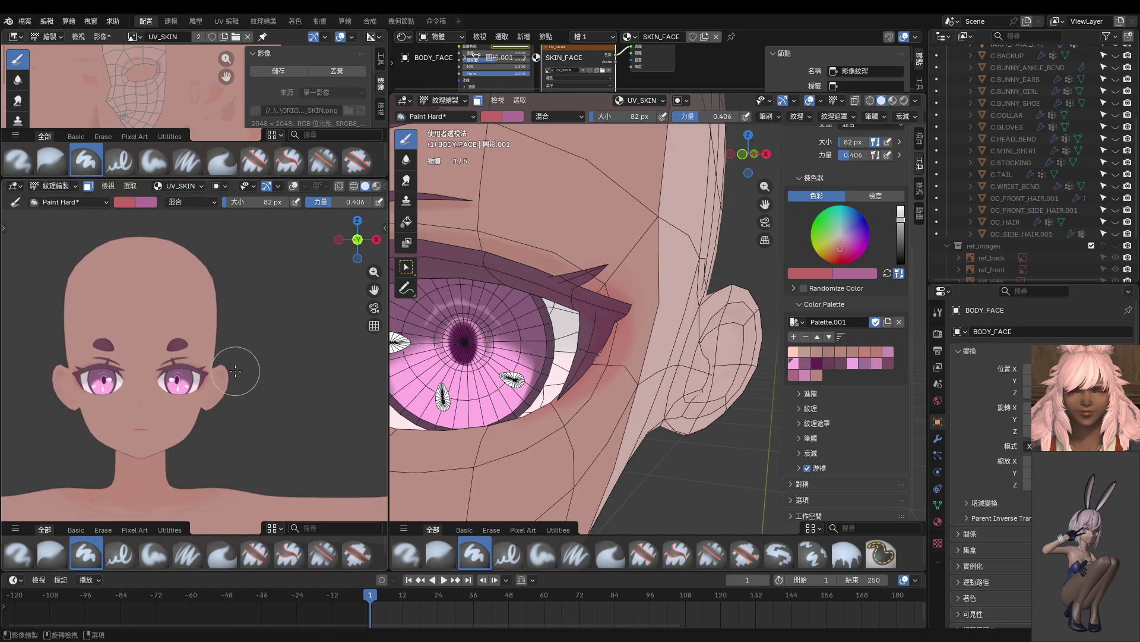
Show the four hair objects and review the eye blush close-up against the hair.
{"action": "left_click_drag", "start_coordinate": [1116, 234], "coordinate": [1116, 198]}
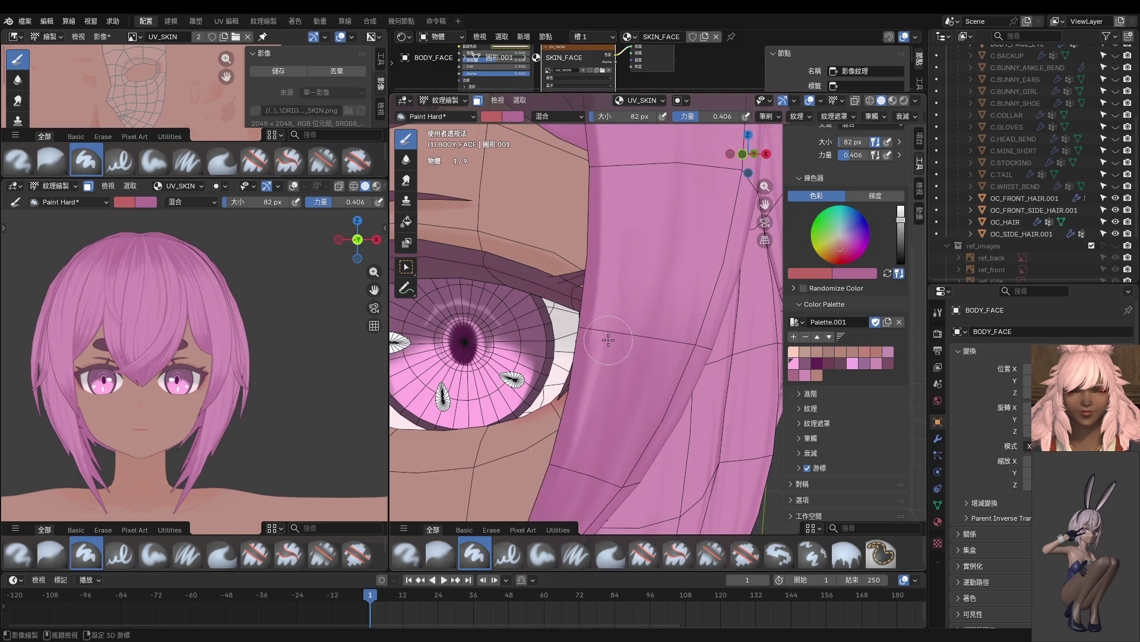
{"action": "scroll", "coordinate": [603, 371], "scroll_direction": "up", "scroll_amount": 1, "text": "shift"}
{"action": "scroll", "coordinate": [231, 367], "scroll_direction": "up", "scroll_amount": 8}
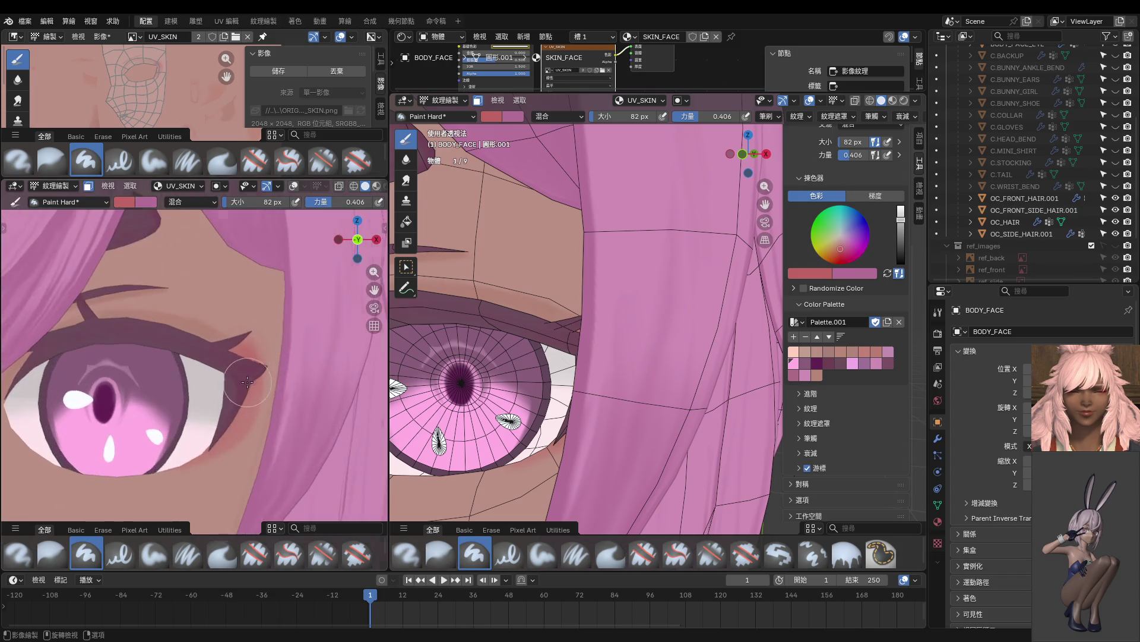
{"action": "middle_click_drag", "start_coordinate": [231, 367], "coordinate": [229, 350]}
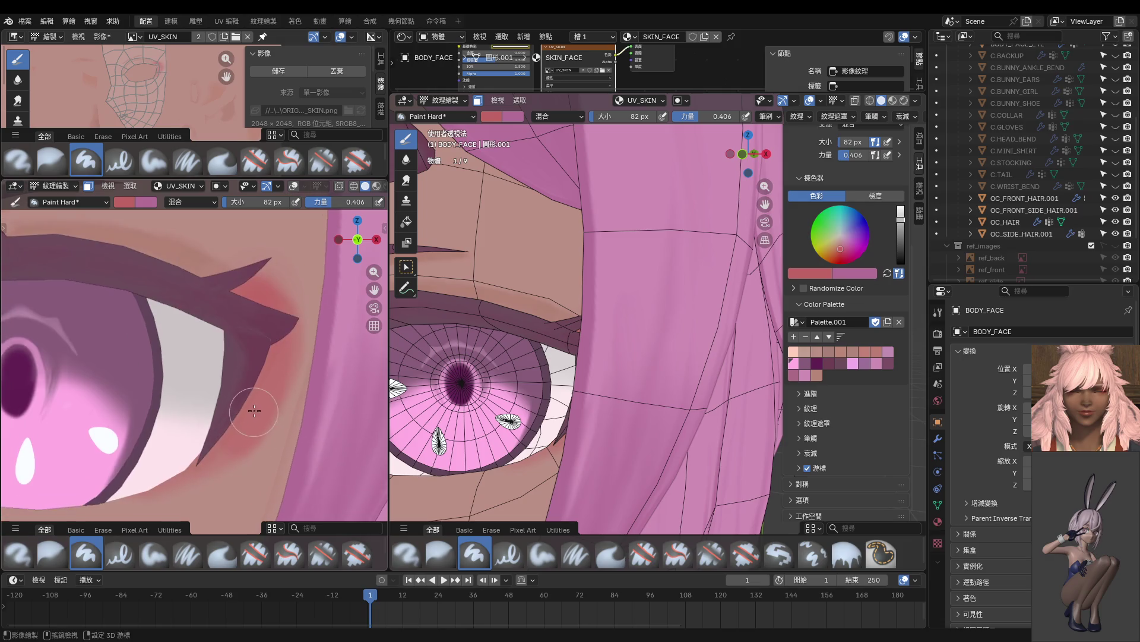
{"action": "middle_click_drag", "start_coordinate": [219, 483], "coordinate": [254, 417]}
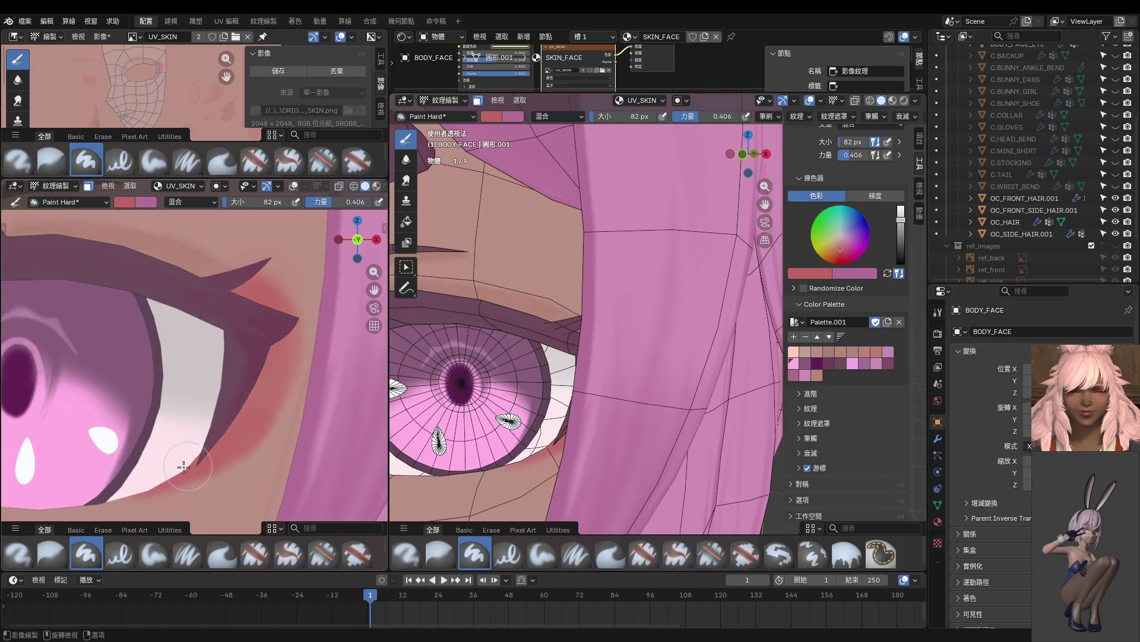
{"action": "mouse_move", "coordinate": [173, 473]}
{"action": "middle_mouse_down"}
{"action": "mouse_move", "coordinate": [190, 461]}
{"action": "mouse_move", "coordinate": [140, 464]}
{"action": "middle_mouse_up"}
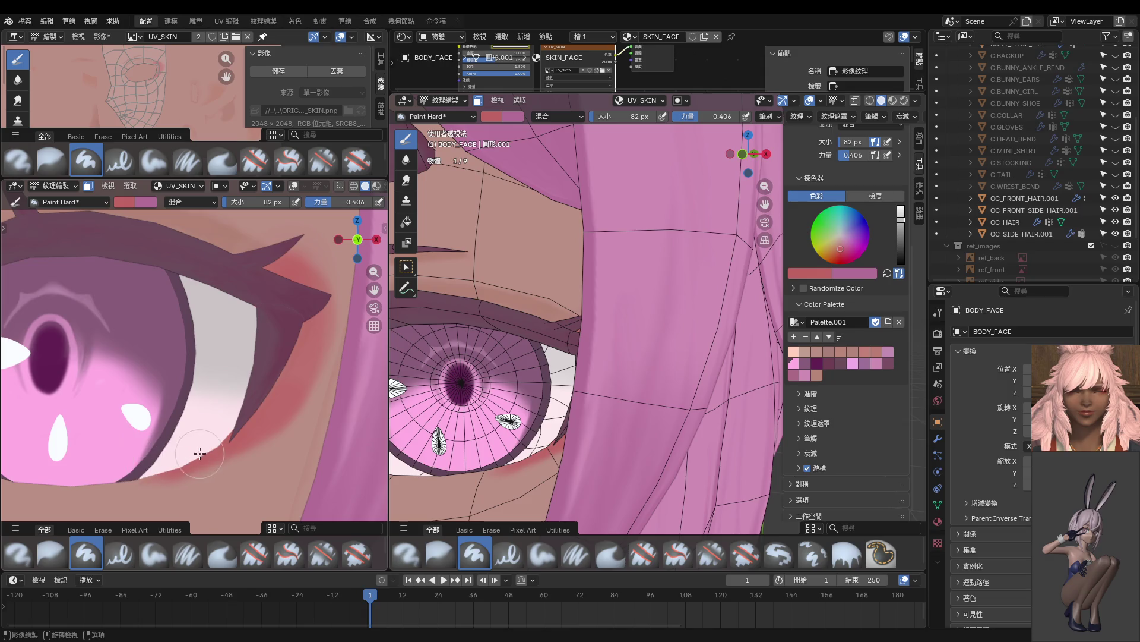
{"action": "scroll", "coordinate": [264, 432], "scroll_direction": "down", "scroll_amount": 3}
{"action": "scroll", "coordinate": [263, 432], "scroll_direction": "down", "scroll_amount": 5}
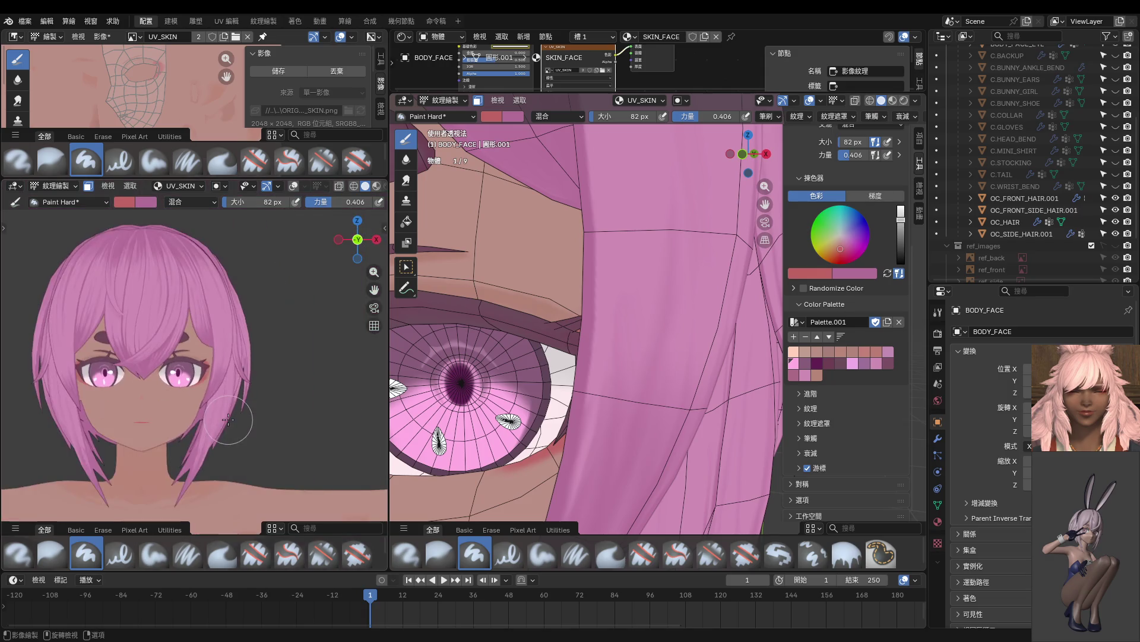
{"action": "scroll", "coordinate": [249, 393], "scroll_direction": "up", "scroll_amount": 7}
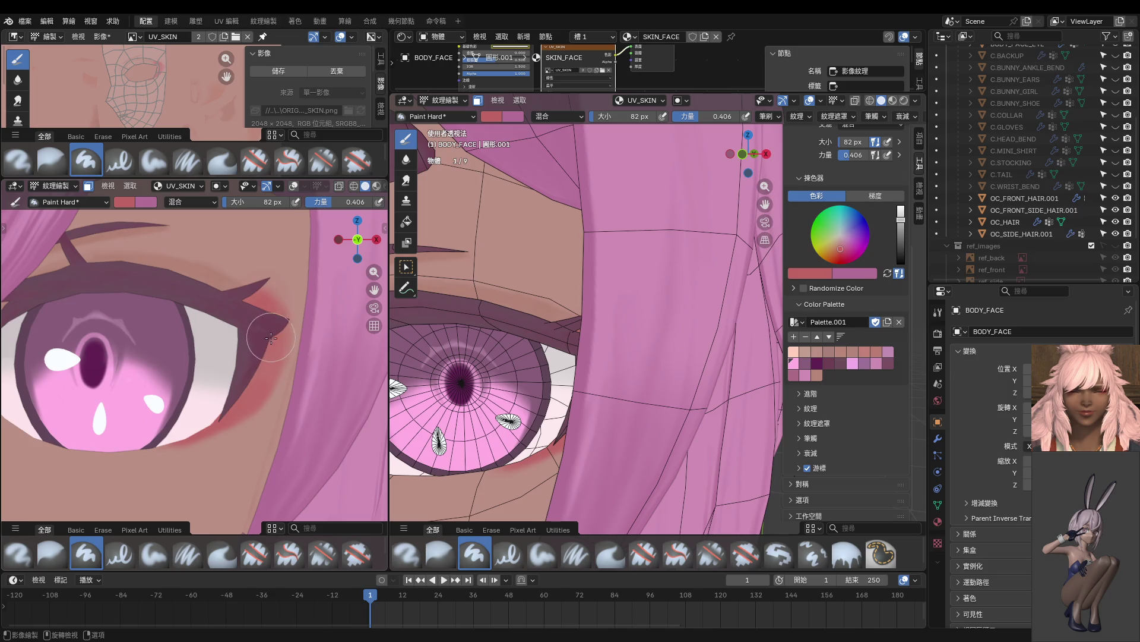
{"action": "middle_click_drag", "start_coordinate": [255, 369], "coordinate": [281, 346]}
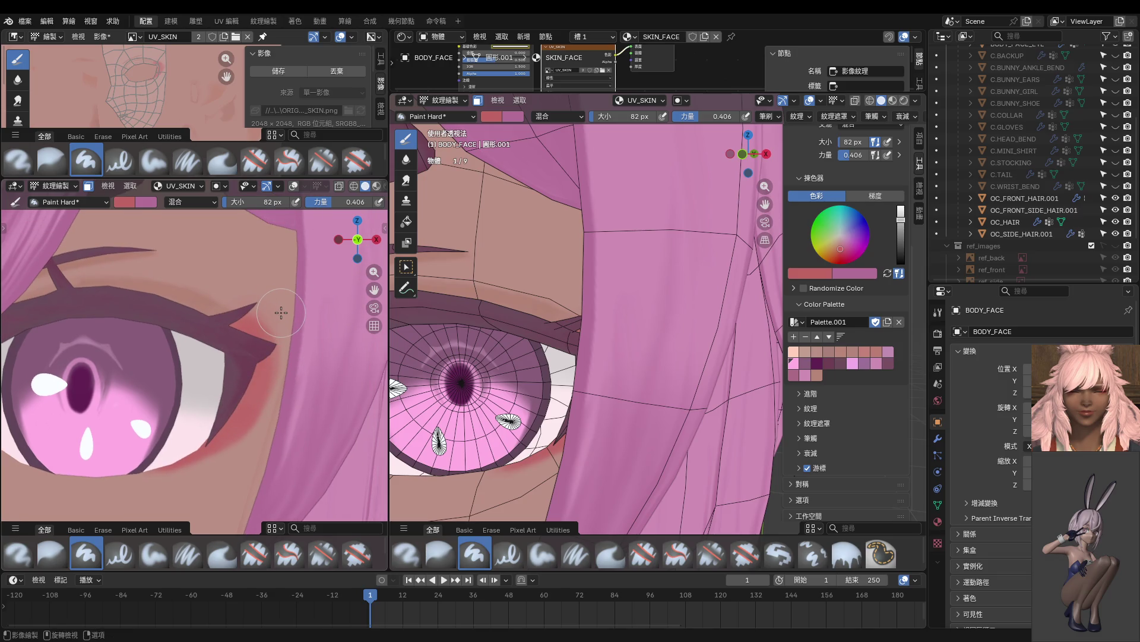
{"action": "scroll", "coordinate": [281, 312], "scroll_direction": "down", "scroll_amount": 10}
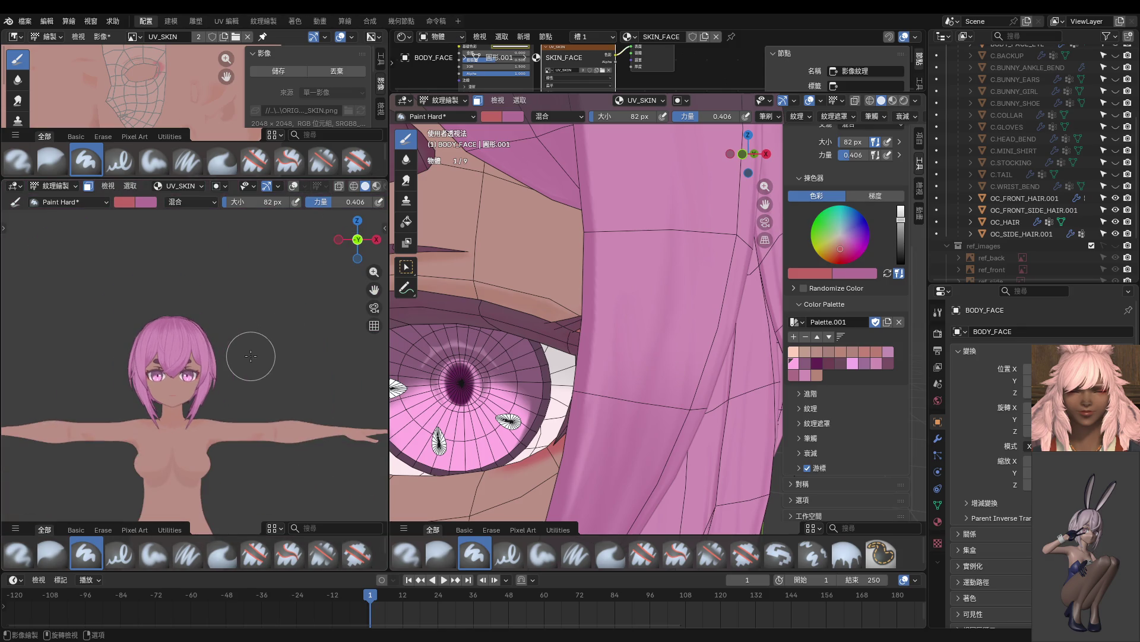
{"action": "scroll", "coordinate": [214, 386], "scroll_direction": "up", "scroll_amount": 10}
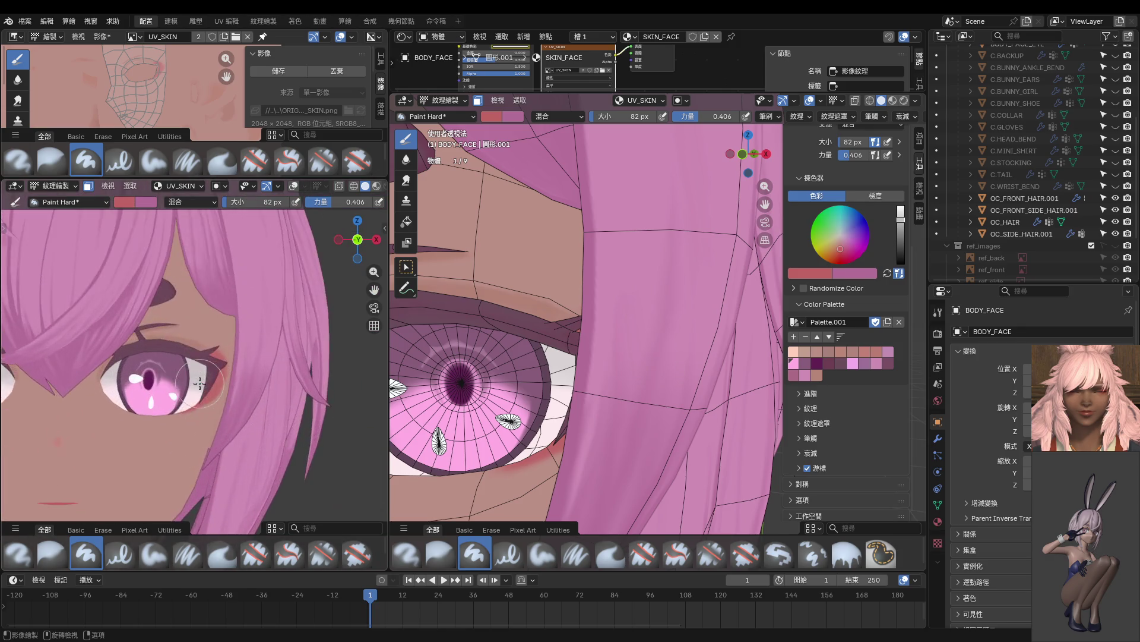
{"action": "scroll", "coordinate": [183, 399], "scroll_direction": "up", "scroll_amount": 4}
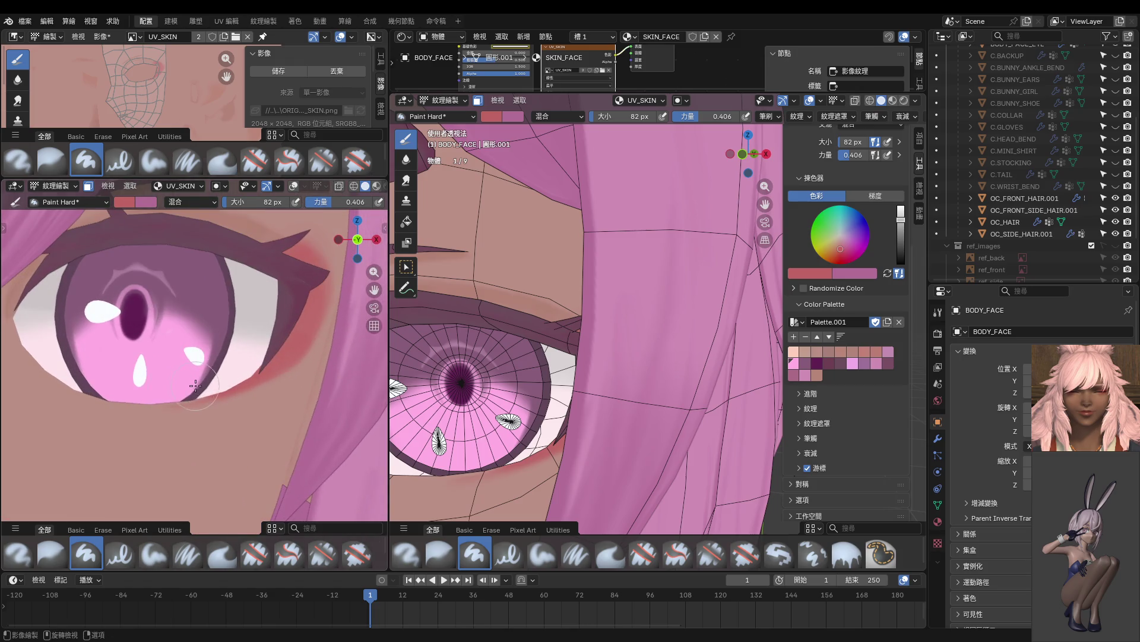
{"action": "scroll", "coordinate": [181, 392], "scroll_direction": "down", "scroll_amount": 5}
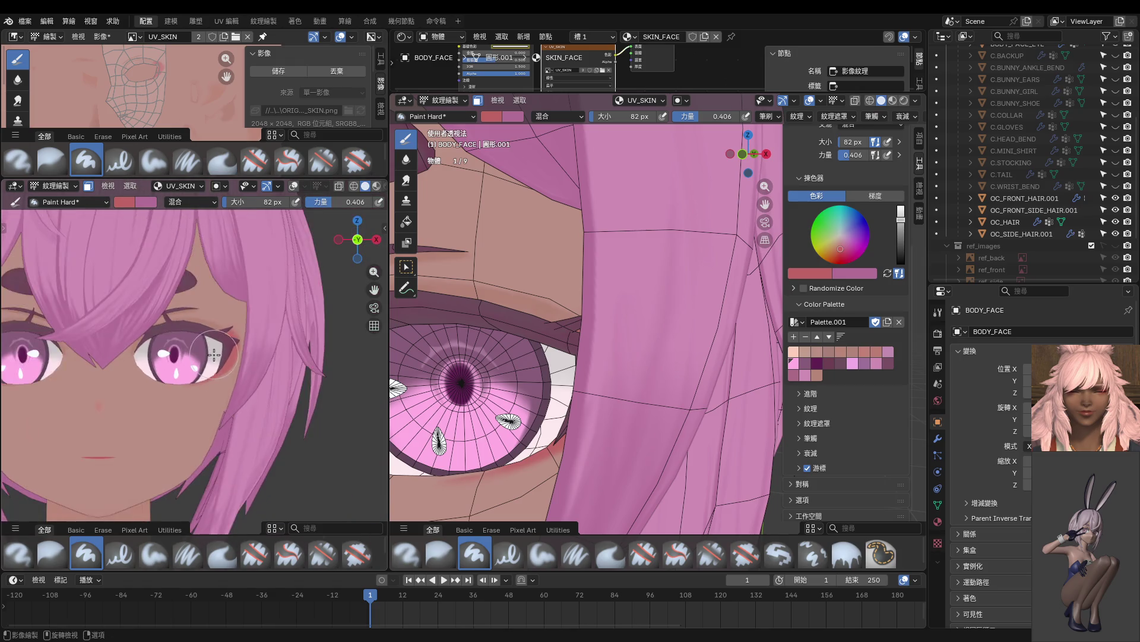
{"action": "scroll", "coordinate": [195, 404], "scroll_direction": "up", "scroll_amount": 5}
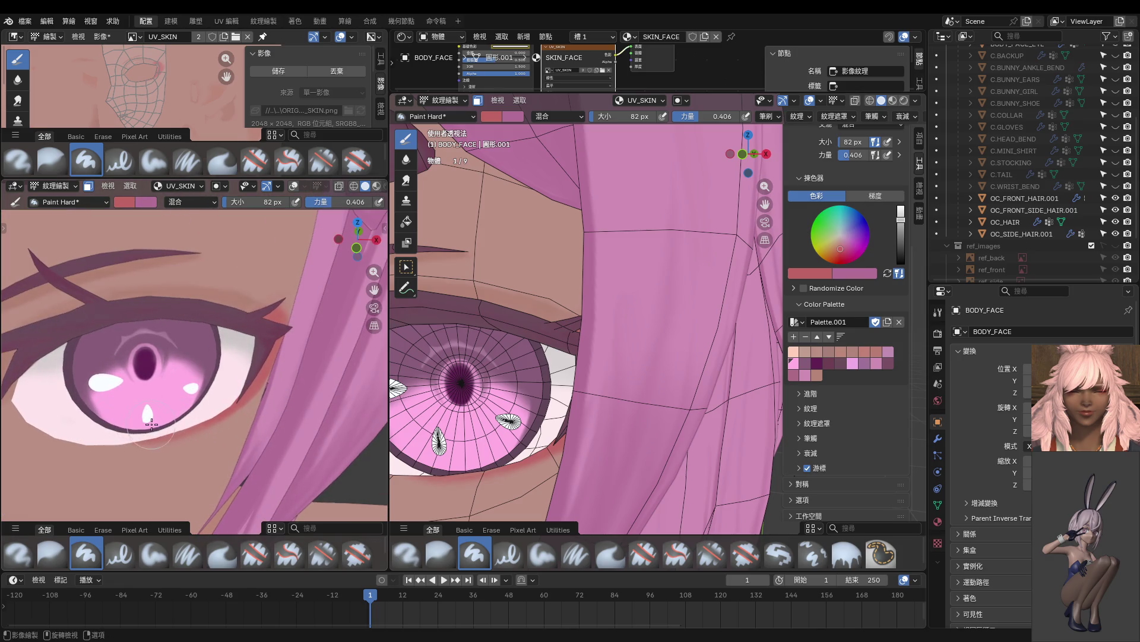
{"action": "scroll", "coordinate": [164, 419], "scroll_direction": "down", "scroll_amount": 5}
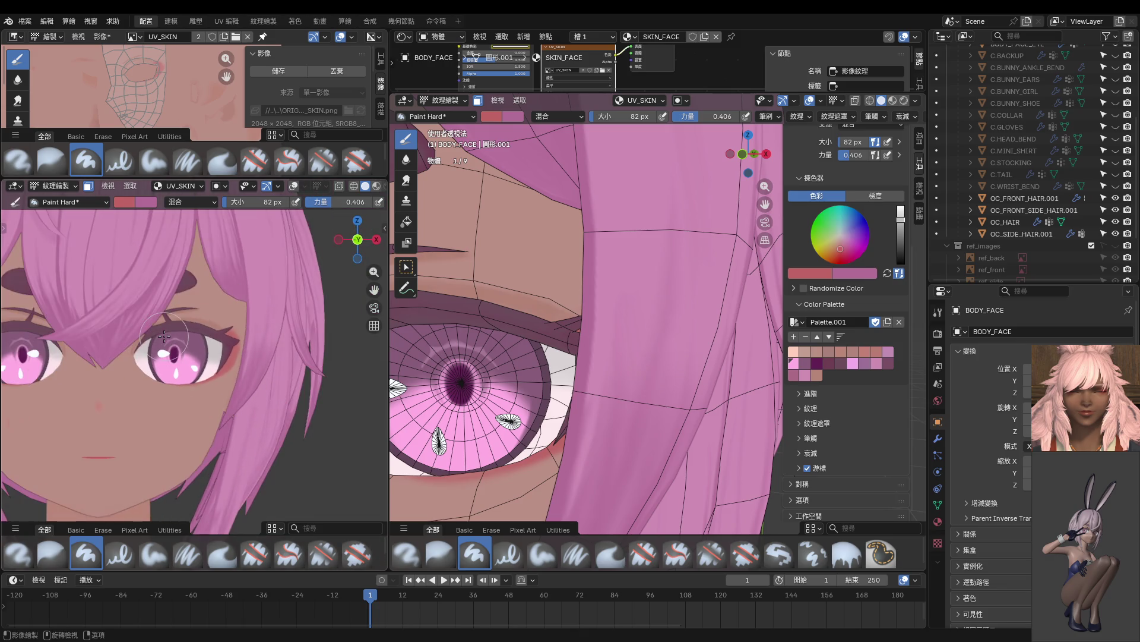
{"action": "scroll", "coordinate": [164, 336], "scroll_direction": "down", "scroll_amount": 3}
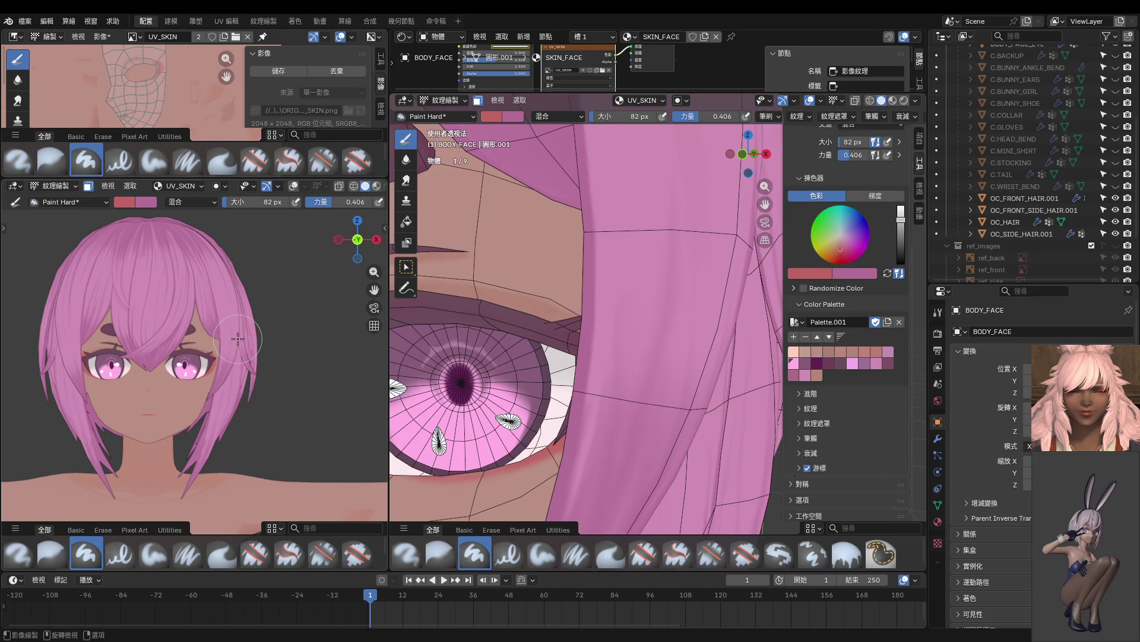
Save the skin texture and enlarge the texture editor area.
{"action": "left_click", "coordinate": [289, 75]}
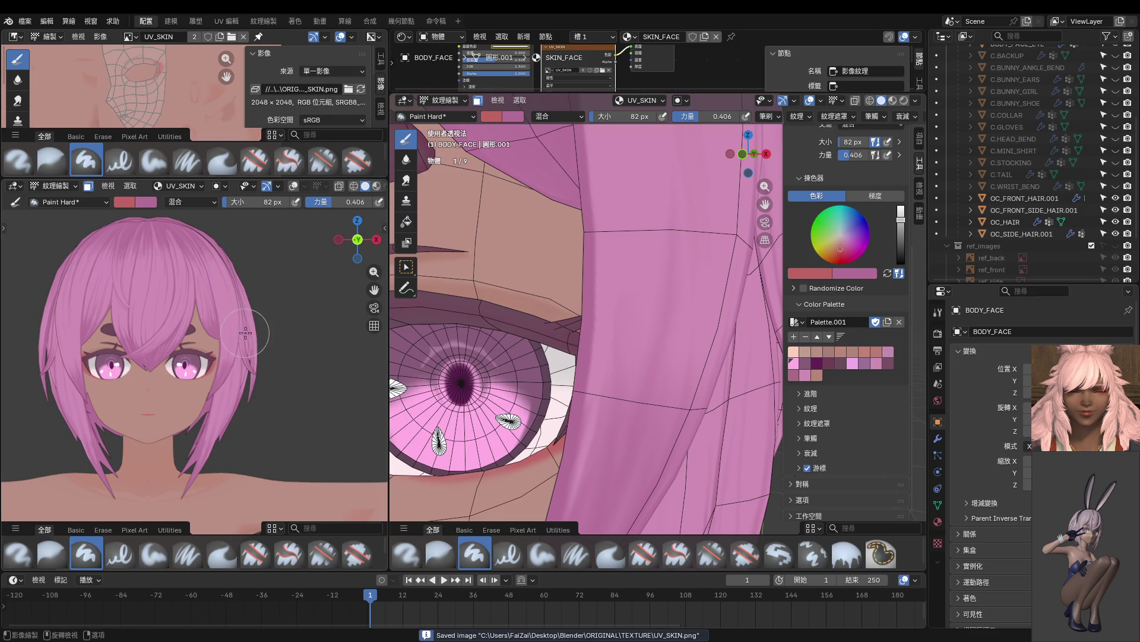
{"action": "scroll", "coordinate": [242, 316], "scroll_direction": "down", "scroll_amount": 4}
{"action": "scroll", "coordinate": [242, 315], "scroll_direction": "up", "scroll_amount": 3}
{"action": "scroll", "coordinate": [207, 93], "scroll_direction": "up", "scroll_amount": 2}
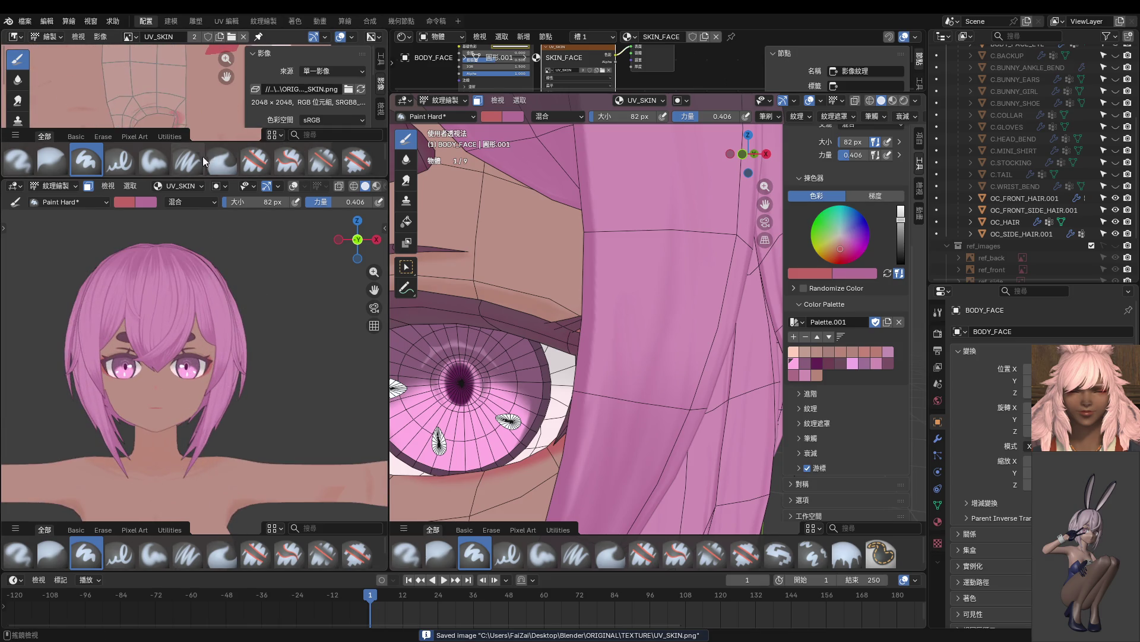
{"action": "left_click_drag", "start_coordinate": [217, 180], "coordinate": [217, 332]}
{"action": "scroll", "coordinate": [174, 217], "scroll_direction": "up", "scroll_amount": 5}
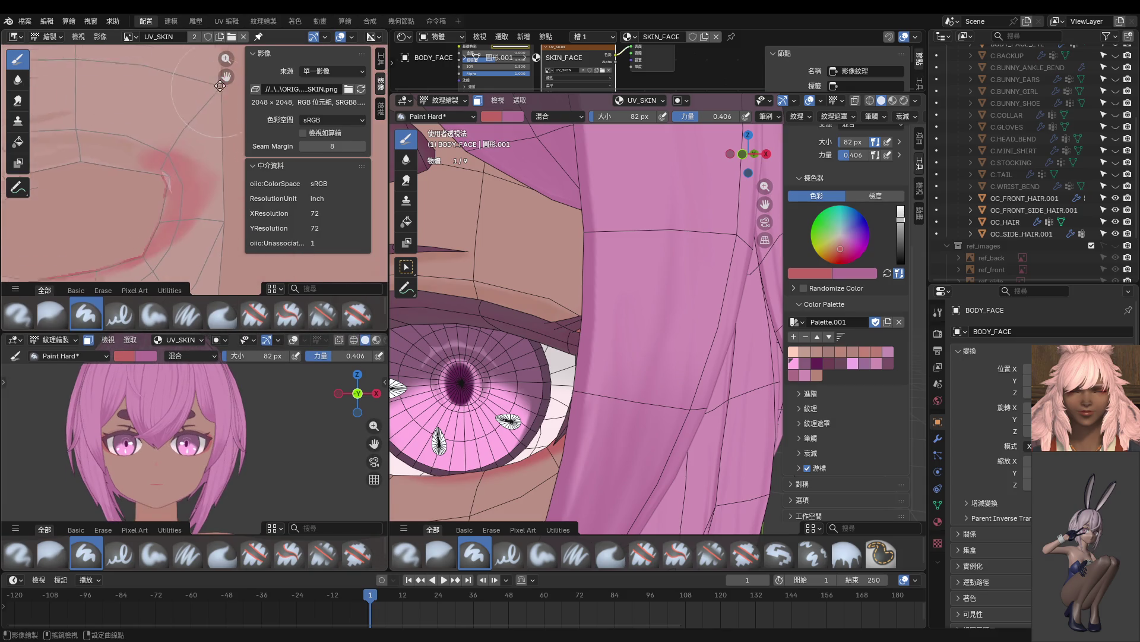
Set the brush to 9 px and paint red at the eye corner in the UV editor.
{"action": "key", "text": "f"}
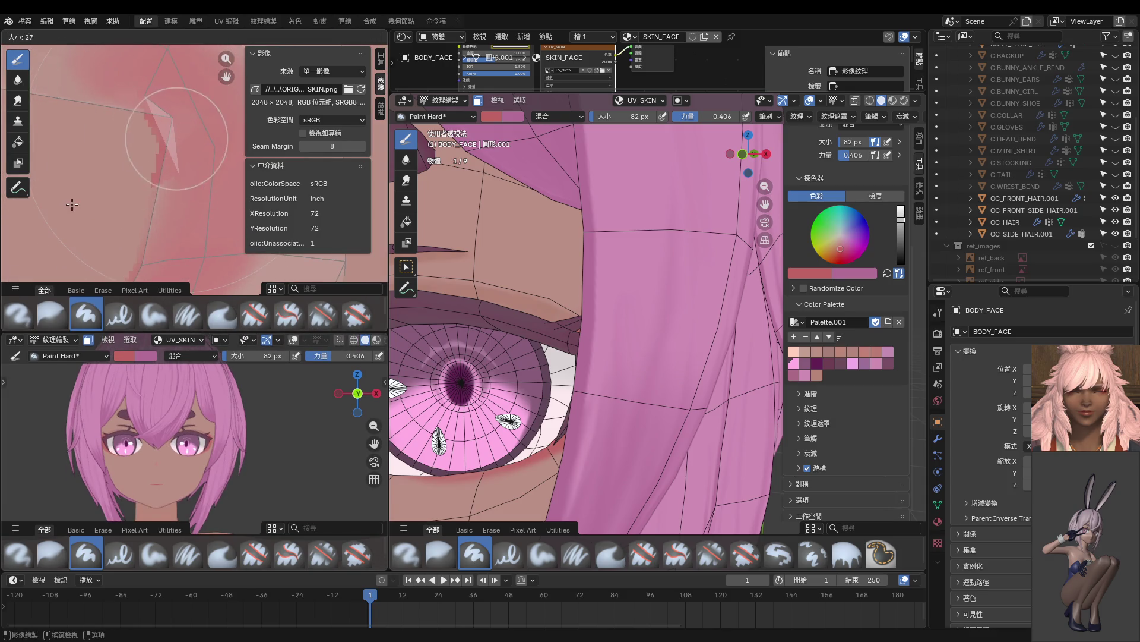
{"action": "left_click", "coordinate": [178, 136]}
{"action": "left_click_drag", "start_coordinate": [164, 115], "coordinate": [173, 130]}
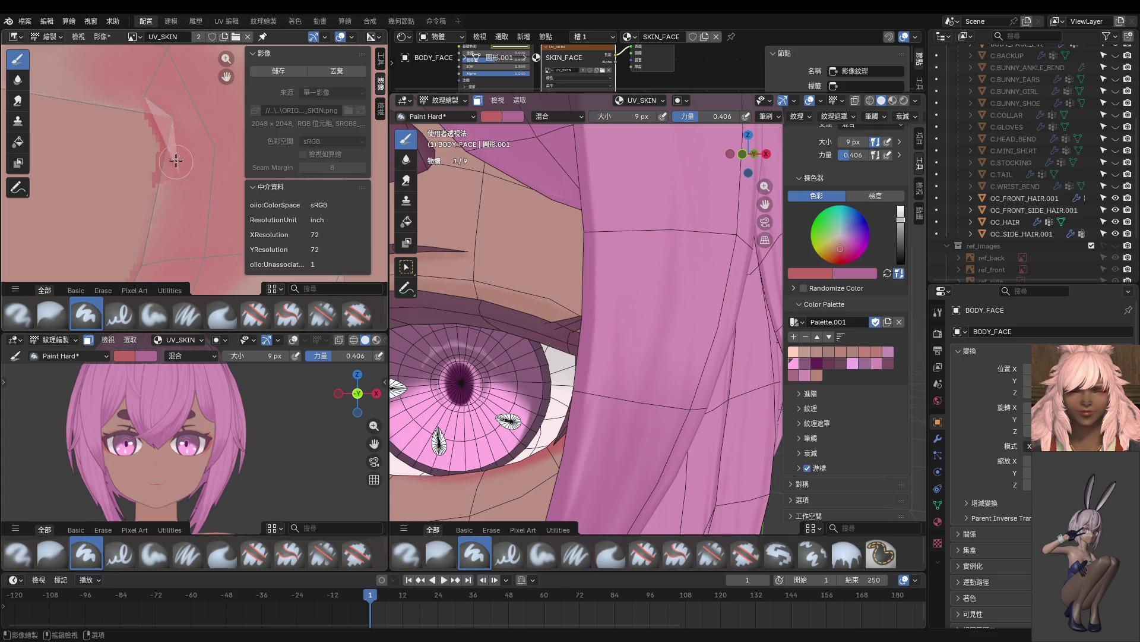
{"action": "middle_click_drag", "start_coordinate": [160, 183], "coordinate": [177, 163]}
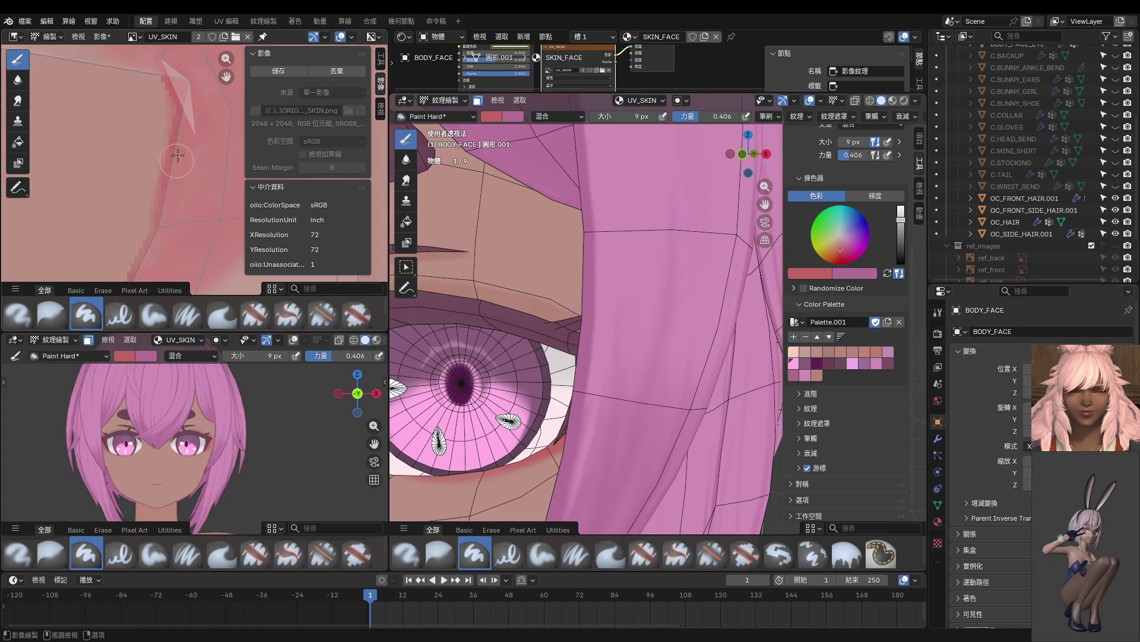
{"action": "middle_click_drag", "start_coordinate": [172, 218], "coordinate": [158, 222]}
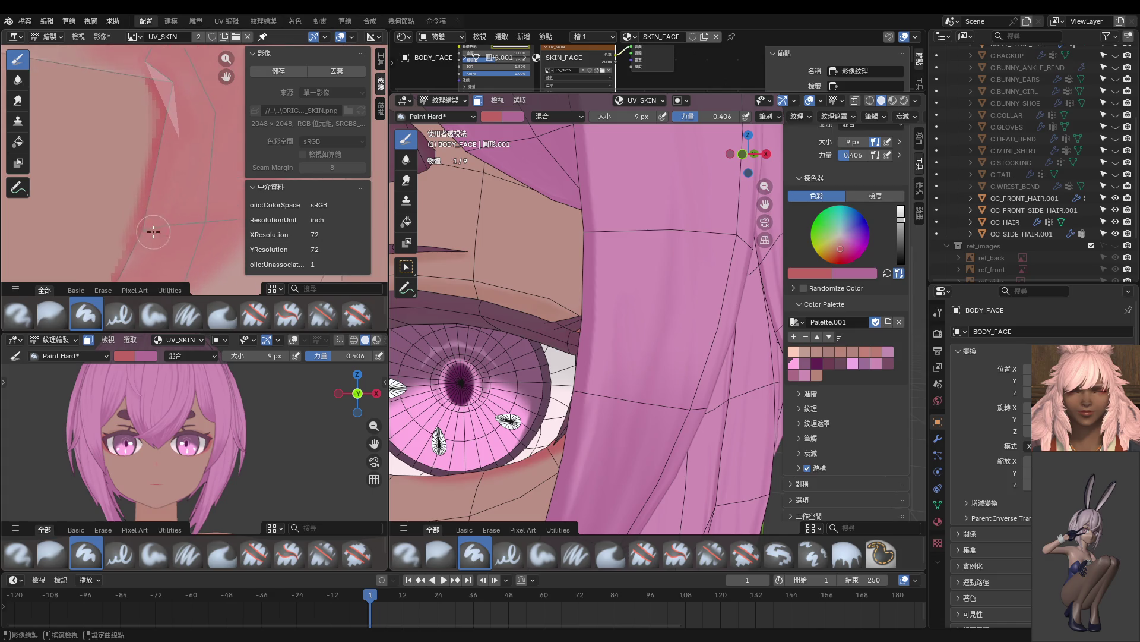
{"action": "scroll", "coordinate": [143, 220], "scroll_direction": "down", "scroll_amount": 2}
{"action": "scroll", "coordinate": [139, 215], "scroll_direction": "down", "scroll_amount": 1}
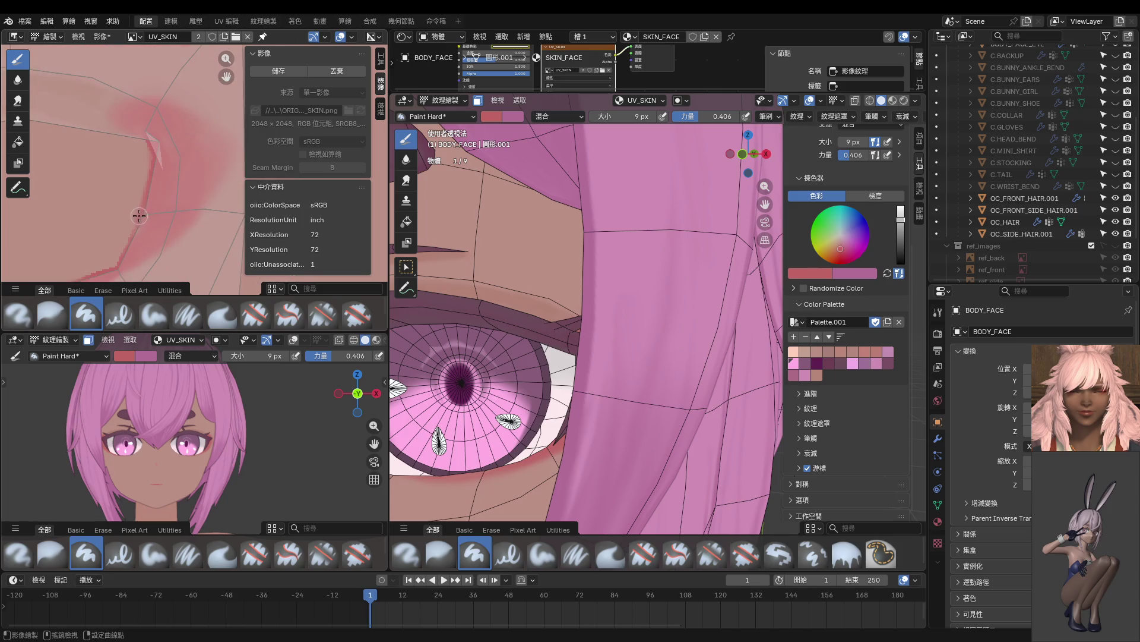
{"action": "middle_click_drag", "start_coordinate": [180, 148], "coordinate": [169, 174]}
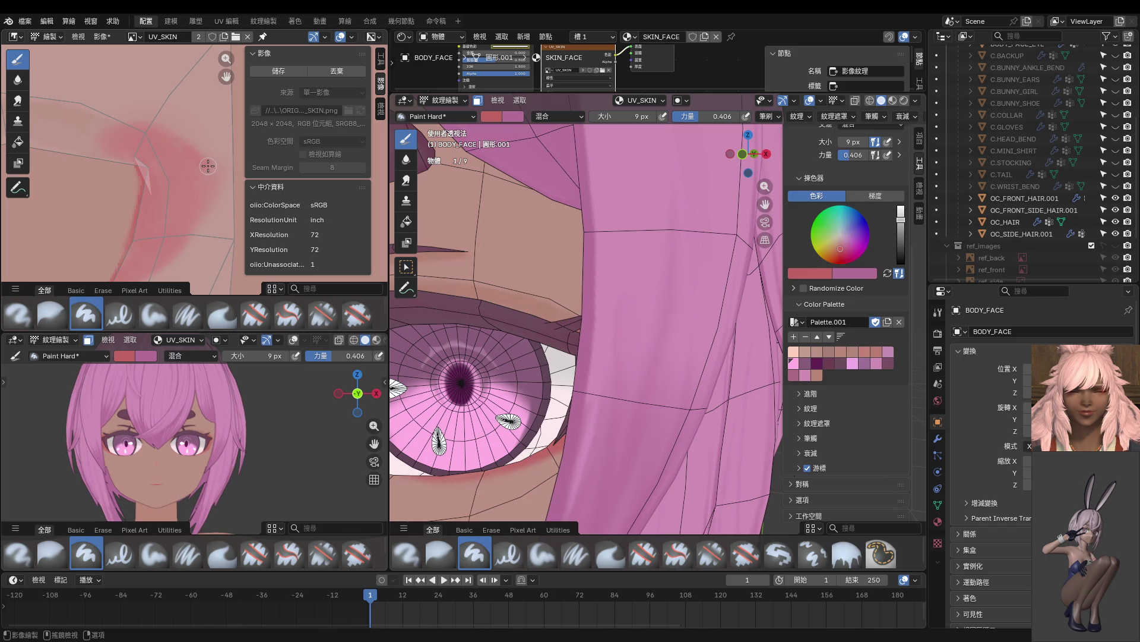
{"action": "middle_click_drag", "start_coordinate": [209, 170], "coordinate": [188, 158]}
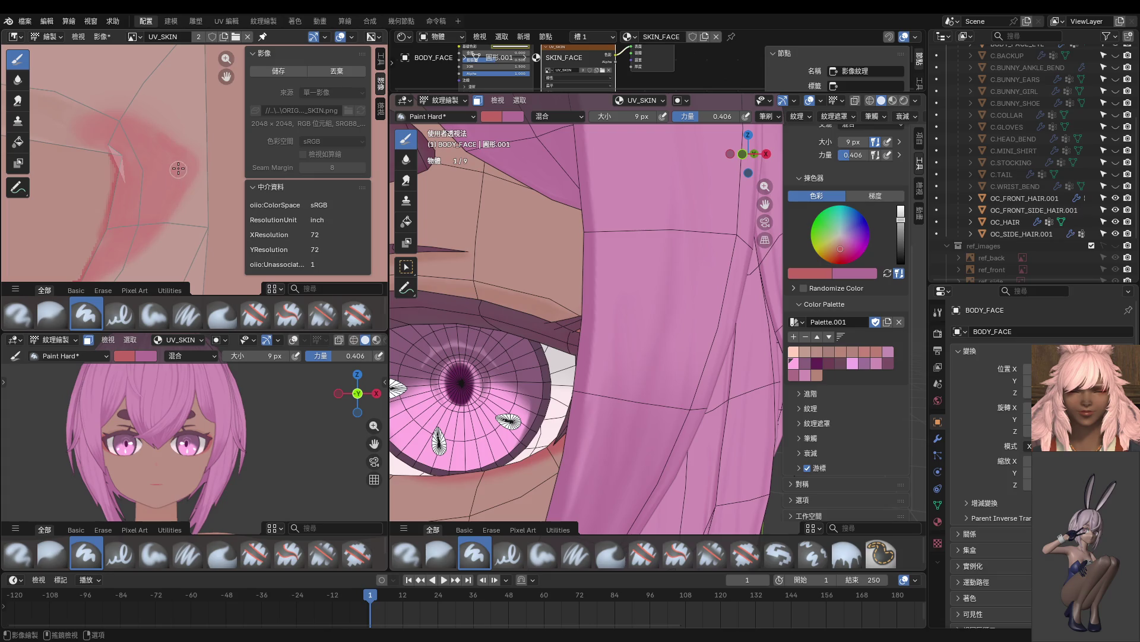
{"action": "scroll", "coordinate": [188, 418], "scroll_direction": "up", "scroll_amount": 6}
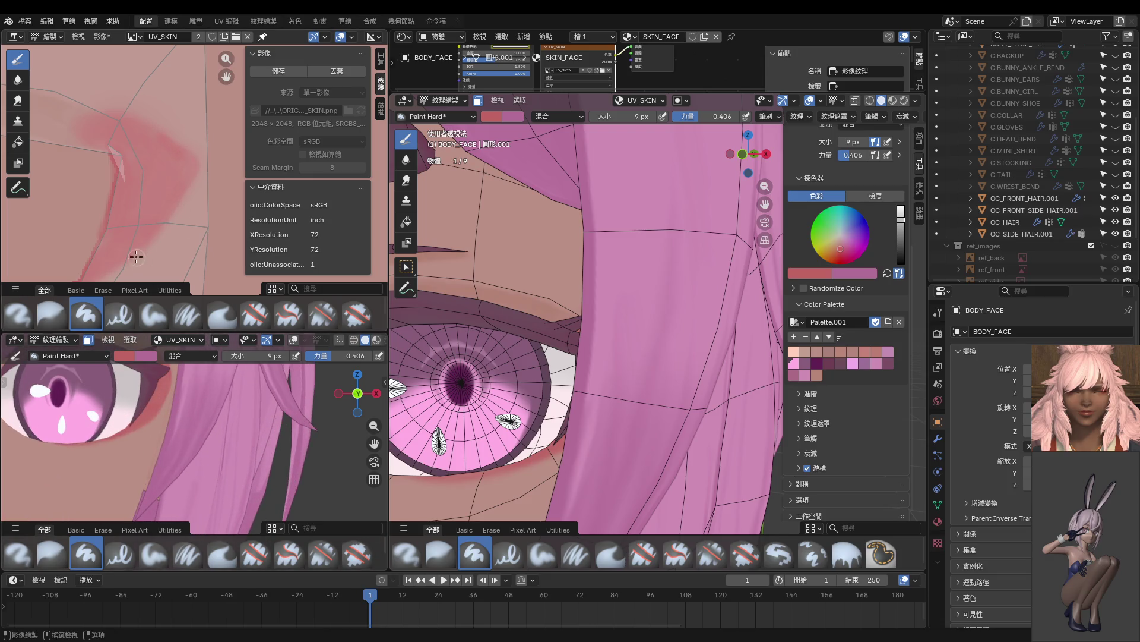
Paint a darker, wider red band along the eye-corner edge and touch up its top.
{"action": "scroll", "coordinate": [136, 257], "scroll_direction": "up", "scroll_amount": 3}
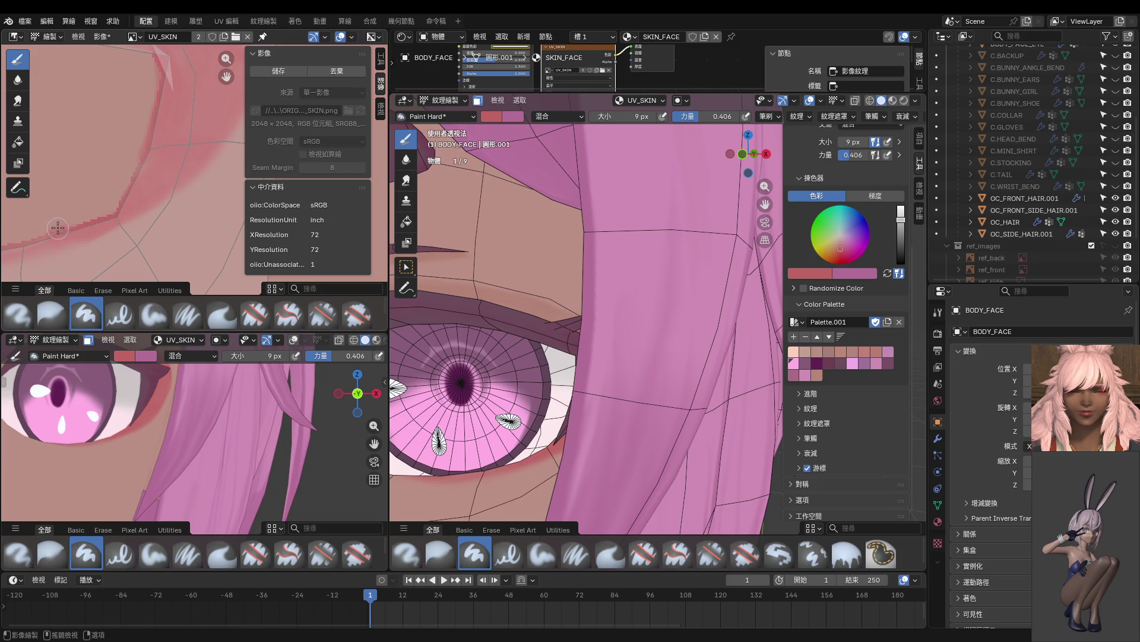
{"action": "left_click_drag", "start_coordinate": [151, 157], "coordinate": [121, 191]}
{"action": "mouse_move", "coordinate": [106, 225]}
{"action": "middle_mouse_down"}
{"action": "mouse_move", "coordinate": [171, 208]}
{"action": "mouse_move", "coordinate": [140, 215]}
{"action": "mouse_move", "coordinate": [152, 218]}
{"action": "middle_mouse_up"}
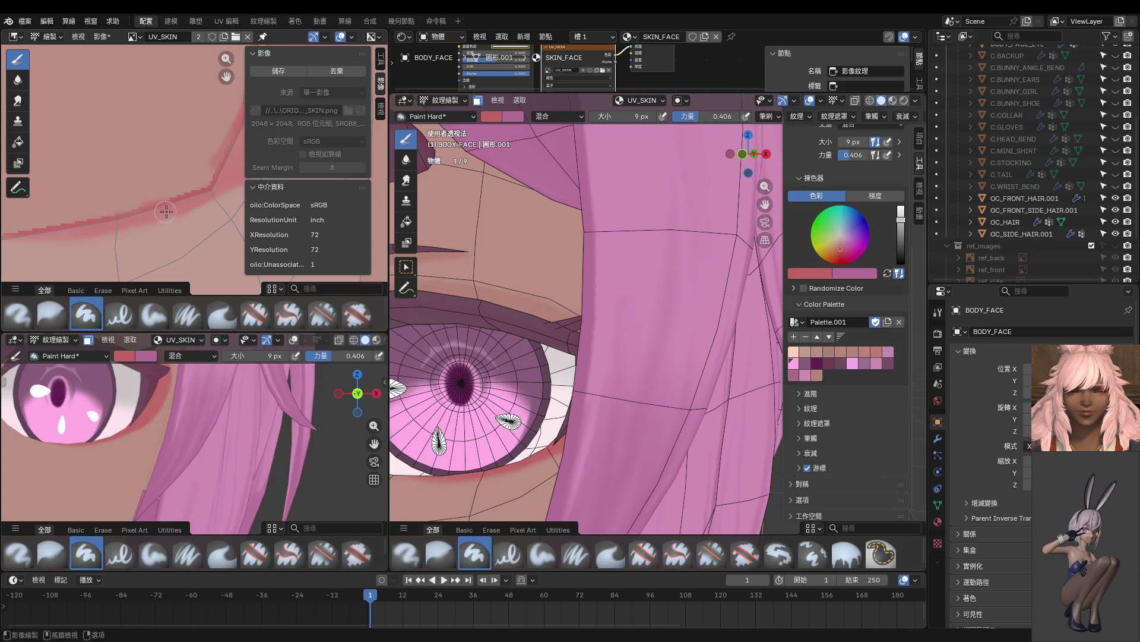
{"action": "left_click_drag", "start_coordinate": [65, 222], "coordinate": [103, 216]}
{"action": "mouse_move", "coordinate": [134, 372]}
{"action": "middle_mouse_down"}
{"action": "mouse_move", "coordinate": [167, 399]}
{"action": "mouse_move", "coordinate": [184, 468]}
{"action": "mouse_move", "coordinate": [195, 426]}
{"action": "middle_mouse_up"}
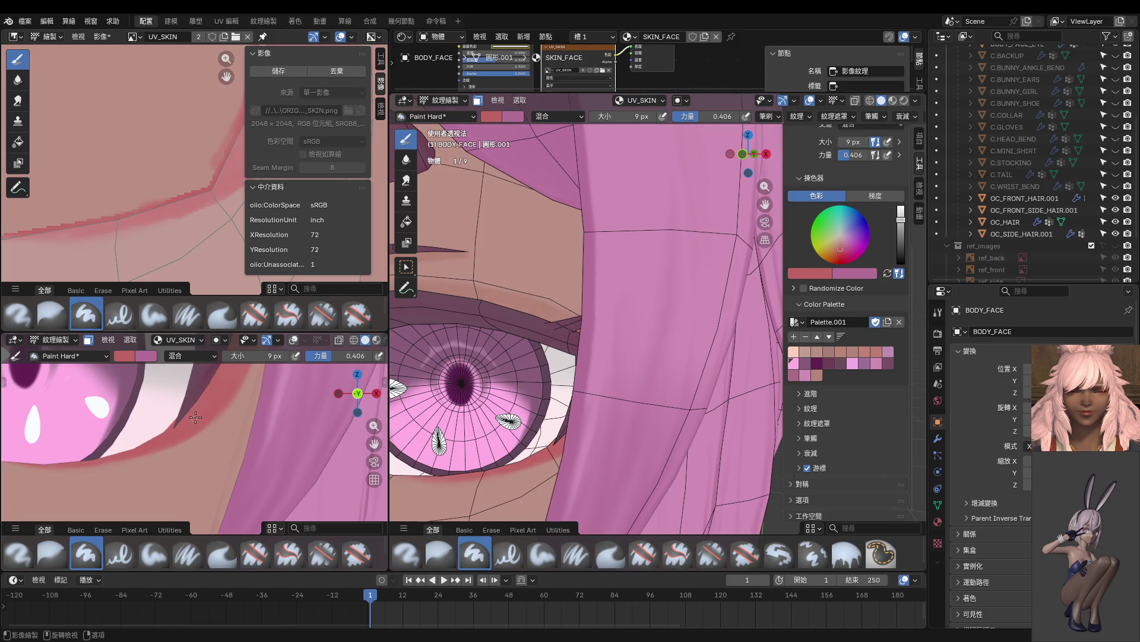
{"action": "scroll", "coordinate": [195, 417], "scroll_direction": "down", "scroll_amount": 8}
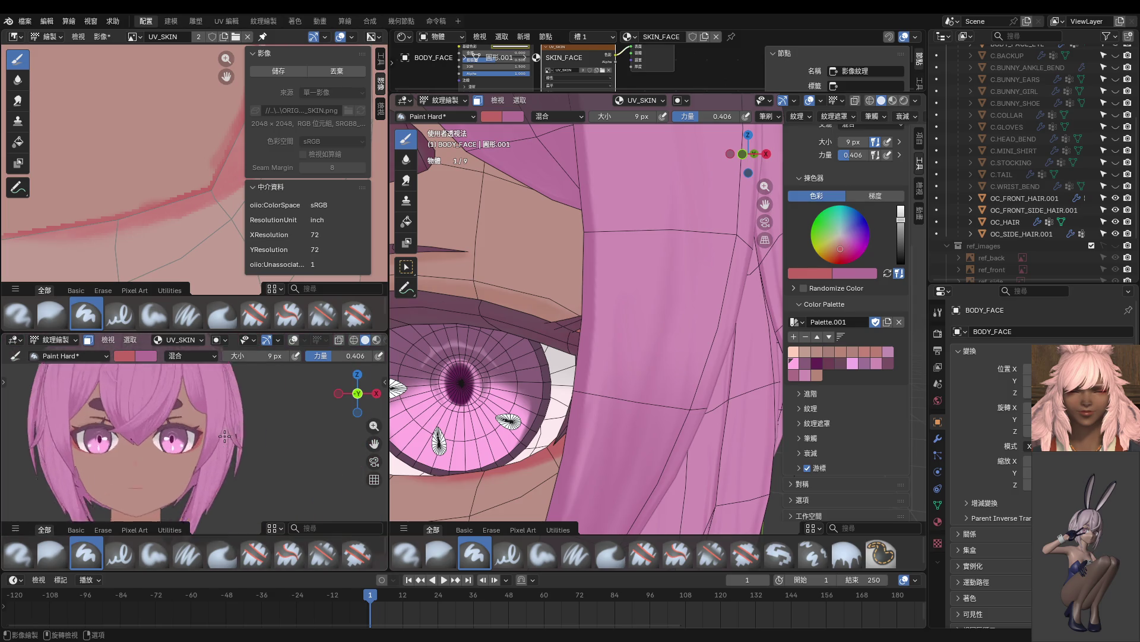
{"action": "scroll", "coordinate": [224, 437], "scroll_direction": "up", "scroll_amount": 3}
{"action": "scroll", "coordinate": [194, 173], "scroll_direction": "down", "scroll_amount": 4}
{"action": "scroll", "coordinate": [194, 173], "scroll_direction": "up", "scroll_amount": 1}
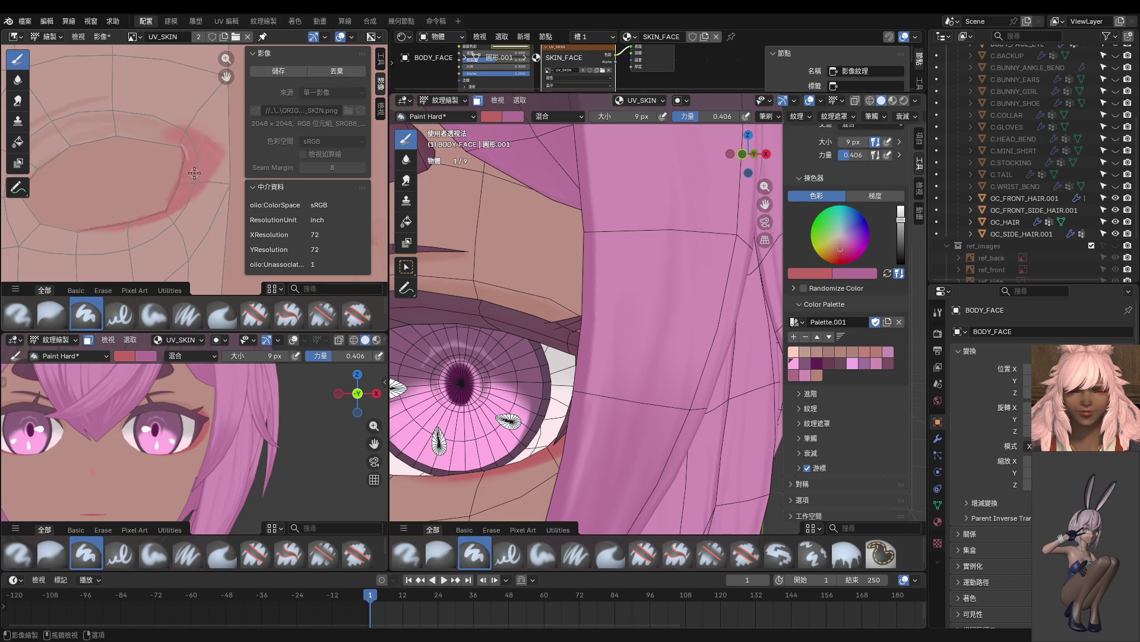
{"action": "scroll", "coordinate": [160, 206], "scroll_direction": "up", "scroll_amount": 5}
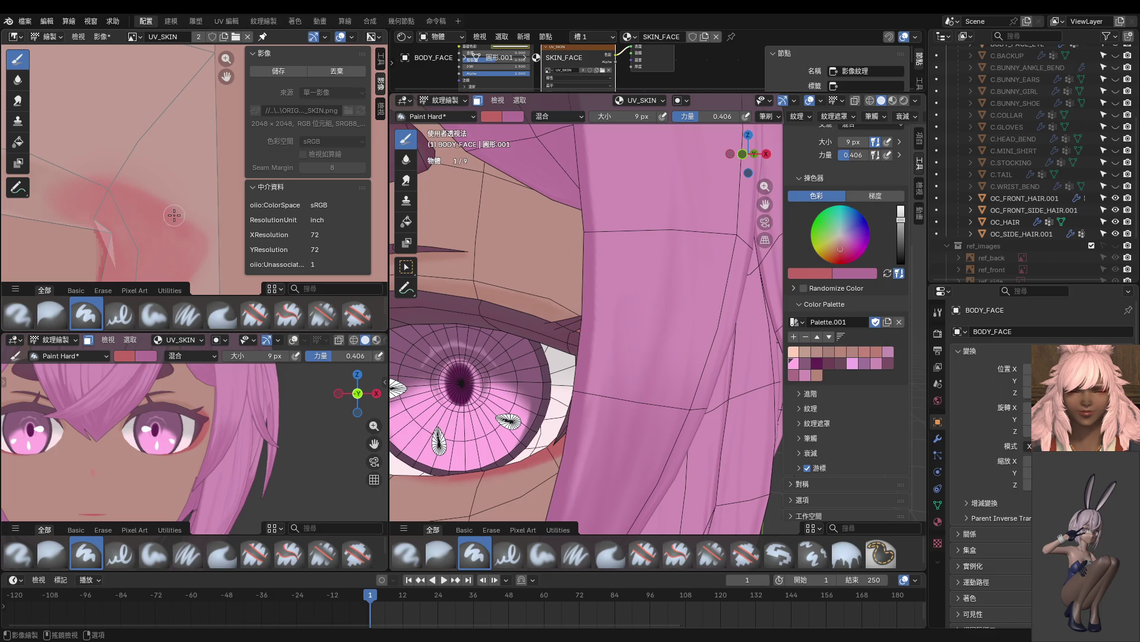
{"action": "middle_click_drag", "start_coordinate": [197, 239], "coordinate": [192, 186]}
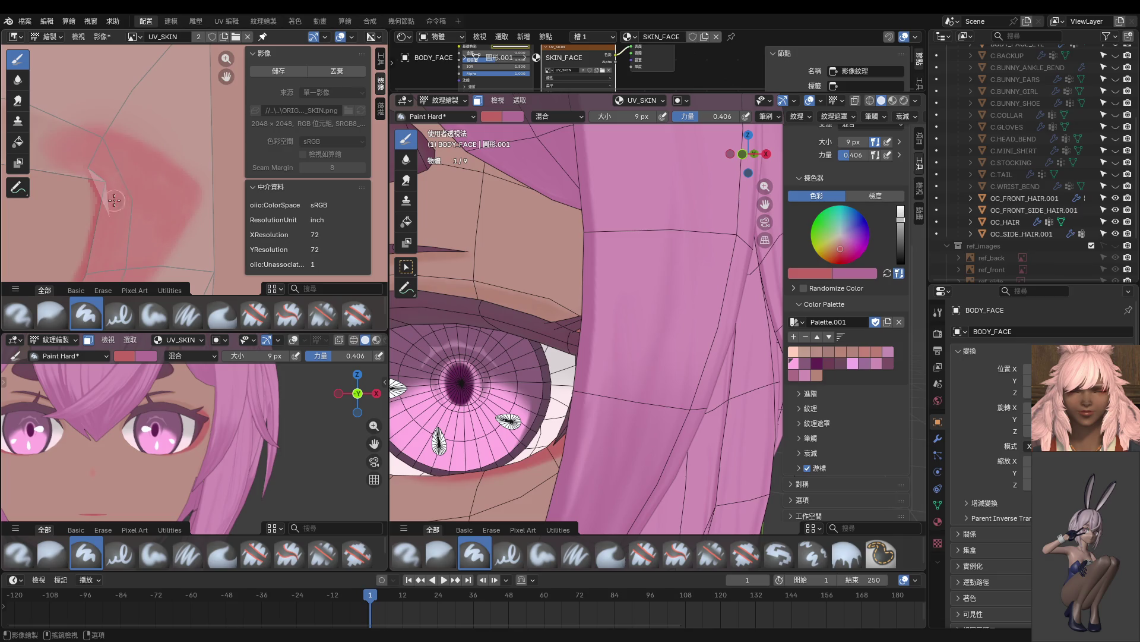
Hide the four hair objects and view the bald head side-on.
{"action": "middle_click_drag", "start_coordinate": [196, 446], "coordinate": [131, 446]}
{"action": "left_click_drag", "start_coordinate": [1116, 198], "coordinate": [1116, 234]}
{"action": "mouse_move", "coordinate": [534, 357]}
{"action": "middle_mouse_down"}
{"action": "mouse_move", "coordinate": [464, 380]}
{"action": "mouse_move", "coordinate": [529, 373]}
{"action": "middle_mouse_up"}
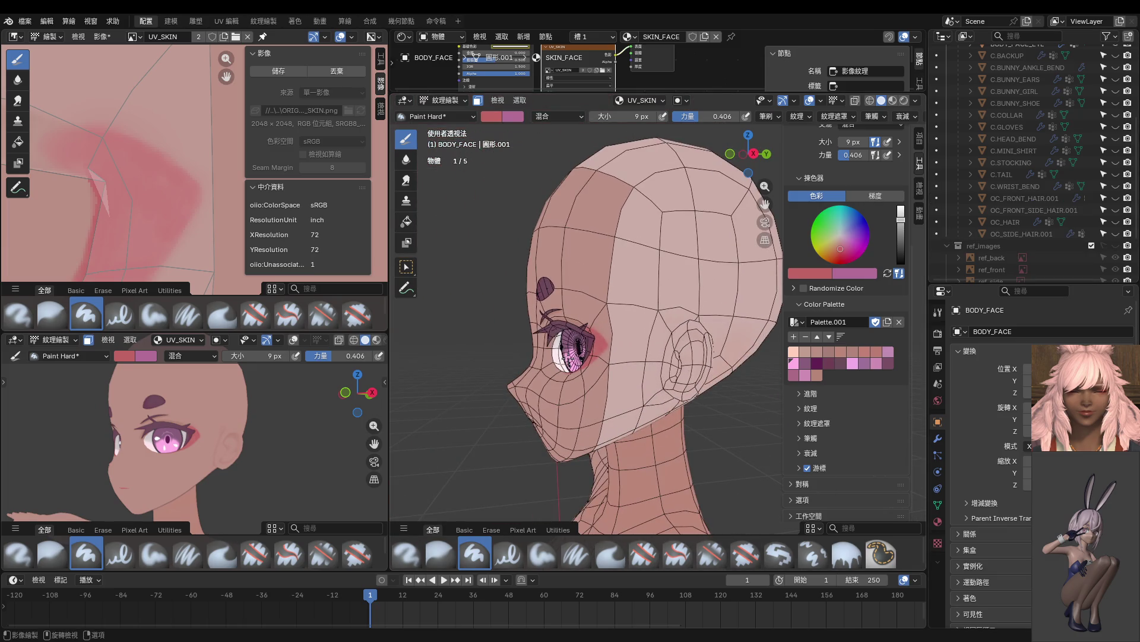
Orbit the head to a side profile and re-enter Texture Paint on the face.
{"action": "key", "text": "KP_3"}
{"action": "key", "text": "ctrl+Tab"}
{"action": "scroll", "coordinate": [526, 397], "scroll_direction": "down", "scroll_amount": 5}
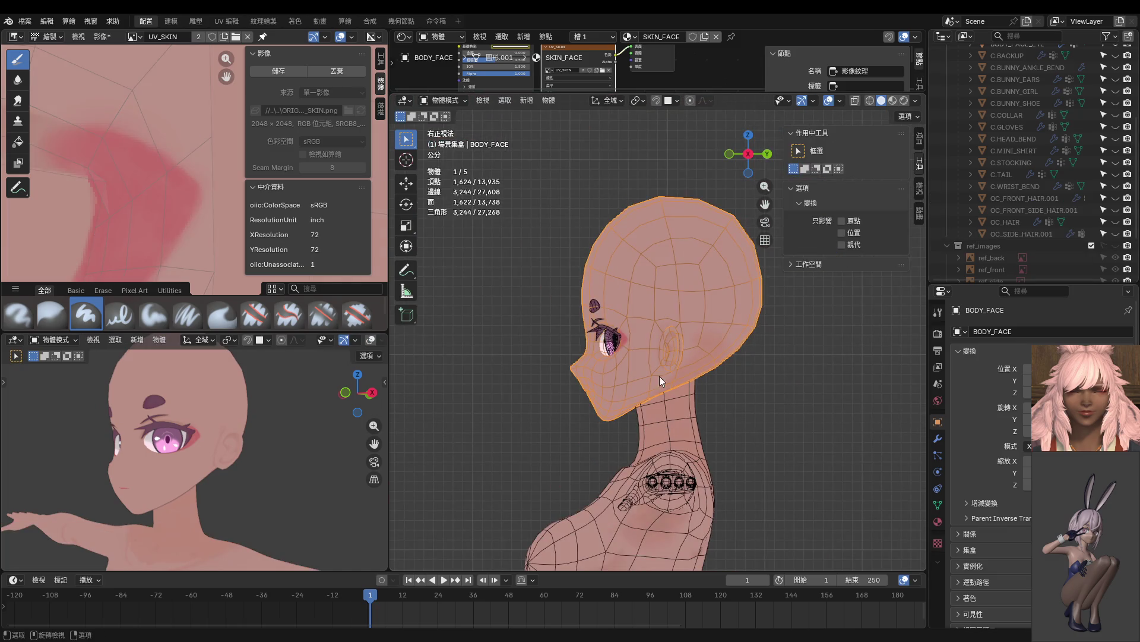
{"action": "mouse_move", "coordinate": [174, 421]}
{"action": "middle_mouse_down"}
{"action": "mouse_move", "coordinate": [127, 433]}
{"action": "mouse_move", "coordinate": [125, 421]}
{"action": "middle_mouse_up"}
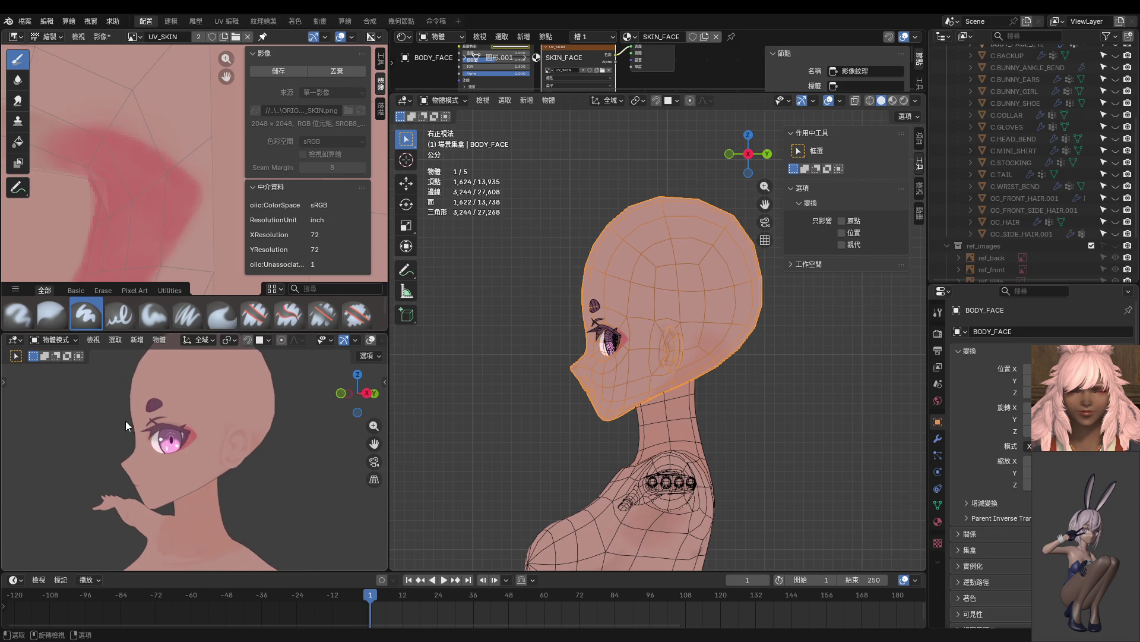
{"action": "scroll", "coordinate": [142, 414], "scroll_direction": "up", "scroll_amount": 6}
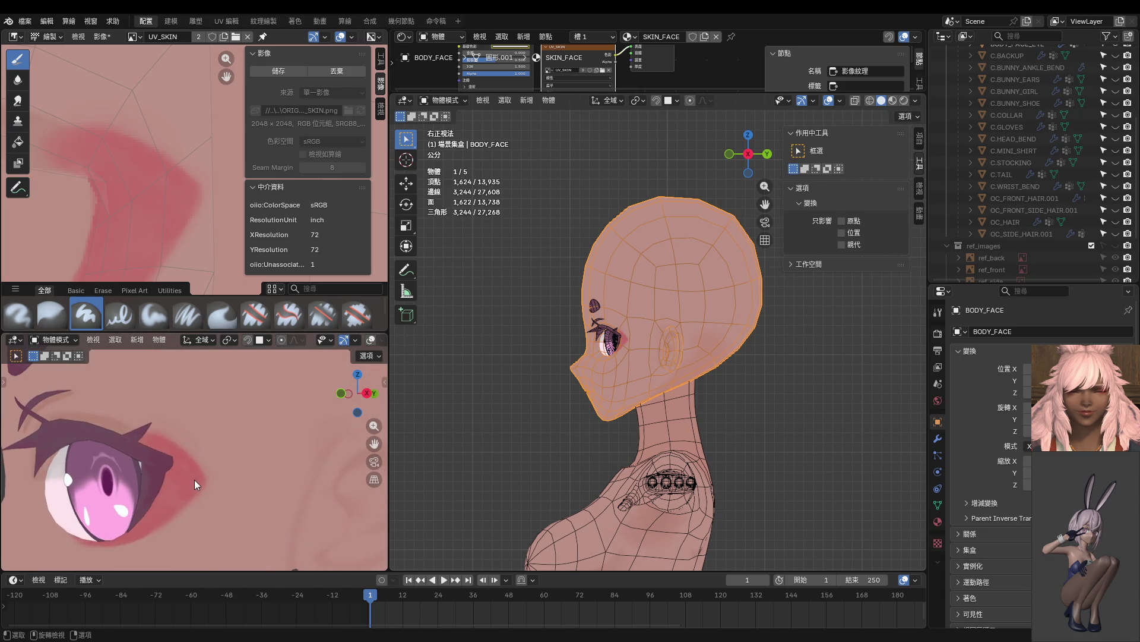
{"action": "key", "text": "ctrl+Tab"}
{"action": "scroll", "coordinate": [224, 467], "scroll_direction": "up", "scroll_amount": 4}
Set the brush to 28 px and paint red blush beside the outer eye corner.
{"action": "key", "text": "f"}
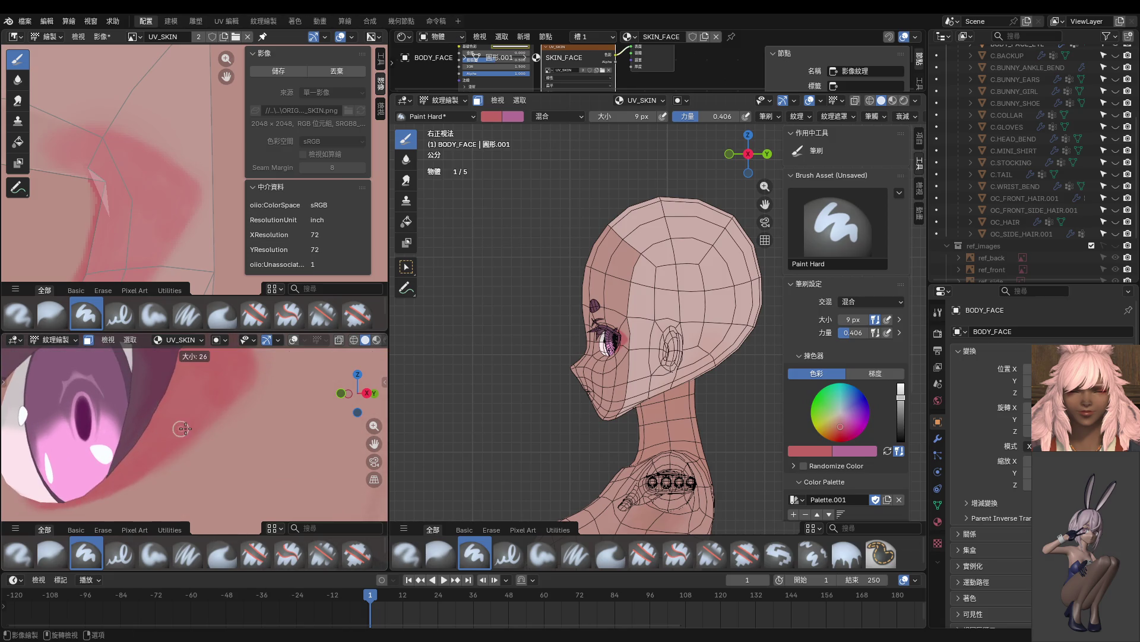
{"action": "left_click", "coordinate": [184, 424]}
{"action": "middle_click_drag", "start_coordinate": [181, 397], "coordinate": [185, 402]}
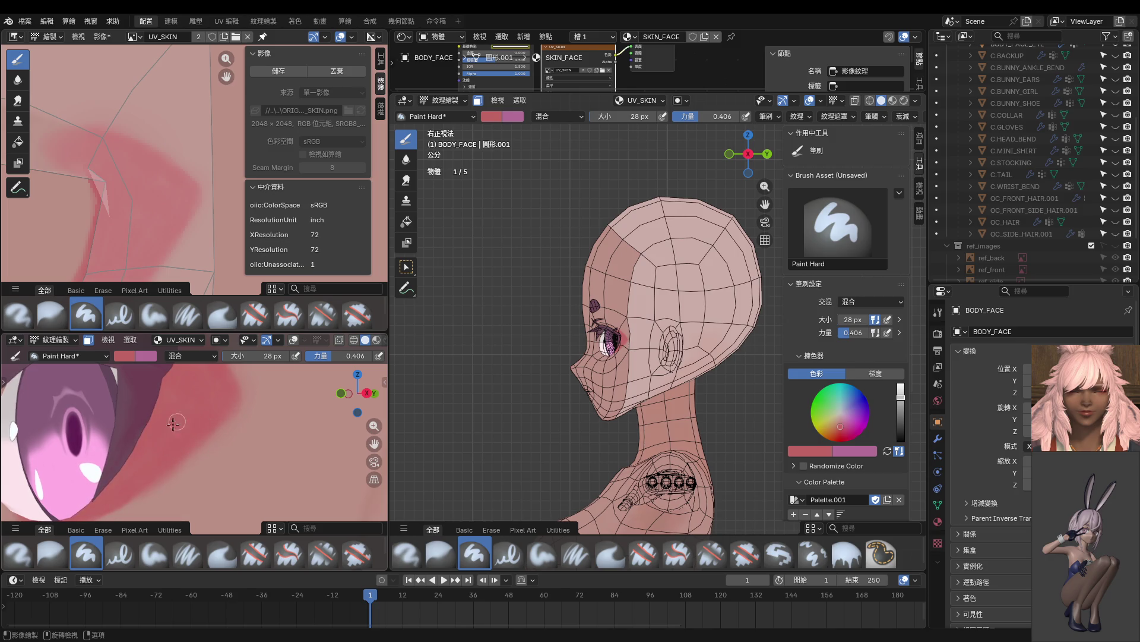
{"action": "mouse_move", "coordinate": [196, 395]}
{"action": "middle_mouse_down"}
{"action": "mouse_move", "coordinate": [178, 408]}
{"action": "mouse_move", "coordinate": [205, 440]}
{"action": "middle_mouse_up"}
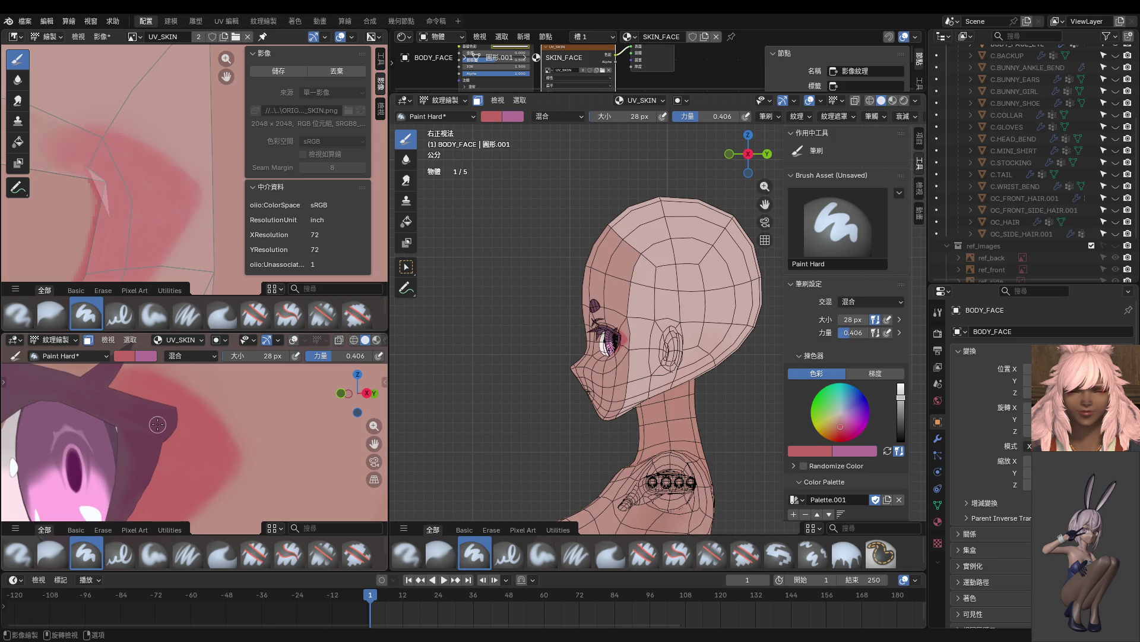
{"action": "middle_click_drag", "start_coordinate": [122, 224], "coordinate": [156, 247]}
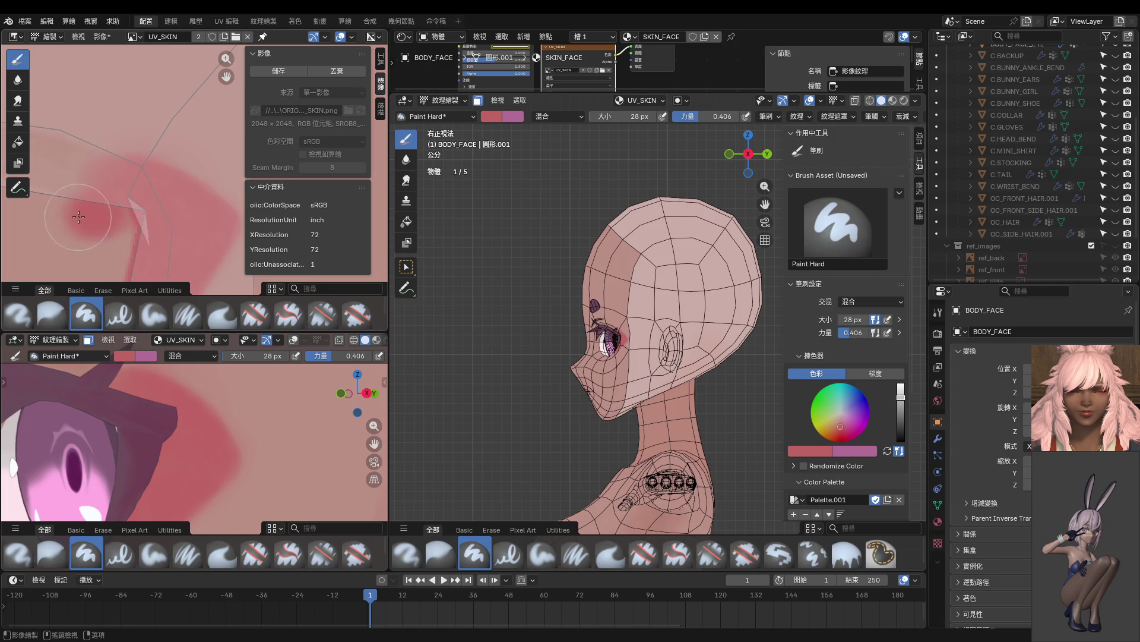
{"action": "mouse_move", "coordinate": [83, 214]}
{"action": "left_mouse_down"}
{"action": "mouse_move", "coordinate": [87, 200]}
{"action": "mouse_move", "coordinate": [128, 237]}
{"action": "left_mouse_up"}
{"action": "scroll", "coordinate": [225, 435], "scroll_direction": "down", "scroll_amount": 2}
{"action": "middle_click_drag", "start_coordinate": [225, 434], "coordinate": [285, 451]}
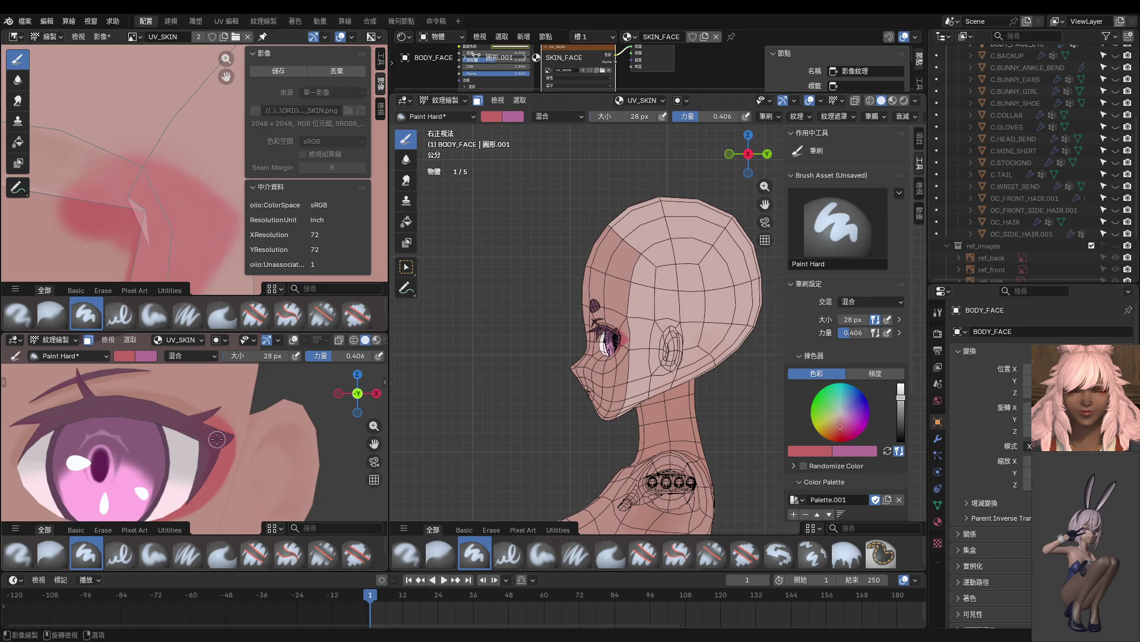
{"action": "scroll", "coordinate": [217, 438], "scroll_direction": "down", "scroll_amount": 6}
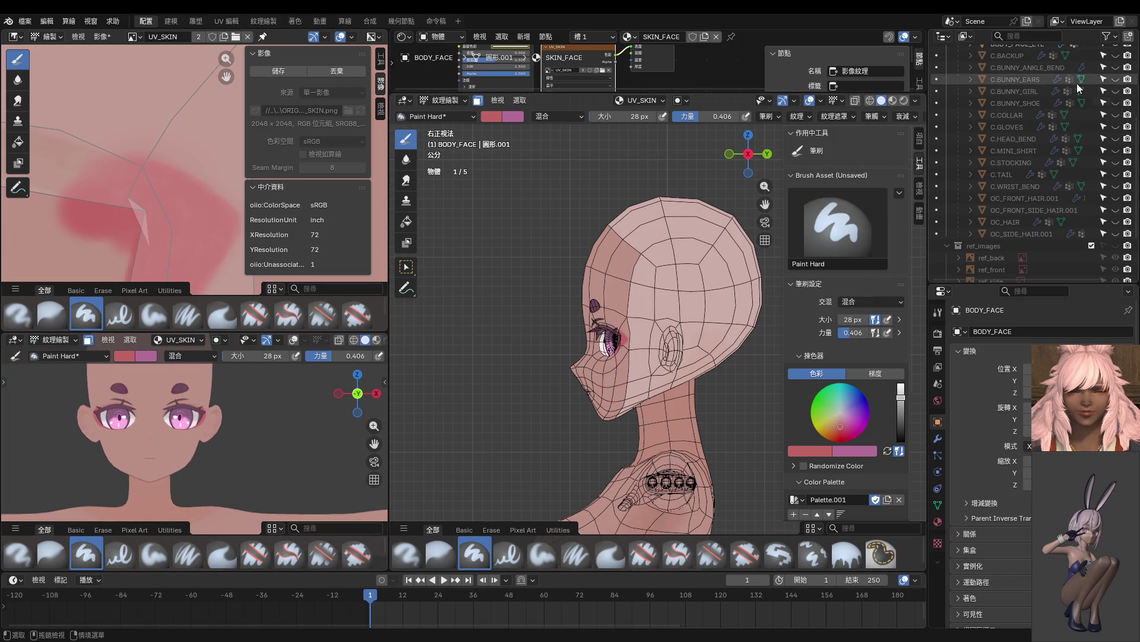
Unhide the four hair objects in the Outliner.
{"action": "left_click_drag", "start_coordinate": [1116, 198], "coordinate": [1115, 234]}
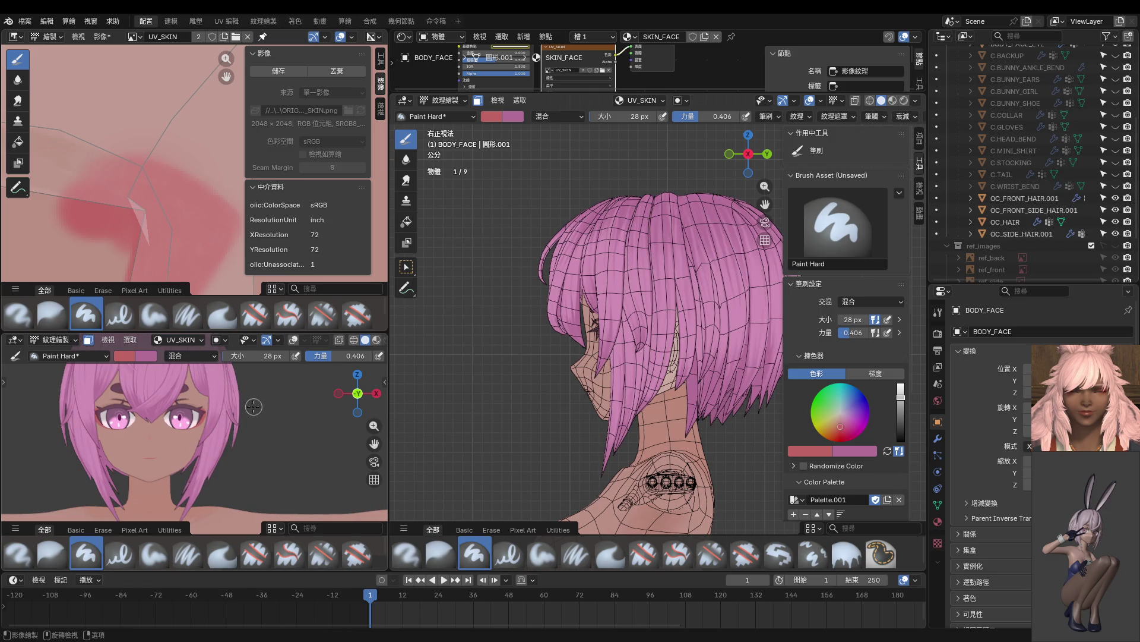
{"action": "scroll", "coordinate": [245, 427], "scroll_direction": "up", "scroll_amount": 4}
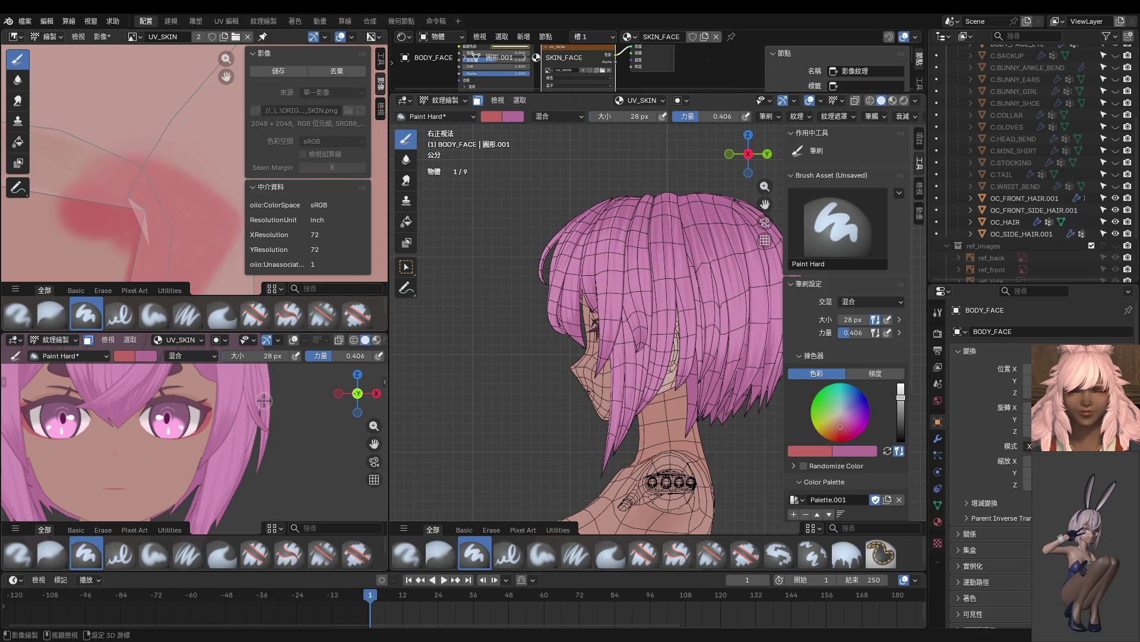
{"action": "scroll", "coordinate": [214, 409], "scroll_direction": "up", "scroll_amount": 3}
Paint red blush near the outer eye corner, then undo the stray stroke.
{"action": "mouse_move", "coordinate": [195, 419]}
{"action": "left_mouse_down"}
{"action": "mouse_move", "coordinate": [162, 410]}
{"action": "mouse_move", "coordinate": [190, 419]}
{"action": "mouse_move", "coordinate": [143, 481]}
{"action": "mouse_move", "coordinate": [165, 463]}
{"action": "left_mouse_up"}
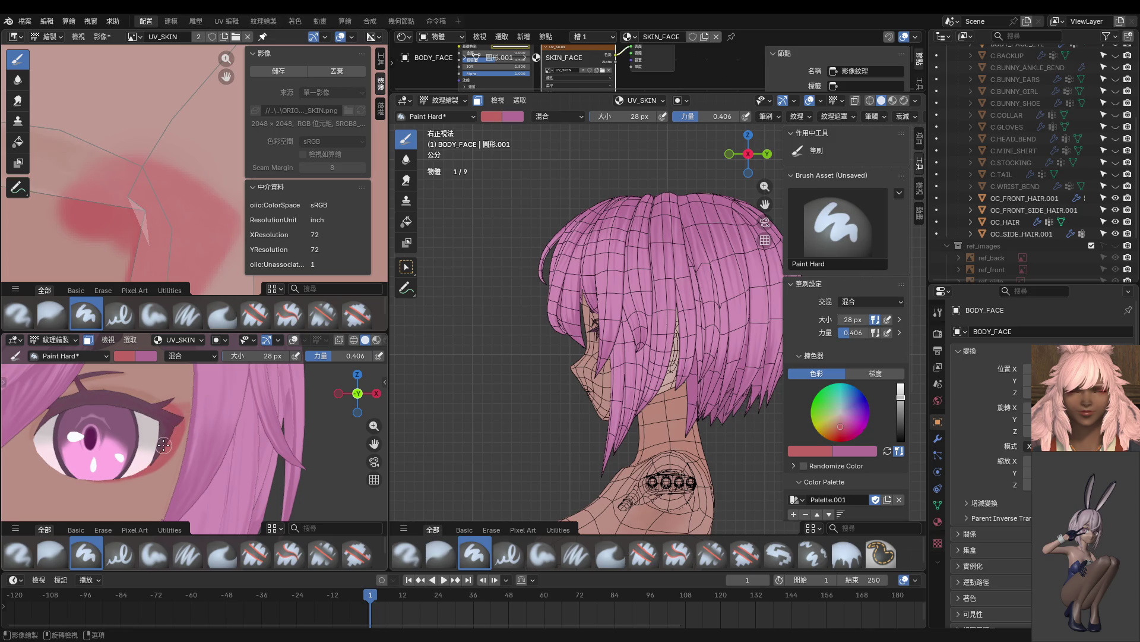
{"action": "scroll", "coordinate": [161, 448], "scroll_direction": "down", "scroll_amount": 5}
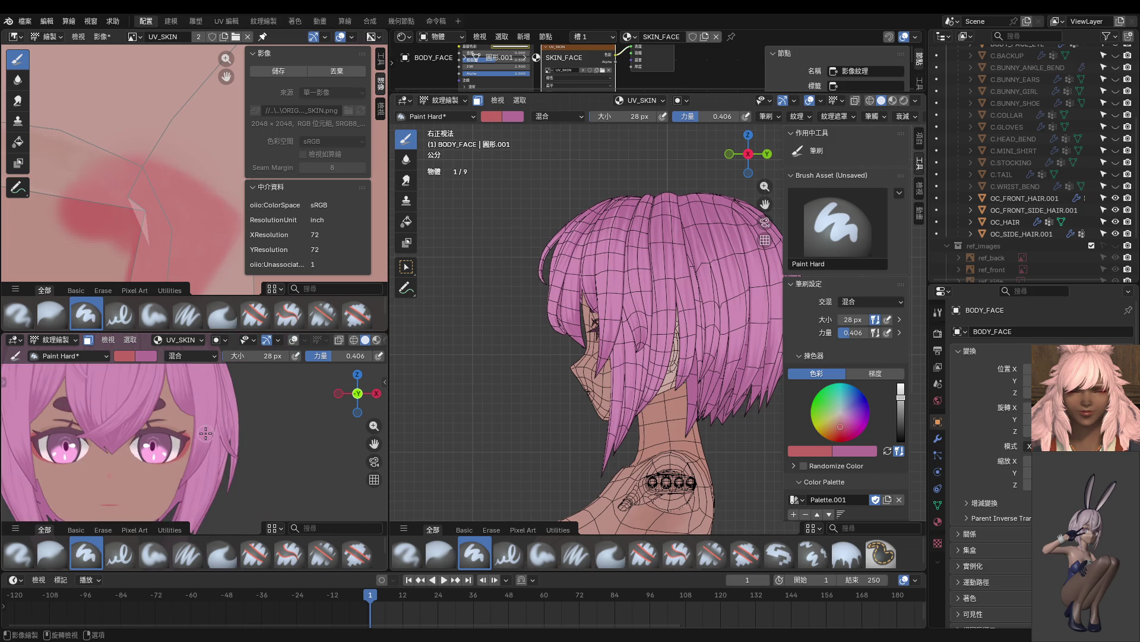
{"action": "scroll", "coordinate": [198, 432], "scroll_direction": "up", "scroll_amount": 6}
{"action": "scroll", "coordinate": [198, 432], "scroll_direction": "up", "scroll_amount": 3}
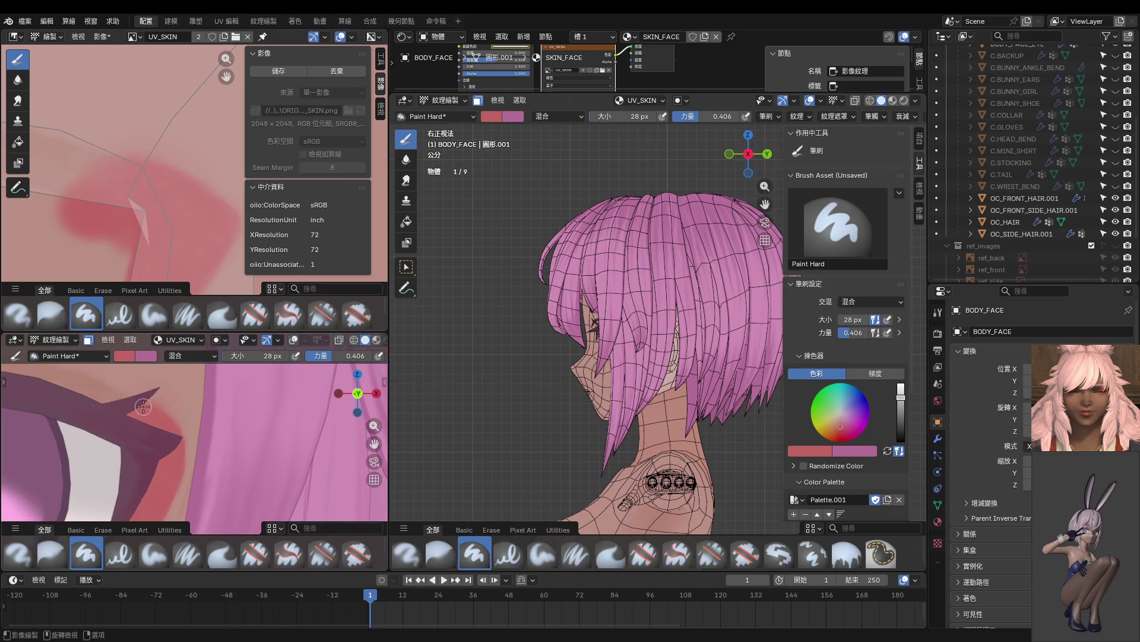
{"action": "key", "text": "ctrl+z"}
{"action": "scroll", "coordinate": [213, 394], "scroll_direction": "down", "scroll_amount": 5}
{"action": "scroll", "coordinate": [213, 393], "scroll_direction": "down", "scroll_amount": 6}
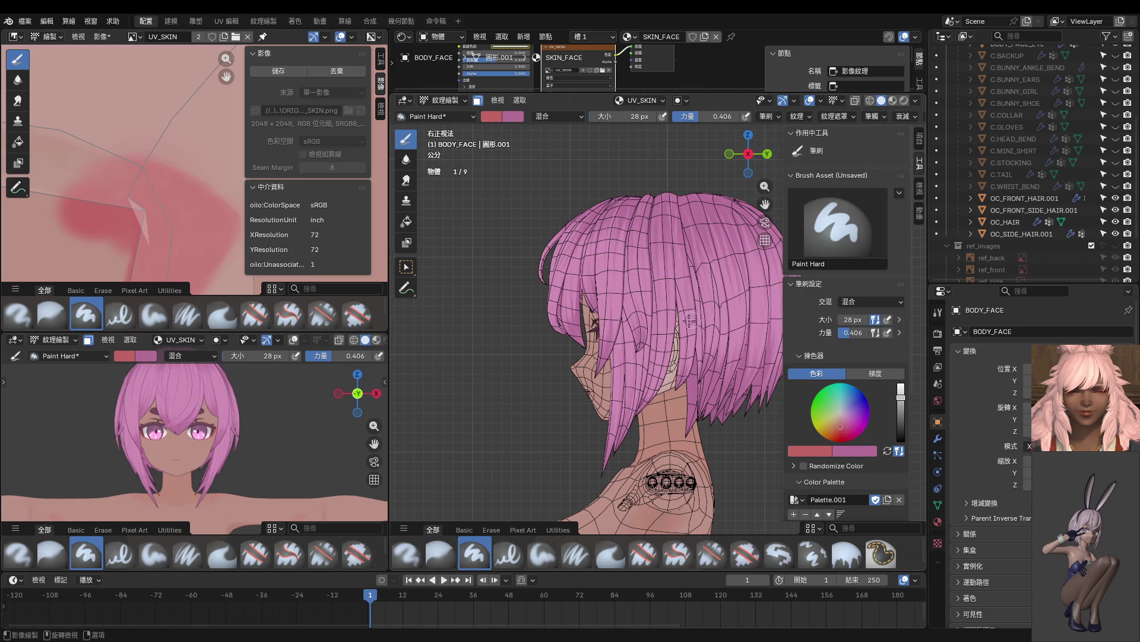
{"action": "key", "text": "KP_1"}
Cycle the face through Object Mode back into Texture Paint and isolate it in Local View.
{"action": "scroll", "coordinate": [322, 392], "scroll_direction": "up", "scroll_amount": 4}
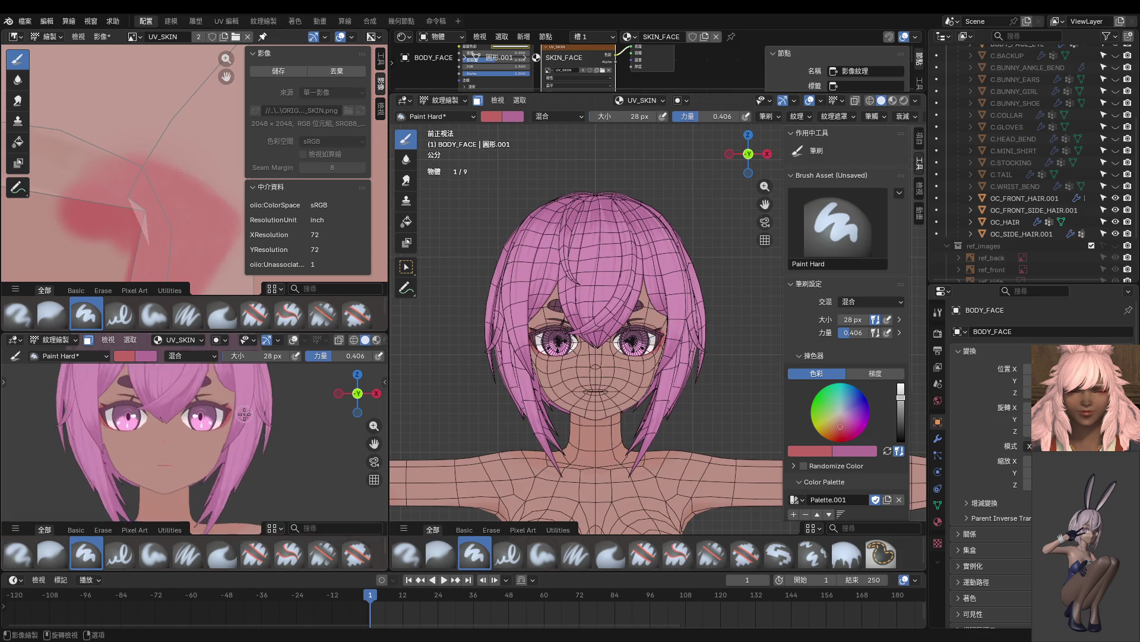
{"action": "key", "text": "ctrl+Tab"}
{"action": "left_click", "coordinate": [555, 350]}
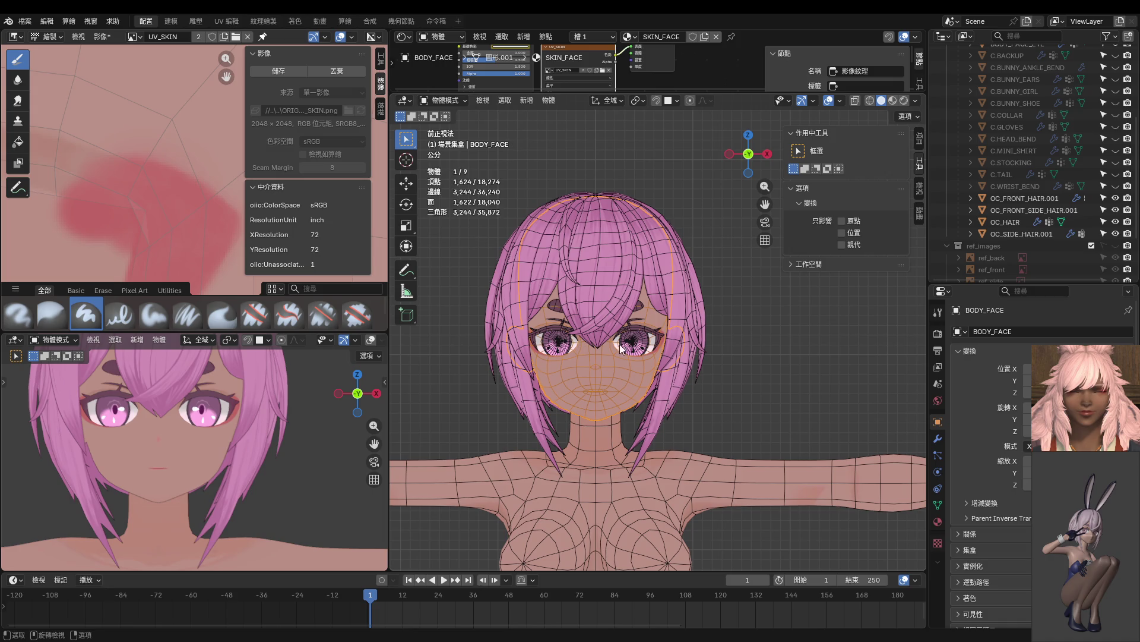
{"action": "key", "text": "ctrl+Tab"}
{"action": "left_click", "coordinate": [688, 253]}
{"action": "scroll", "coordinate": [594, 333], "scroll_direction": "up", "scroll_amount": 3}
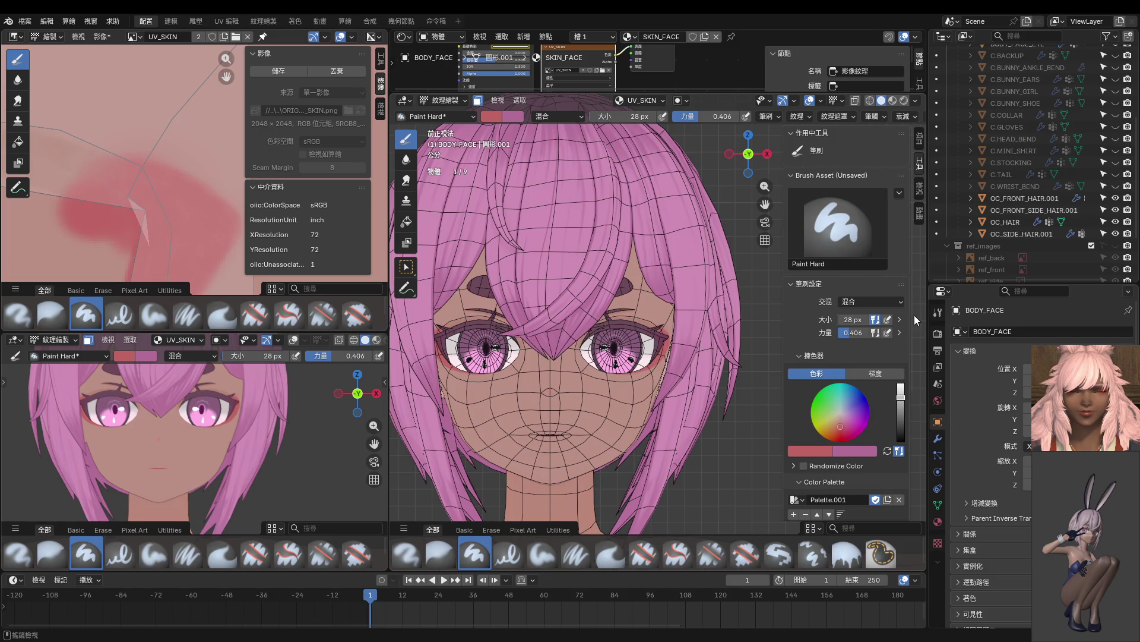
{"action": "key", "text": "KP_Divide"}
{"action": "scroll", "coordinate": [646, 359], "scroll_direction": "up", "scroll_amount": 5}
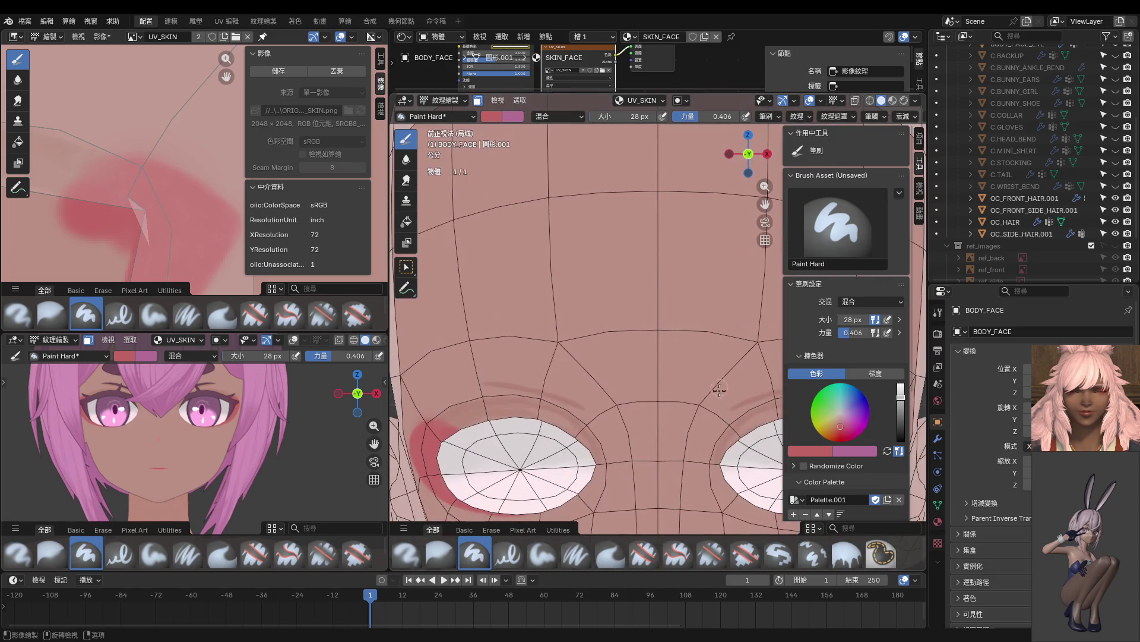
Frame the right eye, sample the skin tone, and set brush strength to 0.582.
{"action": "middle_click_drag", "start_coordinate": [645, 358], "coordinate": [469, 246], "text": "shift"}
{"action": "scroll", "coordinate": [630, 276], "scroll_direction": "up", "scroll_amount": 2}
{"action": "middle_click_drag", "start_coordinate": [630, 277], "coordinate": [651, 308], "text": "shift"}
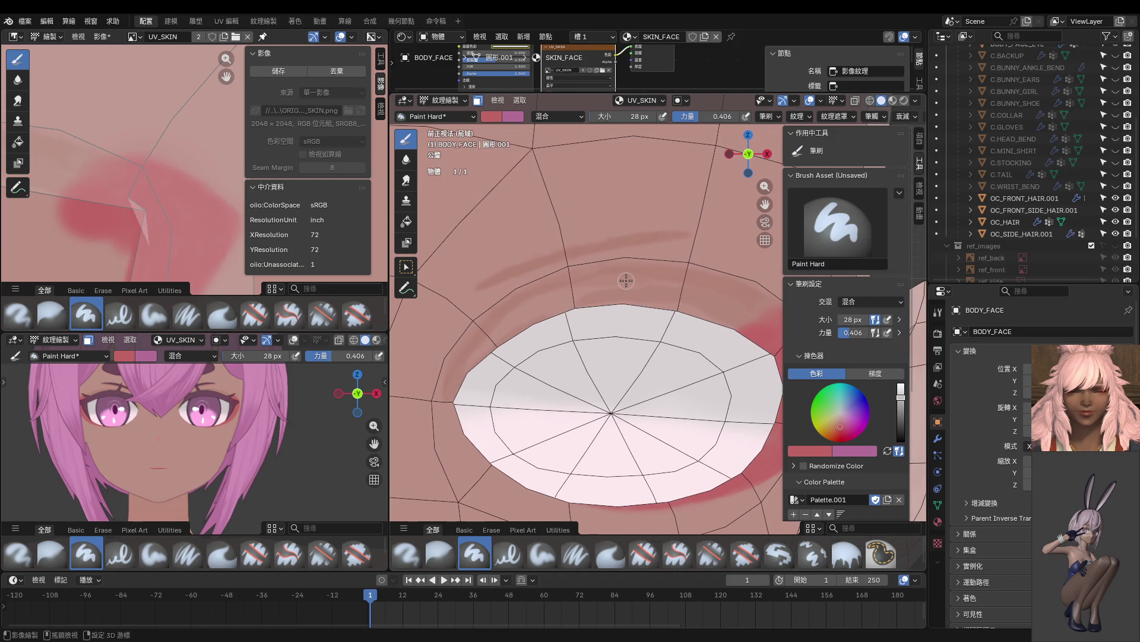
{"action": "key", "text": "s"}
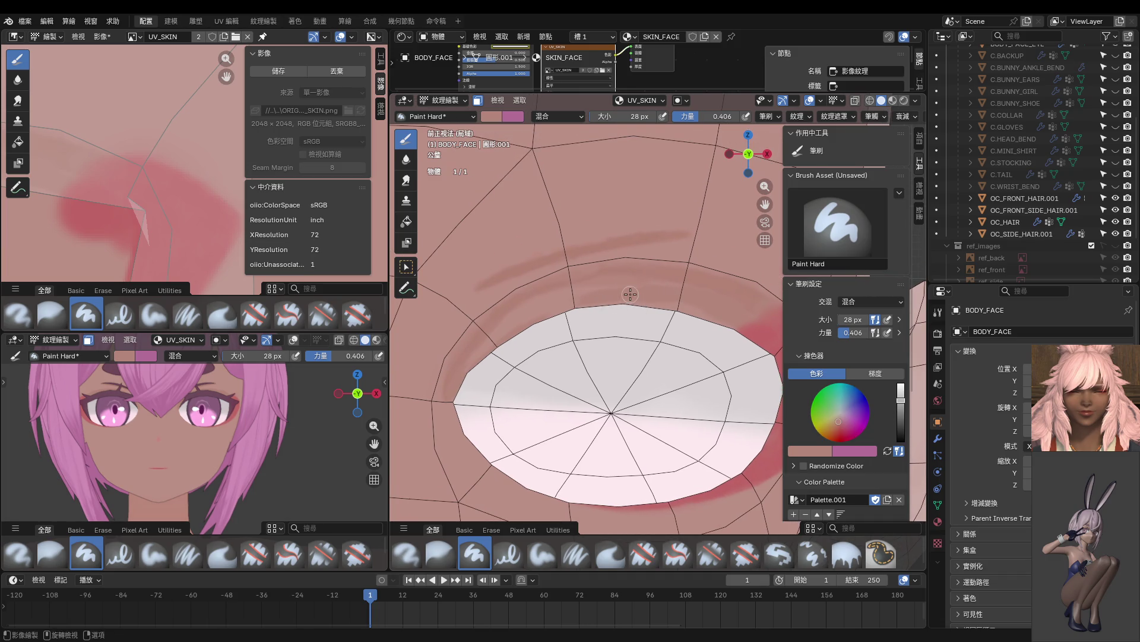
{"action": "key", "text": "shift+f"}
{"action": "left_click", "coordinate": [698, 295]}
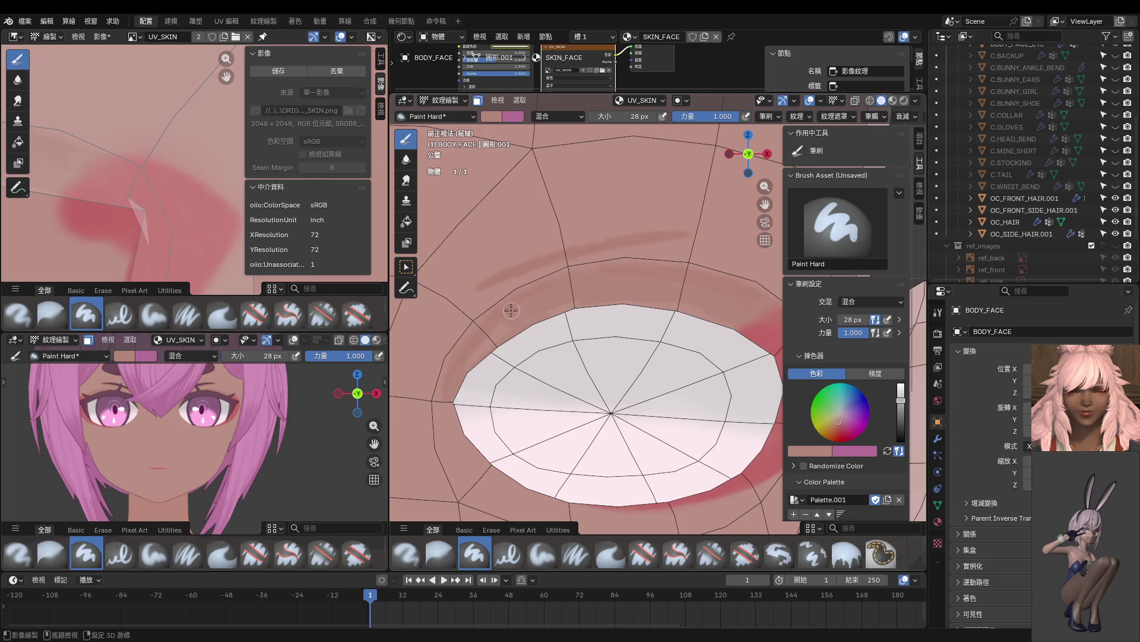
{"action": "key", "text": "shift+f"}
{"action": "left_click", "coordinate": [529, 315]}
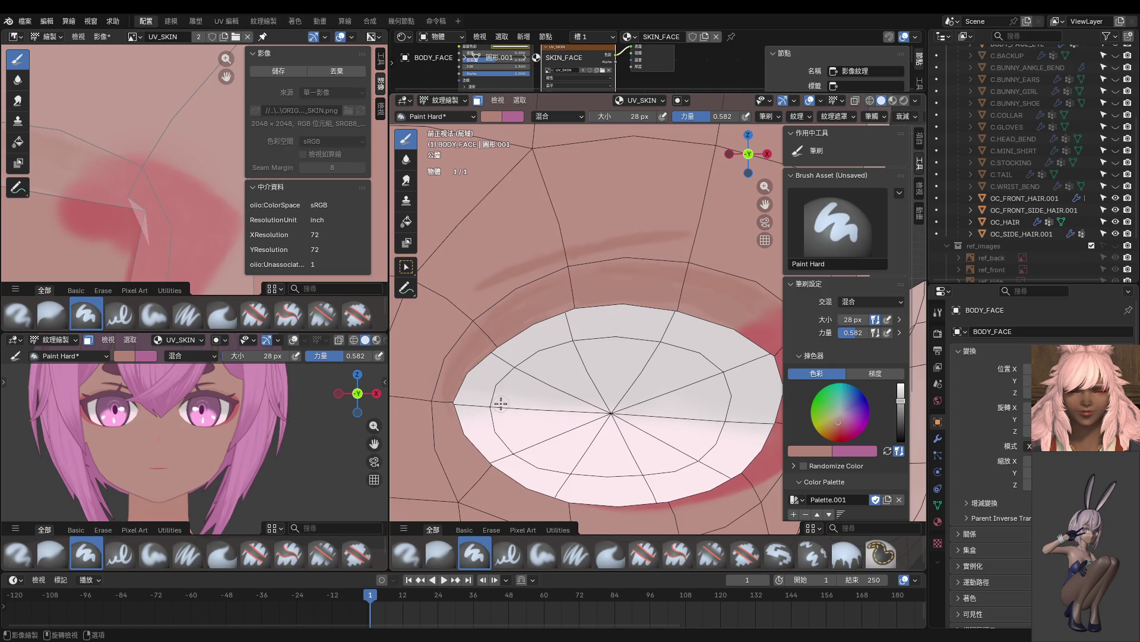
Paint the sampled skin tone at the eye's inner corner to soften its shading.
{"action": "scroll", "coordinate": [502, 400], "scroll_direction": "up", "scroll_amount": 3}
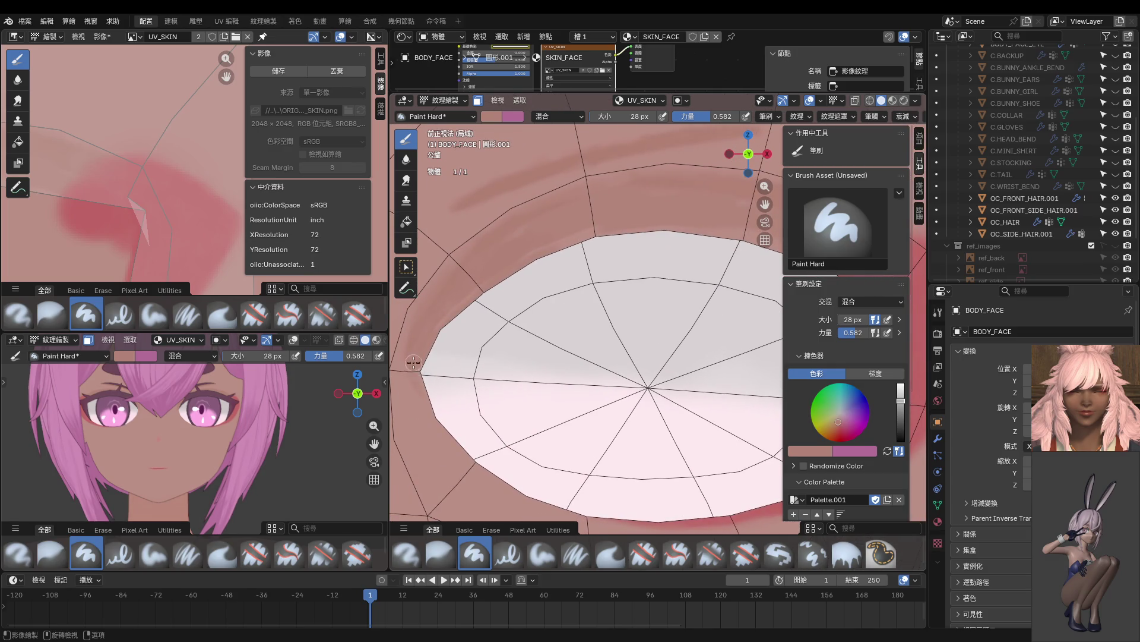
{"action": "scroll", "coordinate": [485, 389], "scroll_direction": "down", "scroll_amount": 2}
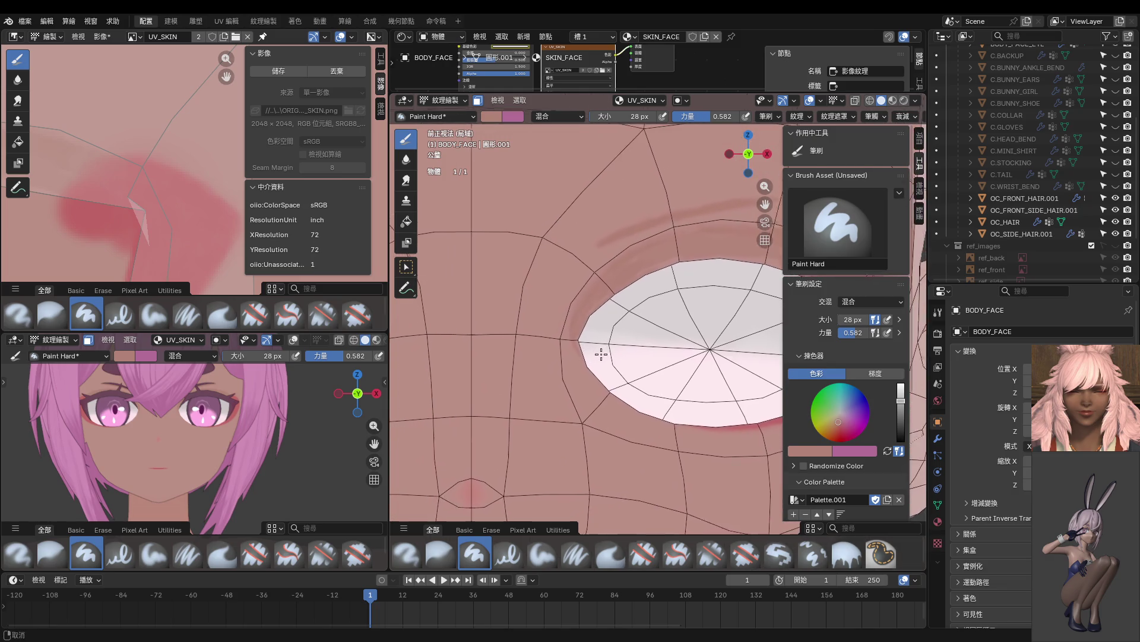
{"action": "scroll", "coordinate": [587, 359], "scroll_direction": "up", "scroll_amount": 3}
{"action": "scroll", "coordinate": [587, 359], "scroll_direction": "down", "scroll_amount": 3}
{"action": "mouse_move", "coordinate": [588, 359]}
{"action": "middle_mouse_down"}
{"action": "mouse_move", "coordinate": [600, 367]}
{"action": "mouse_move", "coordinate": [494, 362]}
{"action": "middle_mouse_up"}
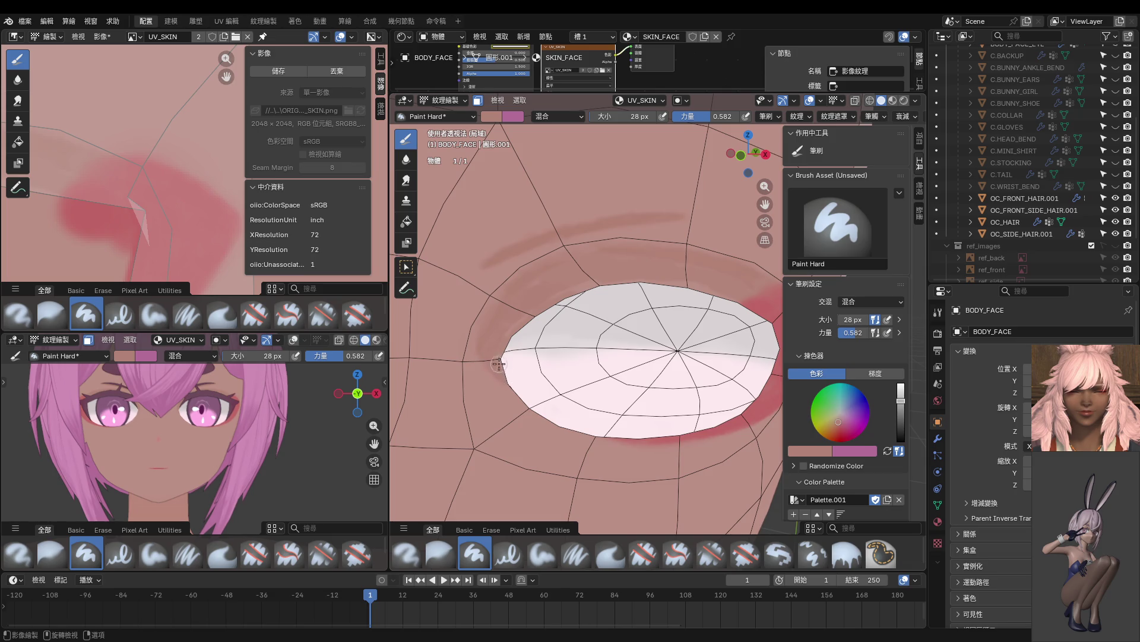
{"action": "middle_click_drag", "start_coordinate": [504, 332], "coordinate": [519, 301]}
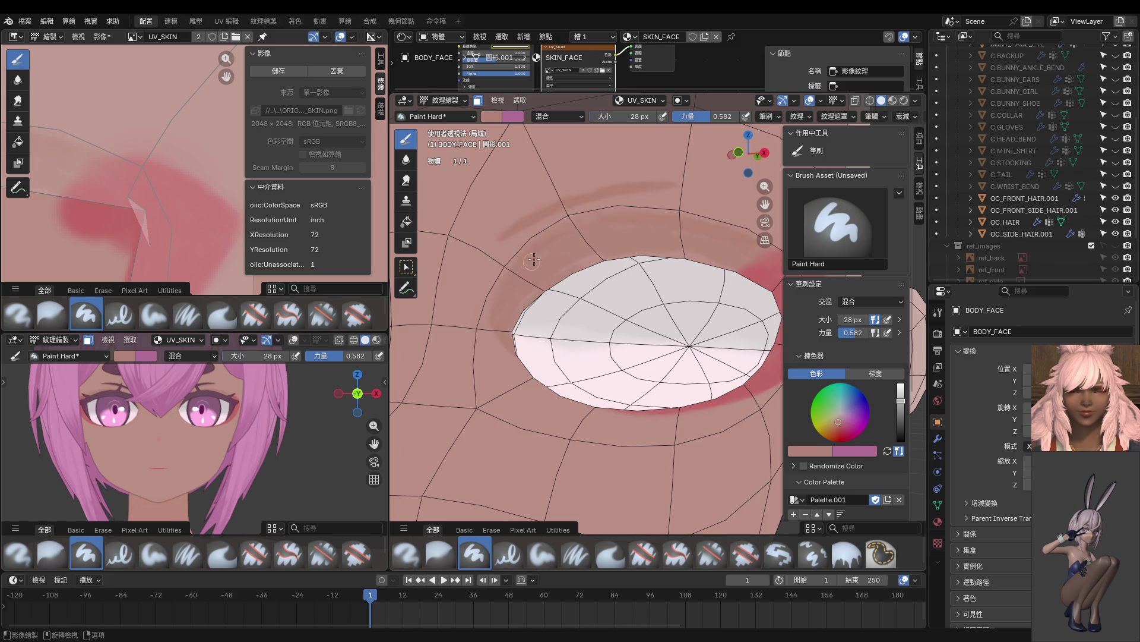
{"action": "mouse_move", "coordinate": [586, 266]}
{"action": "middle_mouse_down"}
{"action": "mouse_move", "coordinate": [594, 274]}
{"action": "mouse_move", "coordinate": [652, 262]}
{"action": "mouse_move", "coordinate": [605, 281]}
{"action": "middle_mouse_up"}
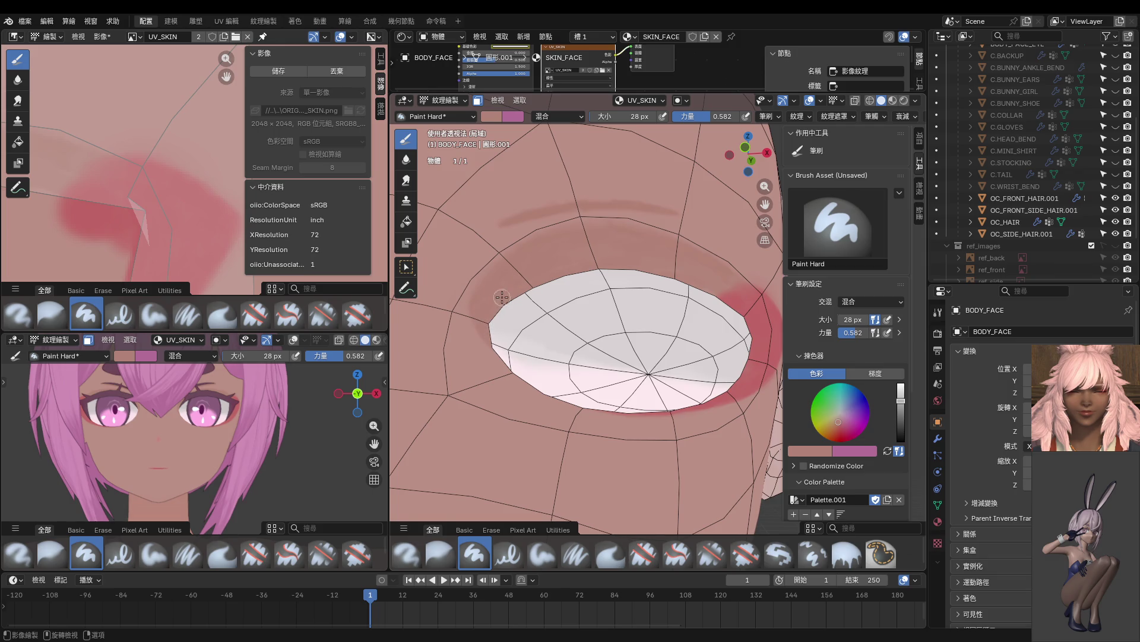
{"action": "mouse_move", "coordinate": [488, 297]}
{"action": "left_mouse_down"}
{"action": "mouse_move", "coordinate": [482, 317]}
{"action": "mouse_move", "coordinate": [506, 289]}
{"action": "left_mouse_up"}
{"action": "middle_click_drag", "start_coordinate": [633, 285], "coordinate": [644, 284]}
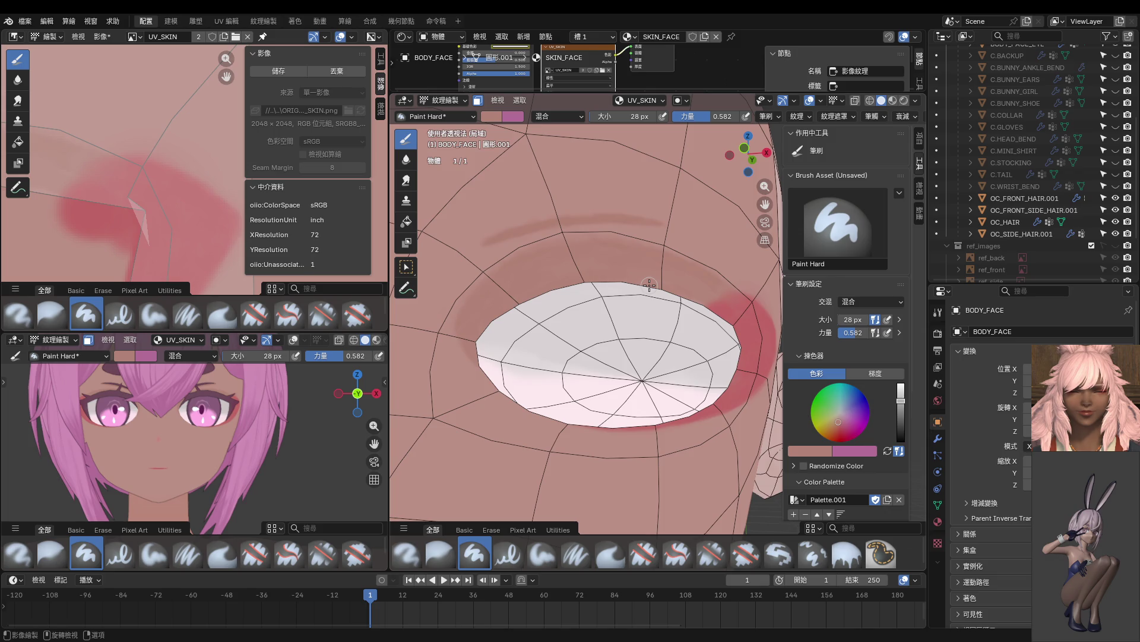
{"action": "scroll", "coordinate": [649, 285], "scroll_direction": "down", "scroll_amount": 8}
{"action": "mouse_move", "coordinate": [524, 268]}
{"action": "middle_mouse_down"}
{"action": "mouse_move", "coordinate": [547, 273]}
{"action": "mouse_move", "coordinate": [572, 312]}
{"action": "middle_mouse_up"}
Inspect the bare painted face from the front with overlays off, then switch it to Object Mode.
{"action": "key", "text": "KP_1"}
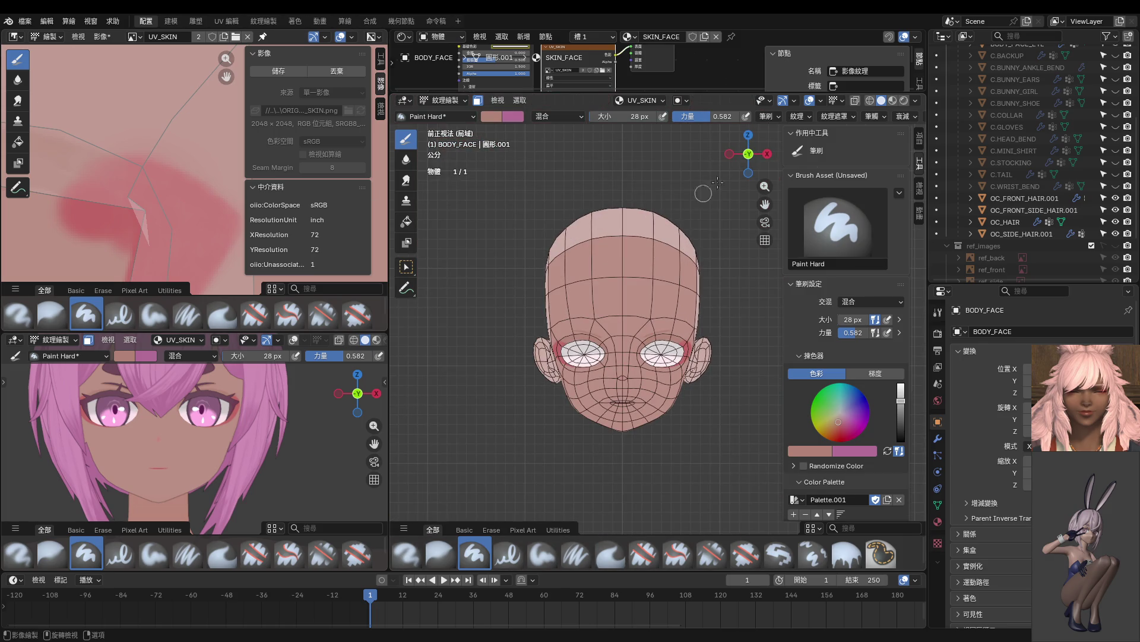
{"action": "left_click", "coordinate": [820, 101]}
{"action": "left_click", "coordinate": [809, 100]}
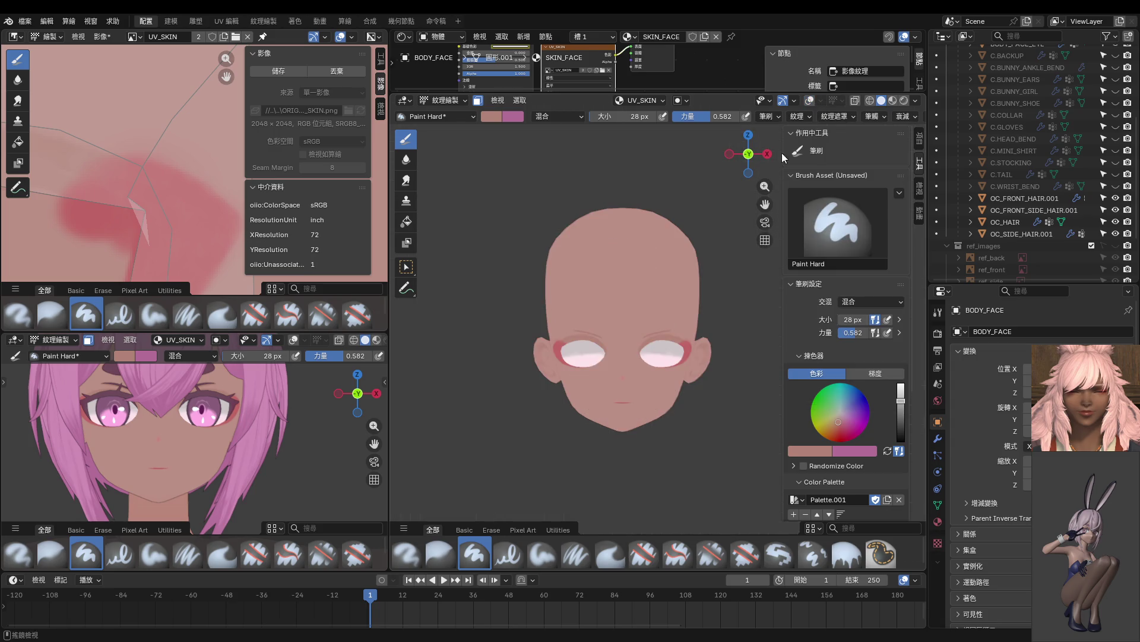
{"action": "scroll", "coordinate": [735, 273], "scroll_direction": "up", "scroll_amount": 3}
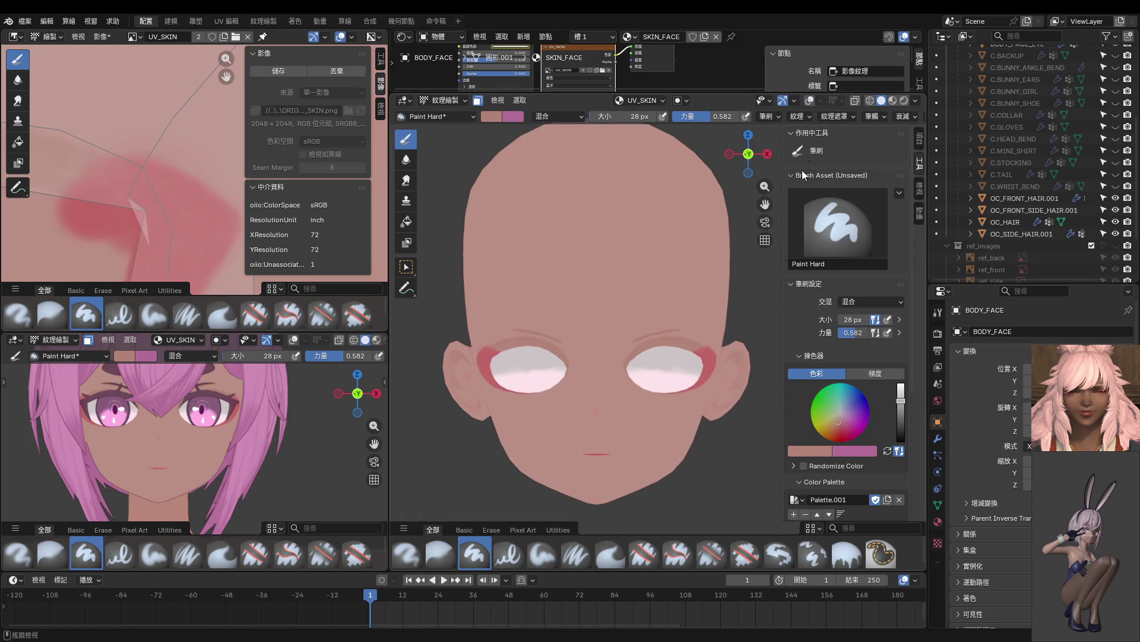
{"action": "left_click", "coordinate": [809, 101]}
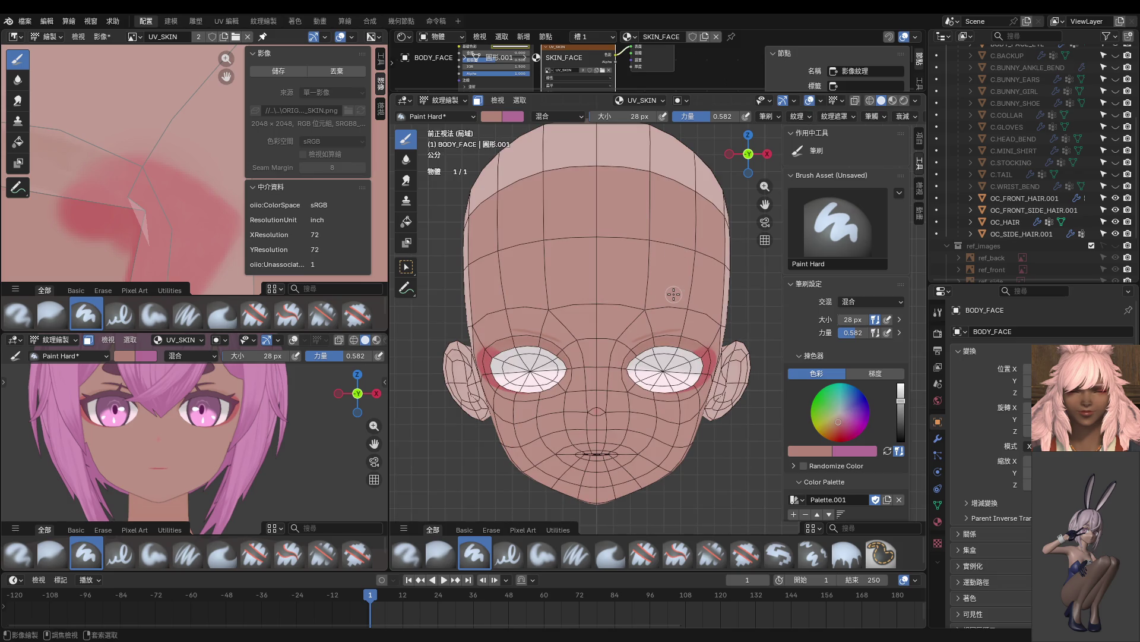
{"action": "key", "text": "ctrl+Tab"}
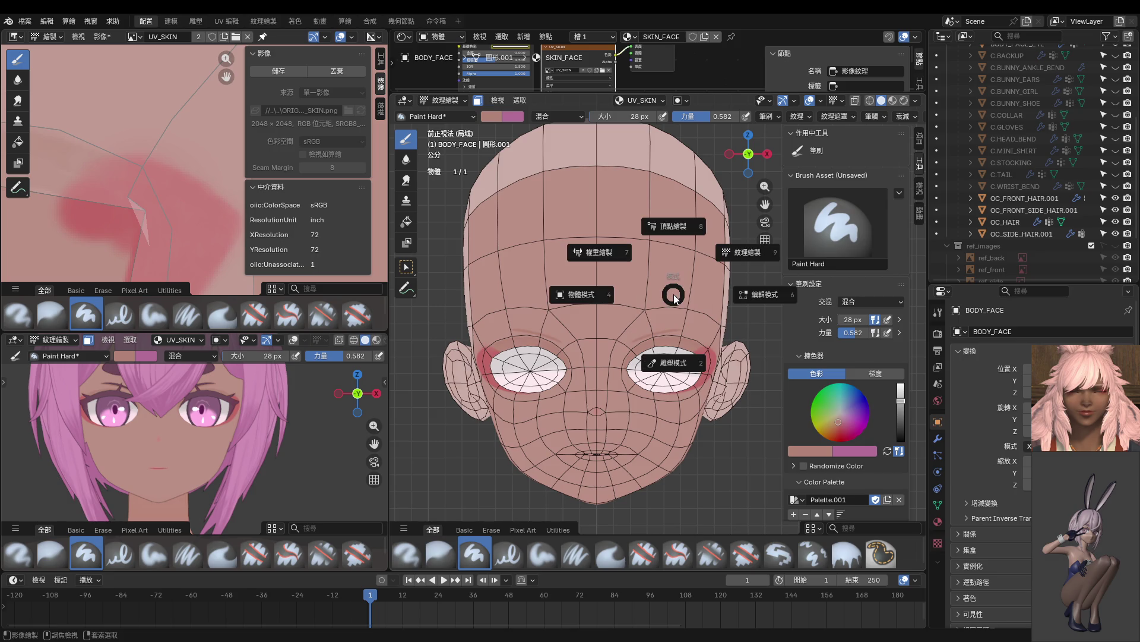
{"action": "left_click", "coordinate": [581, 294]}
{"action": "scroll", "coordinate": [701, 364], "scroll_direction": "down", "scroll_amount": 3}
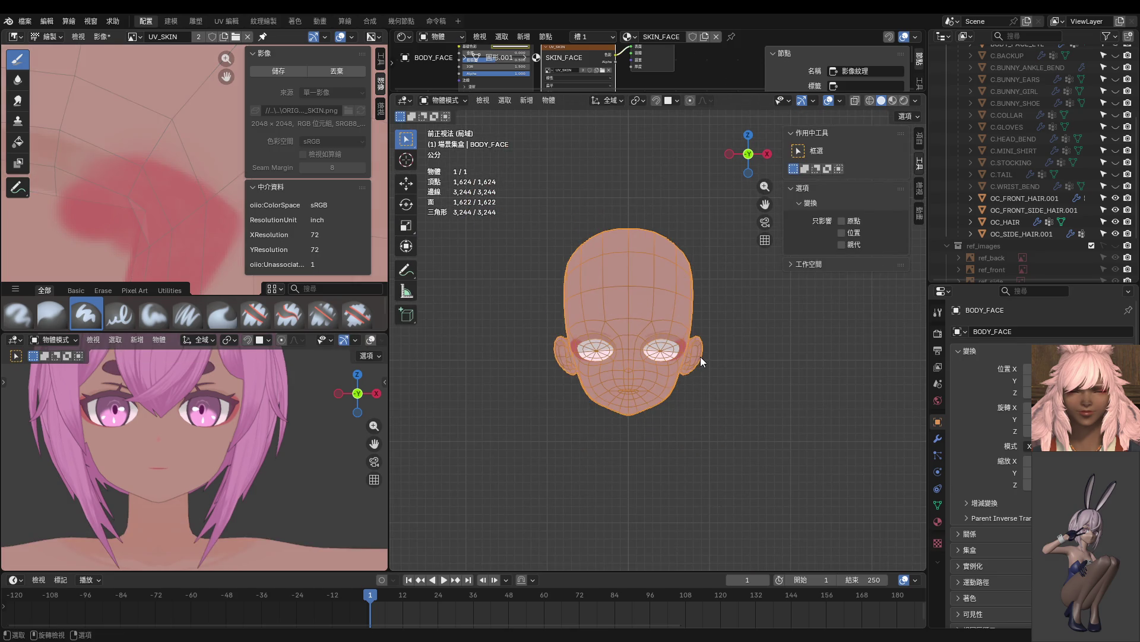
Exit Local View, deselect the face, and orbit the second viewport to a side view.
{"action": "key", "text": "KP_Divide"}
{"action": "scroll", "coordinate": [700, 356], "scroll_direction": "down", "scroll_amount": 3}
{"action": "left_click", "coordinate": [744, 380]}
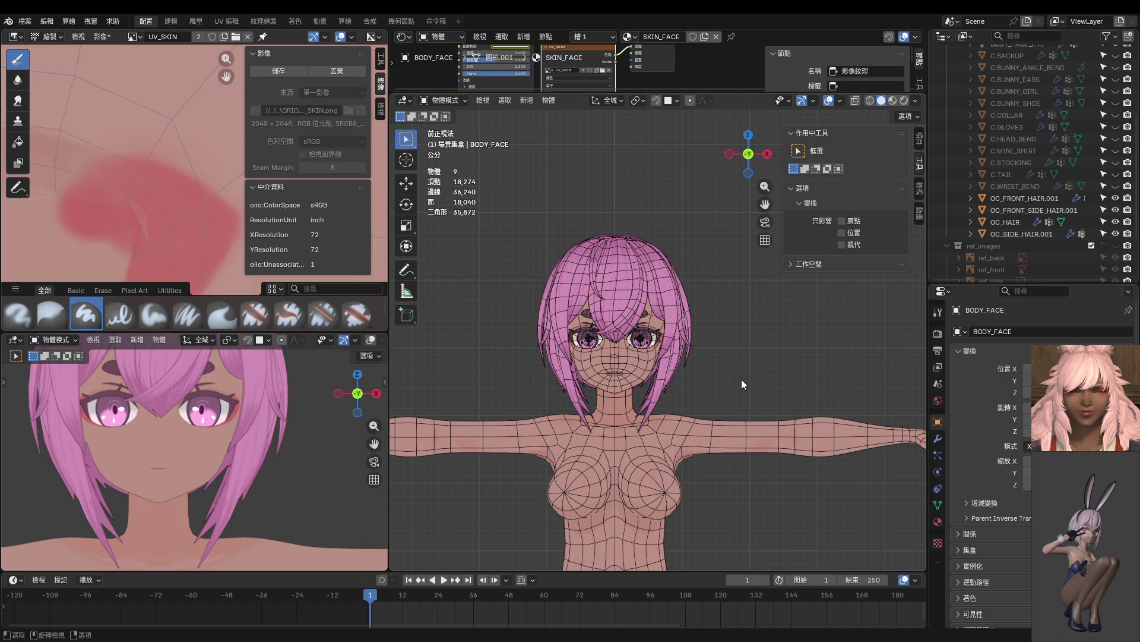
{"action": "scroll", "coordinate": [722, 386], "scroll_direction": "up", "scroll_amount": 3}
{"action": "middle_click_drag", "start_coordinate": [721, 386], "coordinate": [783, 365], "text": "shift"}
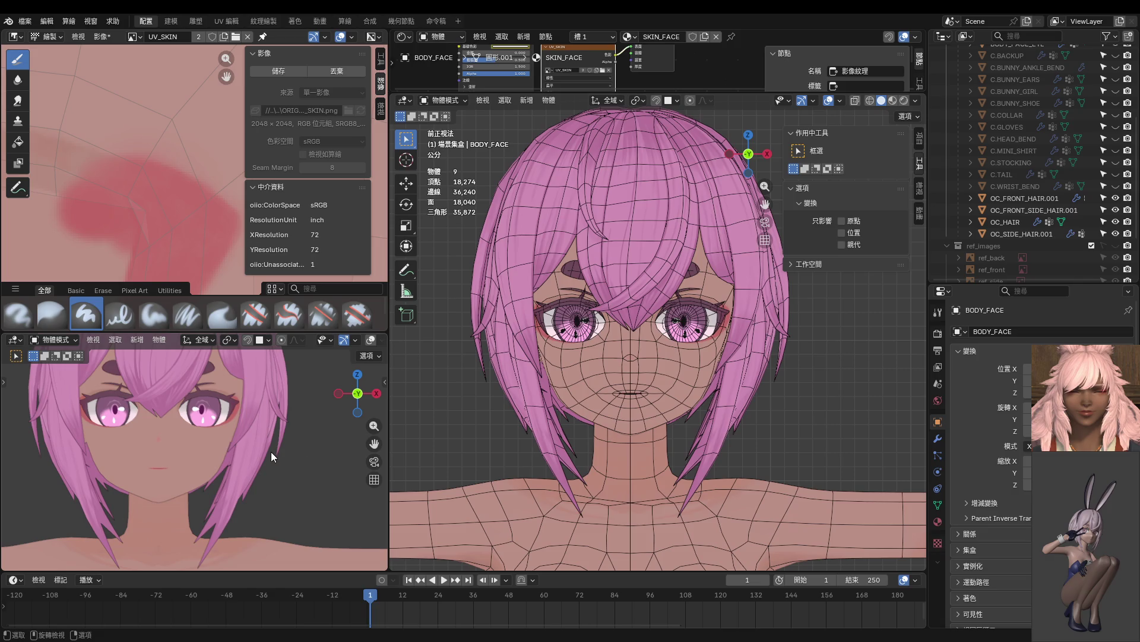
{"action": "middle_click_drag", "start_coordinate": [266, 447], "coordinate": [136, 451]}
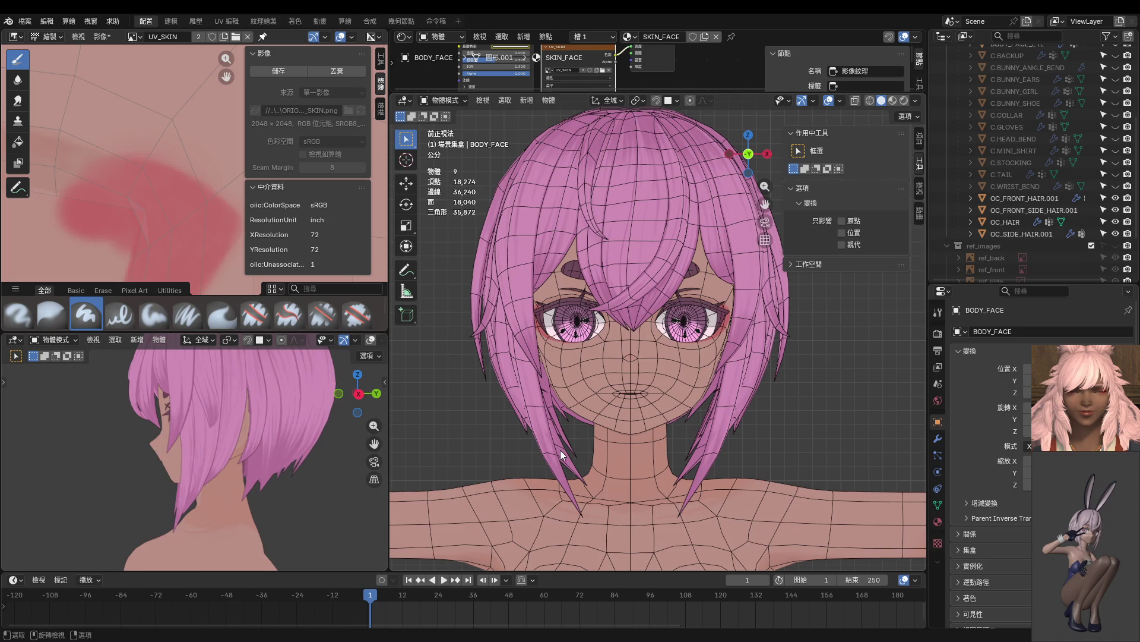
Isolate the face mesh and review it from the right side in Object Mode.
{"action": "left_click", "coordinate": [694, 380]}
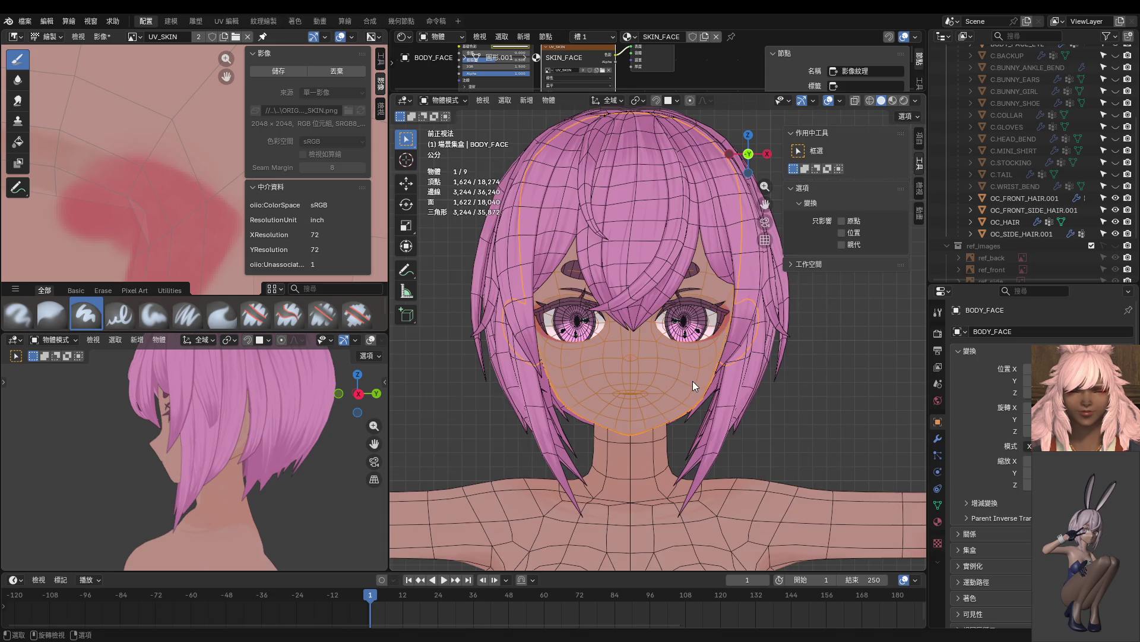
{"action": "key", "text": "KP_Divide"}
{"action": "key", "text": "KP_3"}
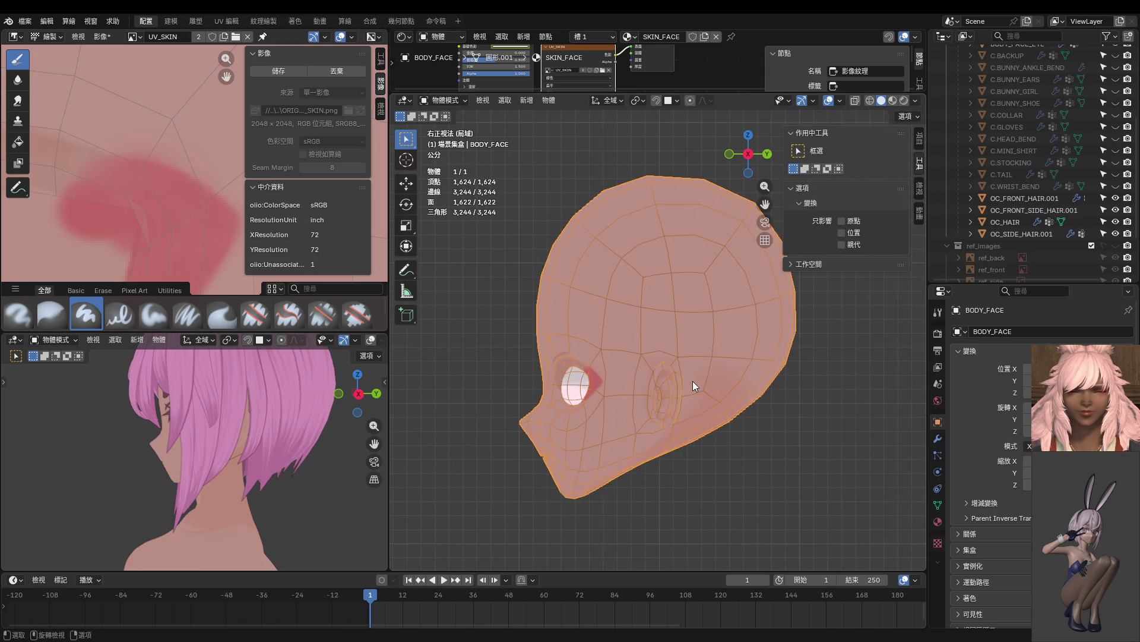
{"action": "scroll", "coordinate": [648, 361], "scroll_direction": "down", "scroll_amount": 4}
{"action": "scroll", "coordinate": [650, 367], "scroll_direction": "up", "scroll_amount": 3}
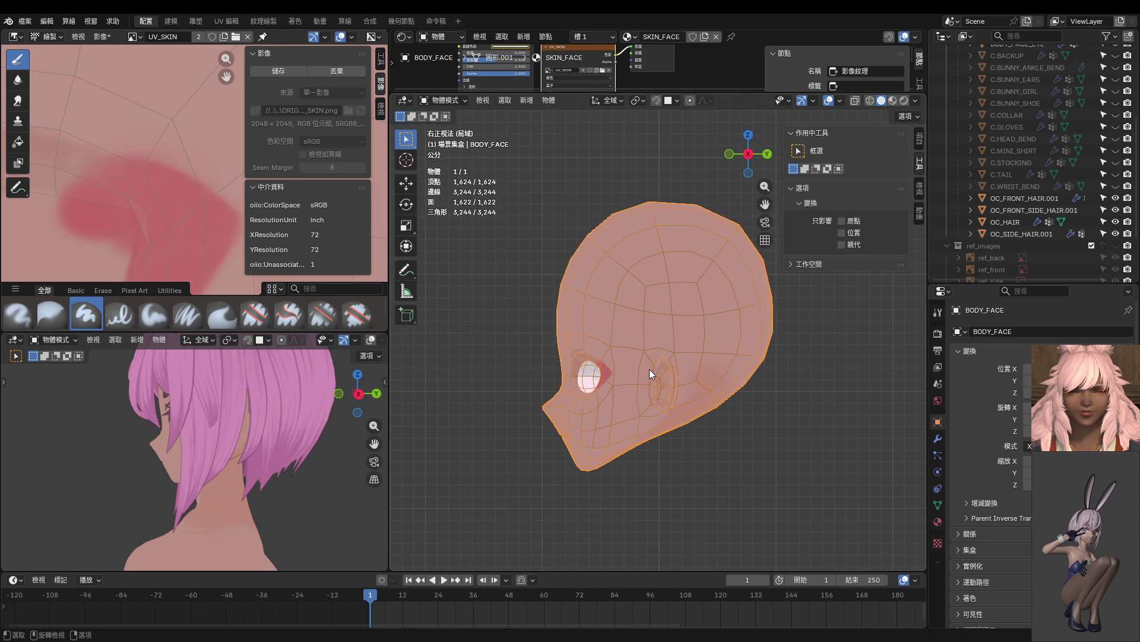
{"action": "key", "text": "ctrl+Tab"}
{"action": "left_click", "coordinate": [516, 397]}
Exit isolation to a front full-body view and unhide the bunny suit.
{"action": "key", "text": "KP_Divide"}
{"action": "key", "text": "KP_1"}
{"action": "scroll", "coordinate": [576, 416], "scroll_direction": "down", "scroll_amount": 5}
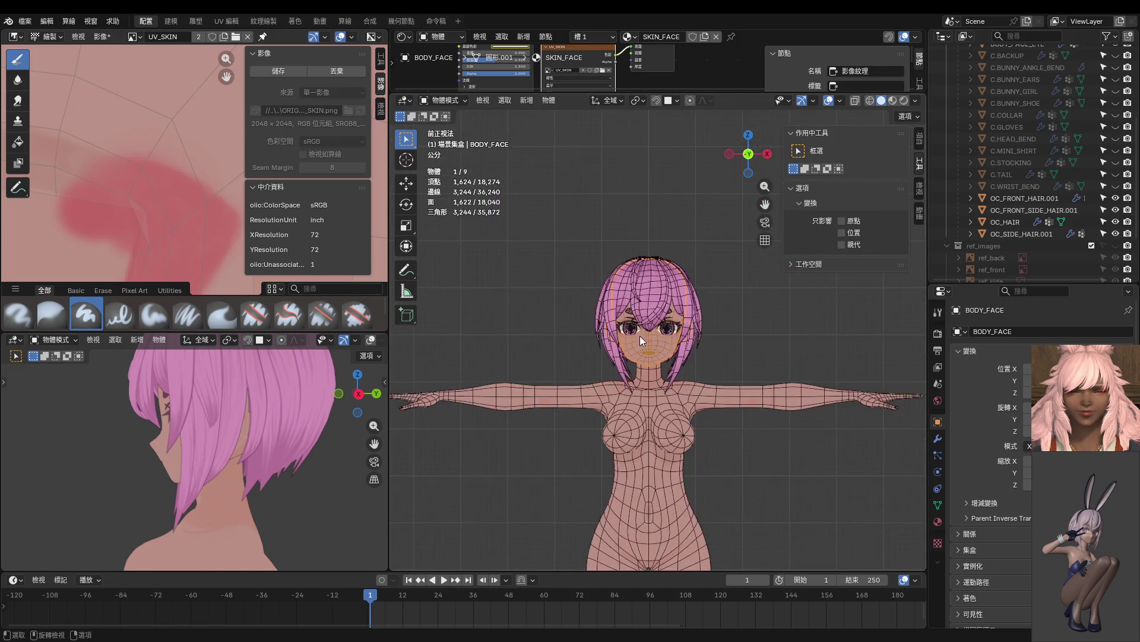
{"action": "scroll", "coordinate": [576, 416], "scroll_direction": "up", "scroll_amount": 2}
{"action": "scroll", "coordinate": [1023, 173], "scroll_direction": "down", "scroll_amount": 3}
{"action": "scroll", "coordinate": [1023, 172], "scroll_direction": "up", "scroll_amount": 7}
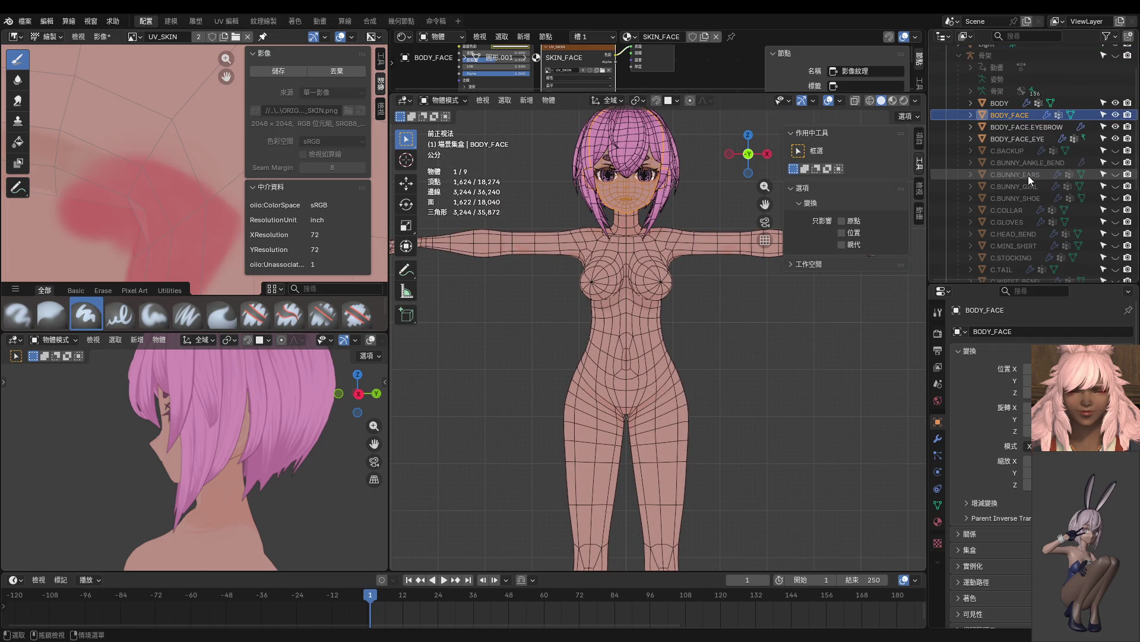
{"action": "left_click", "coordinate": [1117, 187]}
Set the second viewport to front view and enter Texture Paint mode.
{"action": "scroll", "coordinate": [653, 353], "scroll_direction": "down", "scroll_amount": 2, "text": "shift"}
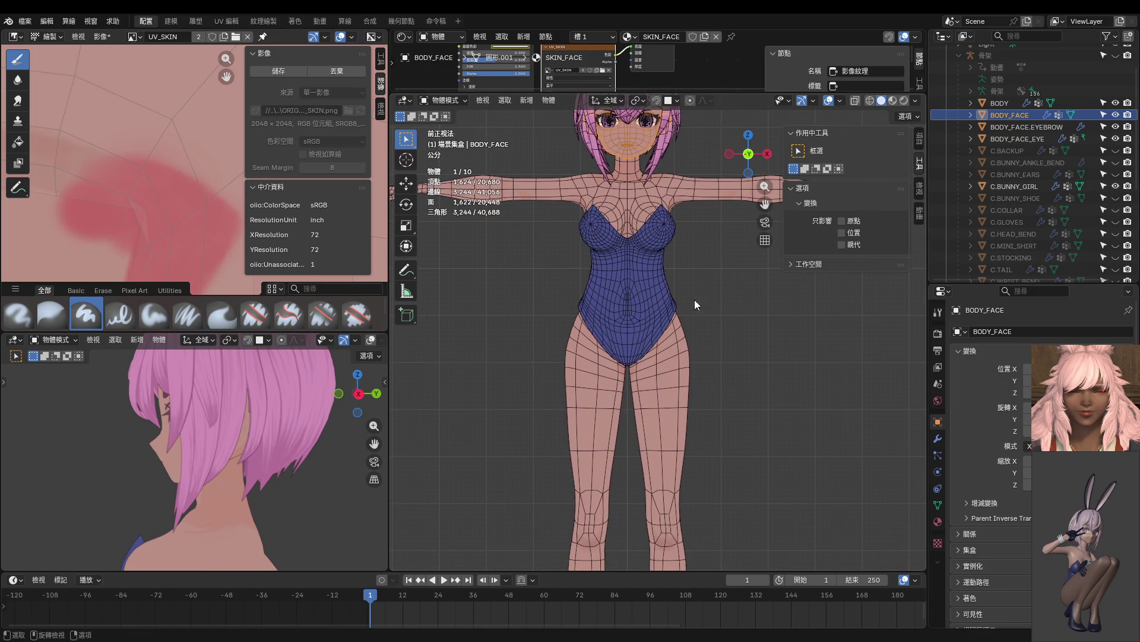
{"action": "scroll", "coordinate": [265, 488], "scroll_direction": "down", "scroll_amount": 4}
{"action": "key", "text": "KP_1"}
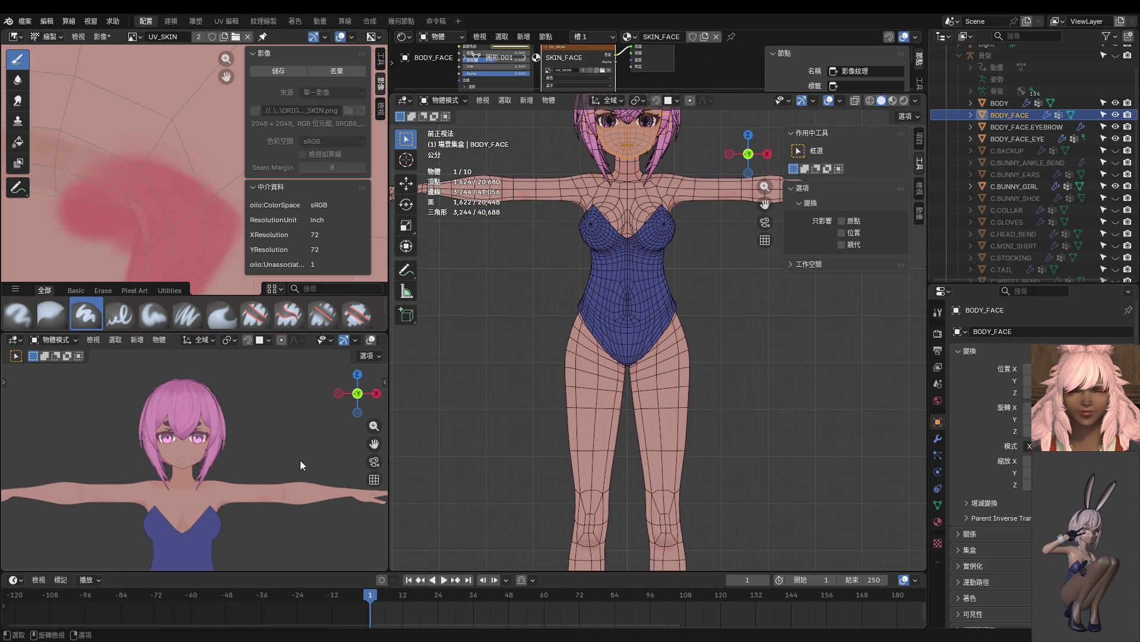
{"action": "scroll", "coordinate": [249, 404], "scroll_direction": "down", "scroll_amount": 4, "text": "shift"}
{"action": "scroll", "coordinate": [633, 339], "scroll_direction": "up", "scroll_amount": 1, "text": "shift"}
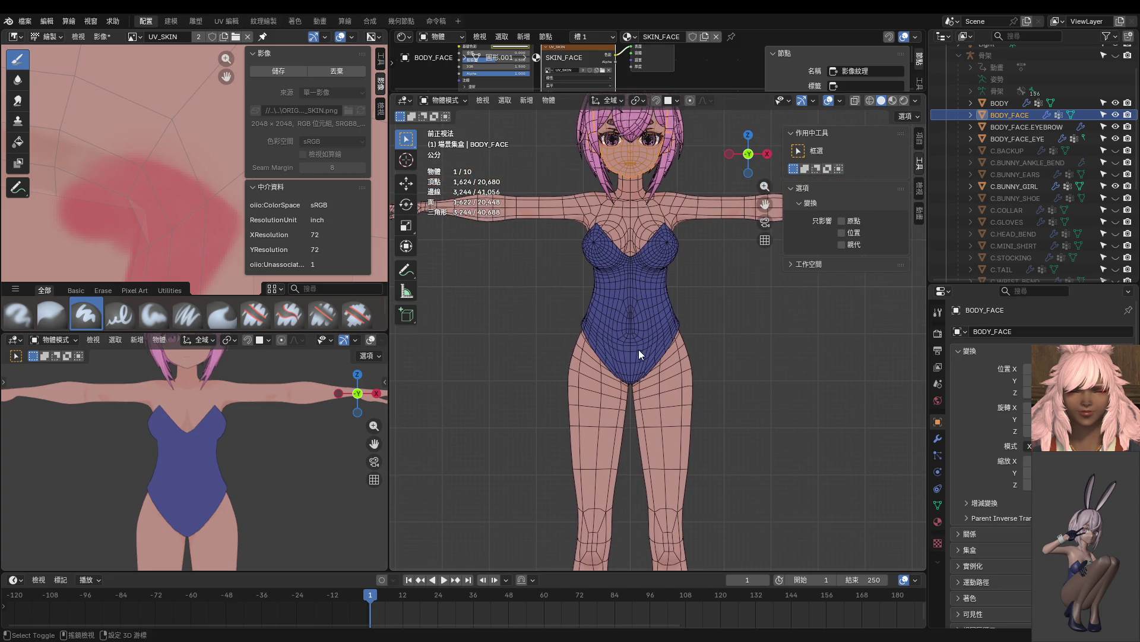
{"action": "key", "text": "ctrl+Tab"}
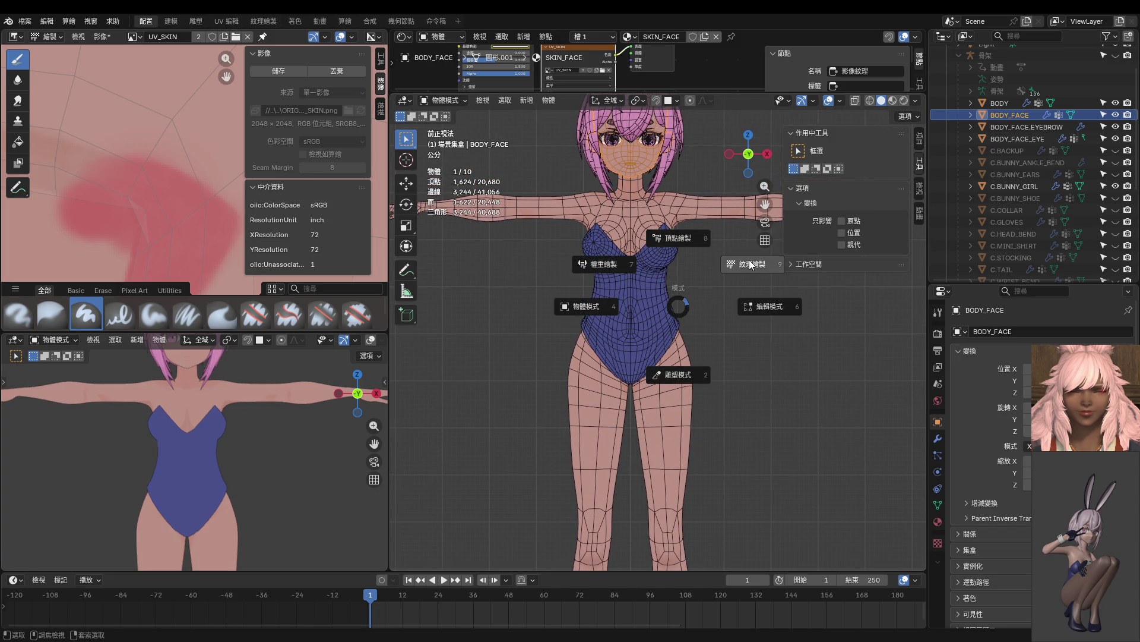
{"action": "left_click", "coordinate": [749, 263]}
Sample the bodysuit blue as brush colour and show the face's material slots.
{"action": "scroll", "coordinate": [715, 316], "scroll_direction": "up", "scroll_amount": 3}
{"action": "mouse_move", "coordinate": [715, 316]}
{"action": "middle_mouse_down"}
{"action": "mouse_move", "coordinate": [629, 264]}
{"action": "mouse_move", "coordinate": [618, 294]}
{"action": "middle_mouse_up"}
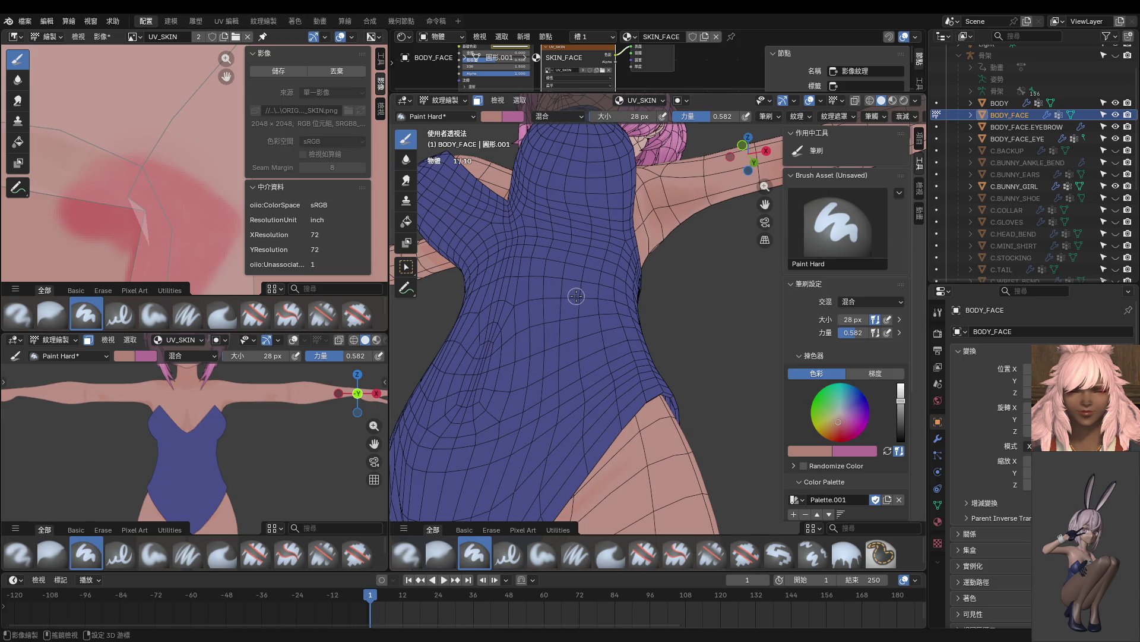
{"action": "key", "text": "s"}
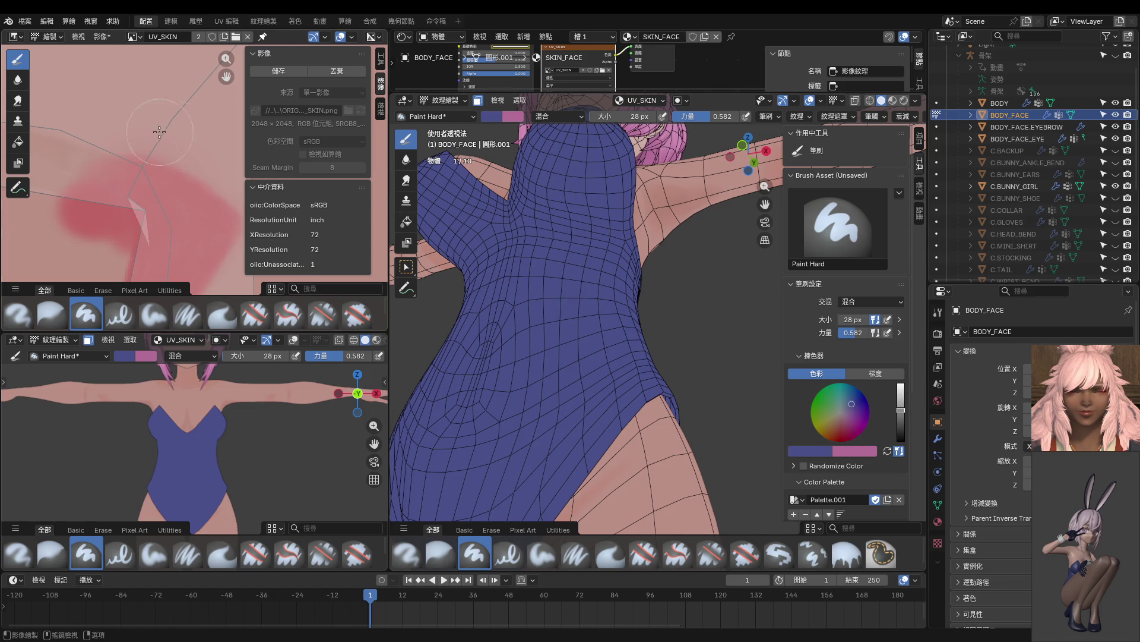
{"action": "scroll", "coordinate": [161, 128], "scroll_direction": "down", "scroll_amount": 2}
{"action": "mouse_move", "coordinate": [570, 285]}
{"action": "middle_mouse_down"}
{"action": "mouse_move", "coordinate": [606, 273]}
{"action": "mouse_move", "coordinate": [593, 276]}
{"action": "middle_mouse_up"}
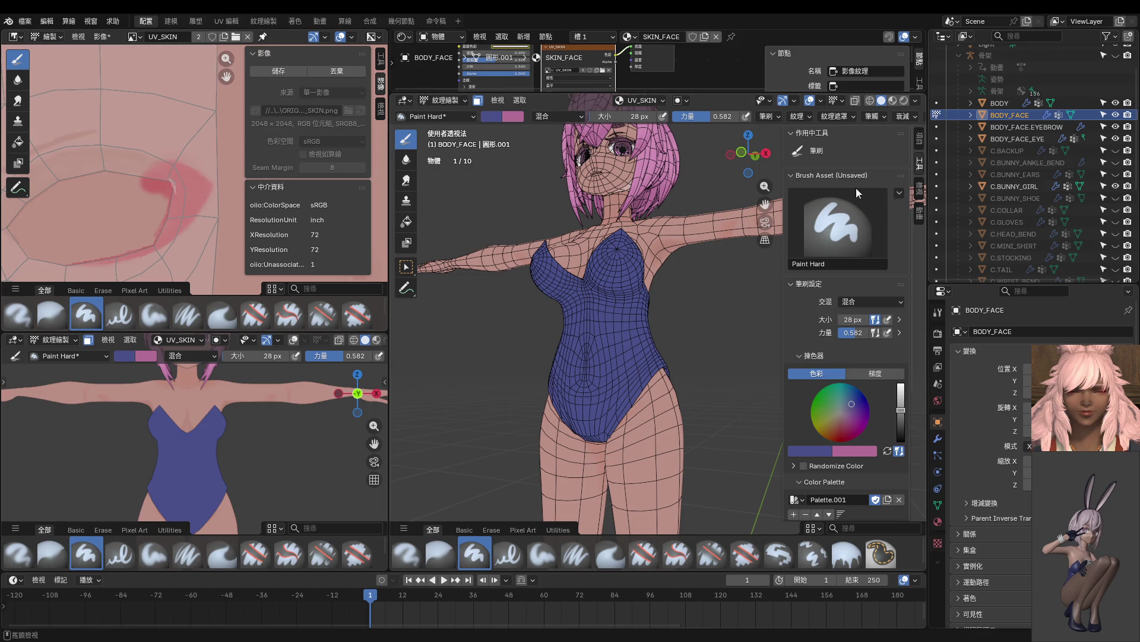
{"action": "scroll", "coordinate": [953, 530], "scroll_direction": "down", "scroll_amount": 2}
{"action": "left_click", "coordinate": [938, 522]}
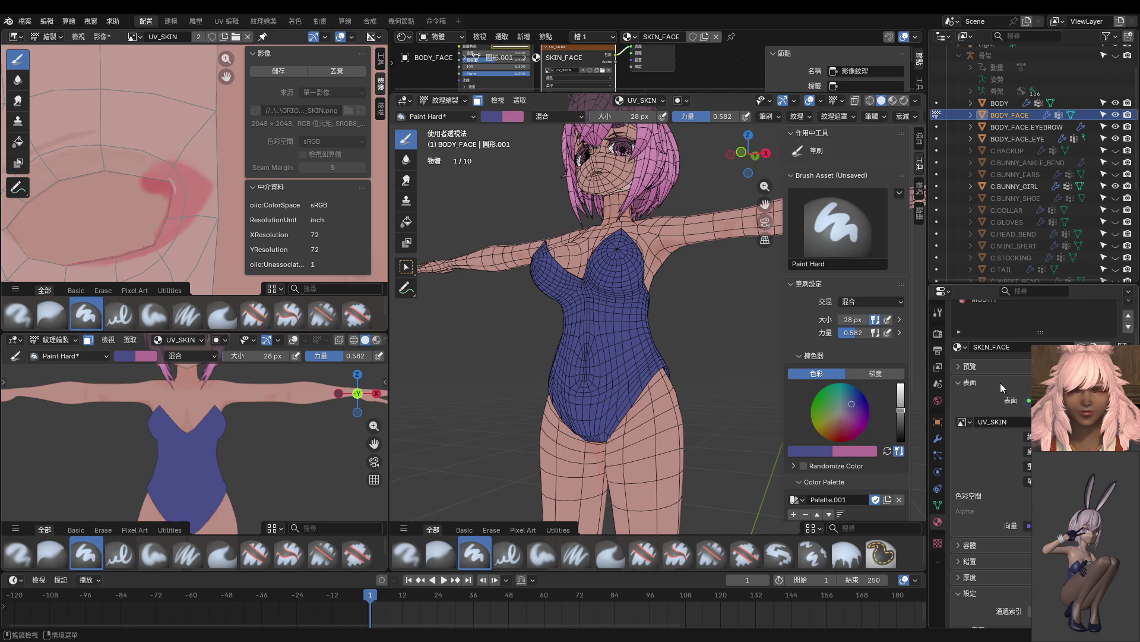
{"action": "scroll", "coordinate": [1002, 380], "scroll_direction": "up", "scroll_amount": 2}
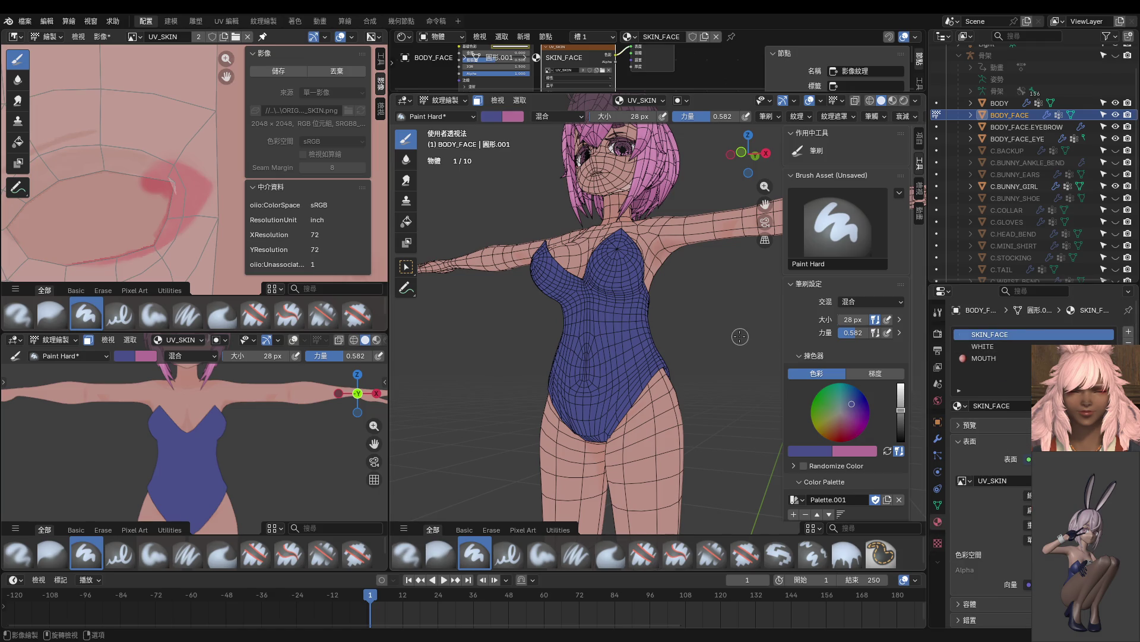
Return to Object Mode, select the bunny suit, and enter Texture Paint on it.
{"action": "key", "text": "ctrl+Tab"}
{"action": "left_click", "coordinate": [636, 354]}
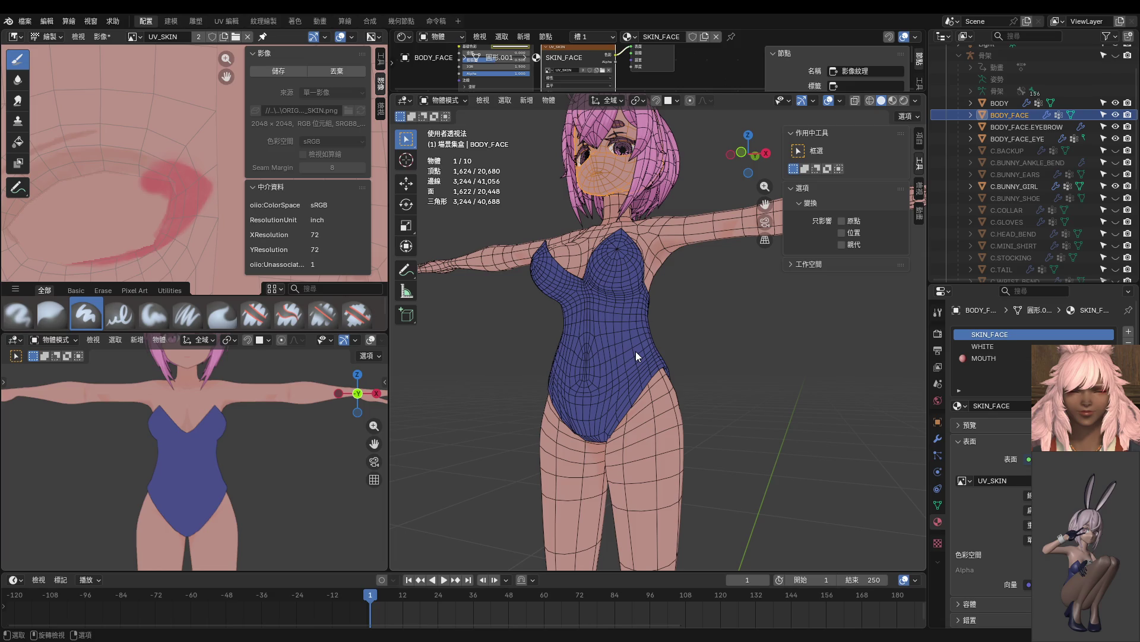
{"action": "left_click", "coordinate": [636, 356]}
{"action": "key", "text": "ctrl+Tab"}
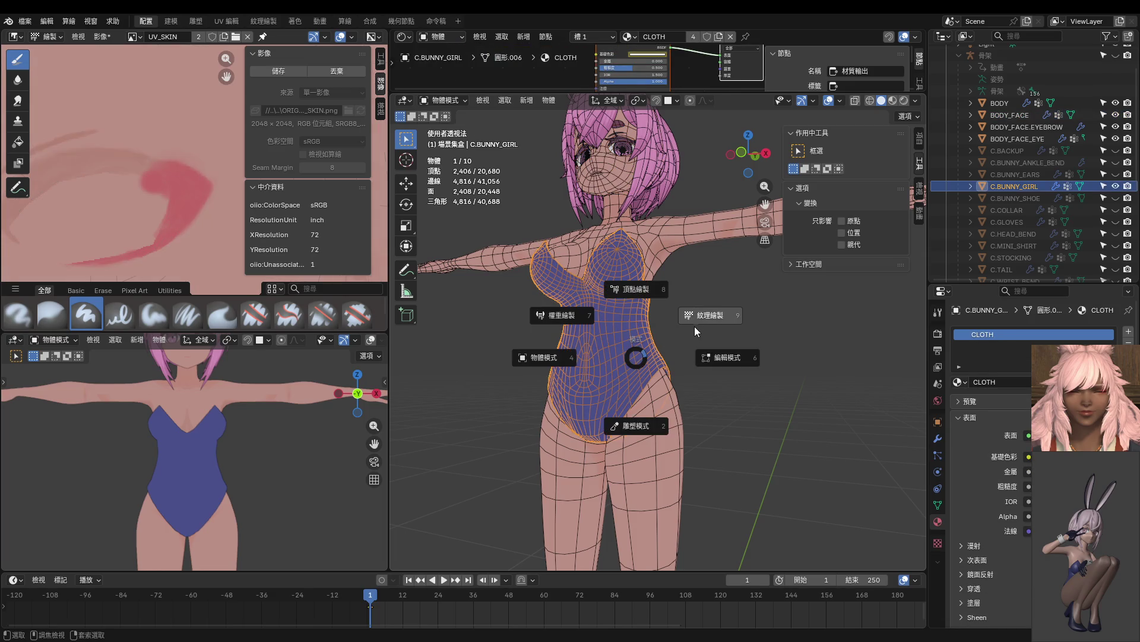
{"action": "left_click", "coordinate": [702, 324]}
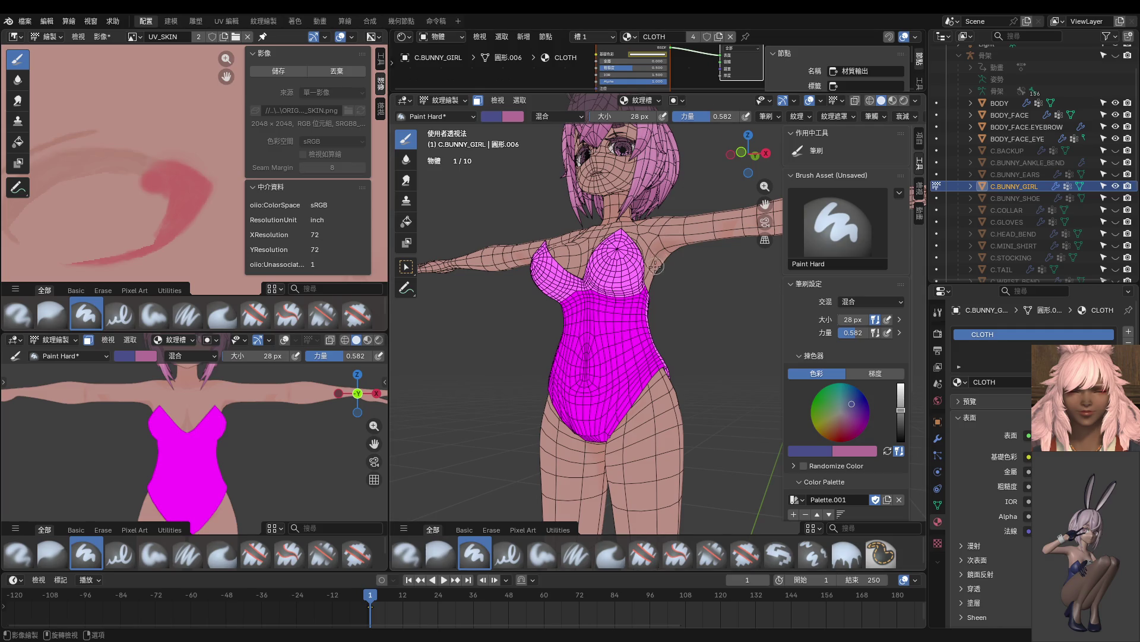
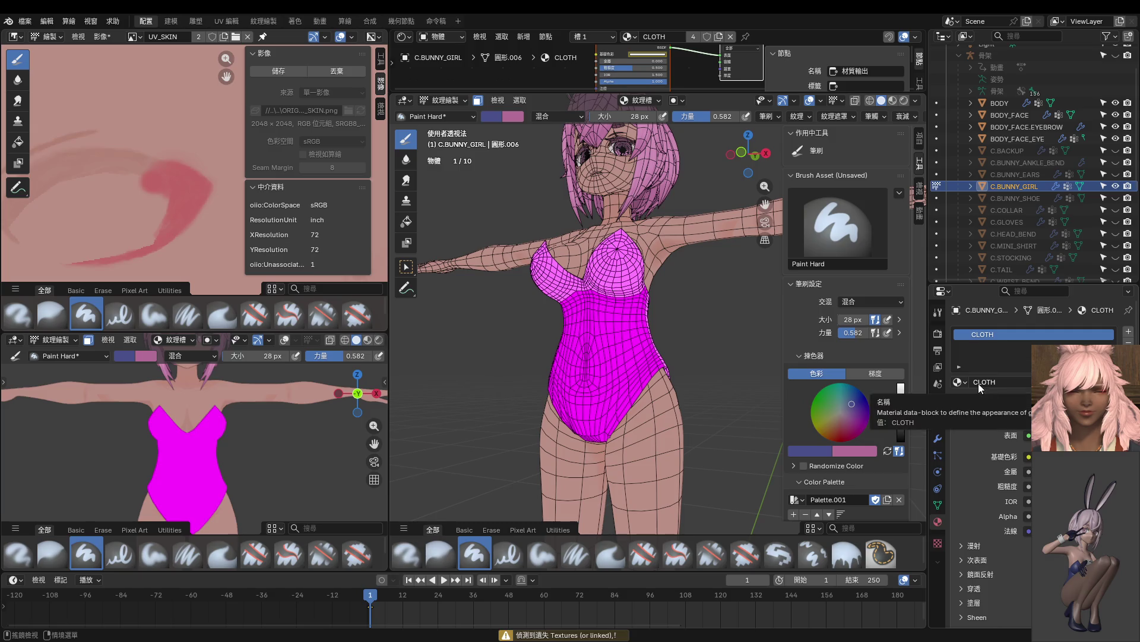
Start a new image in the Image Editor and name it UV_CLOTH.
{"action": "left_click", "coordinate": [25, 37]}
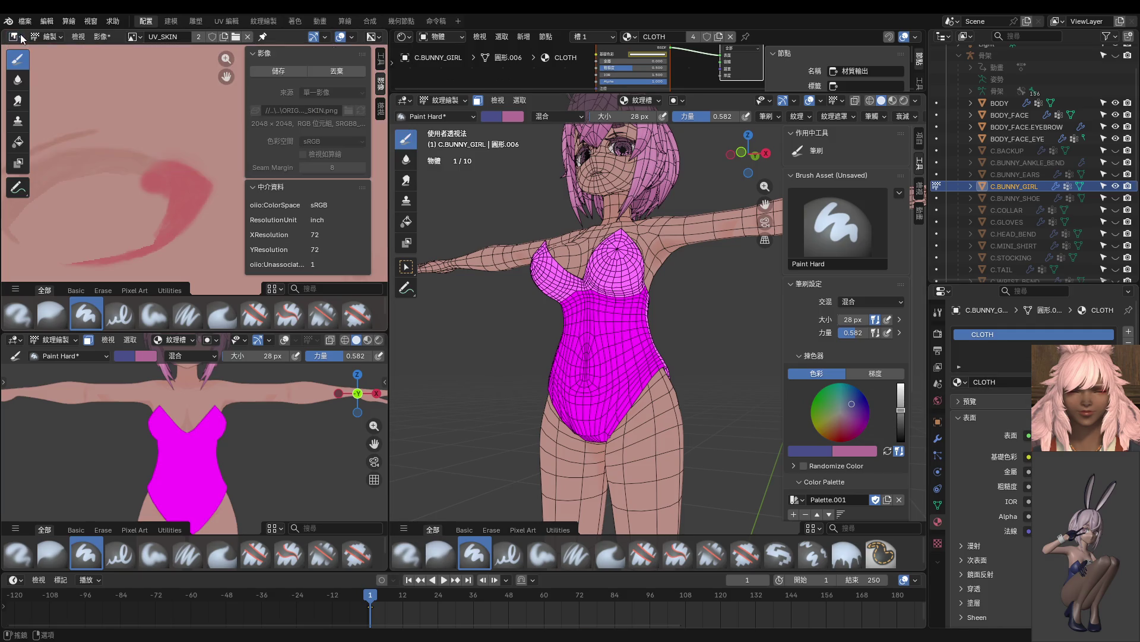
{"action": "left_click", "coordinate": [136, 37]}
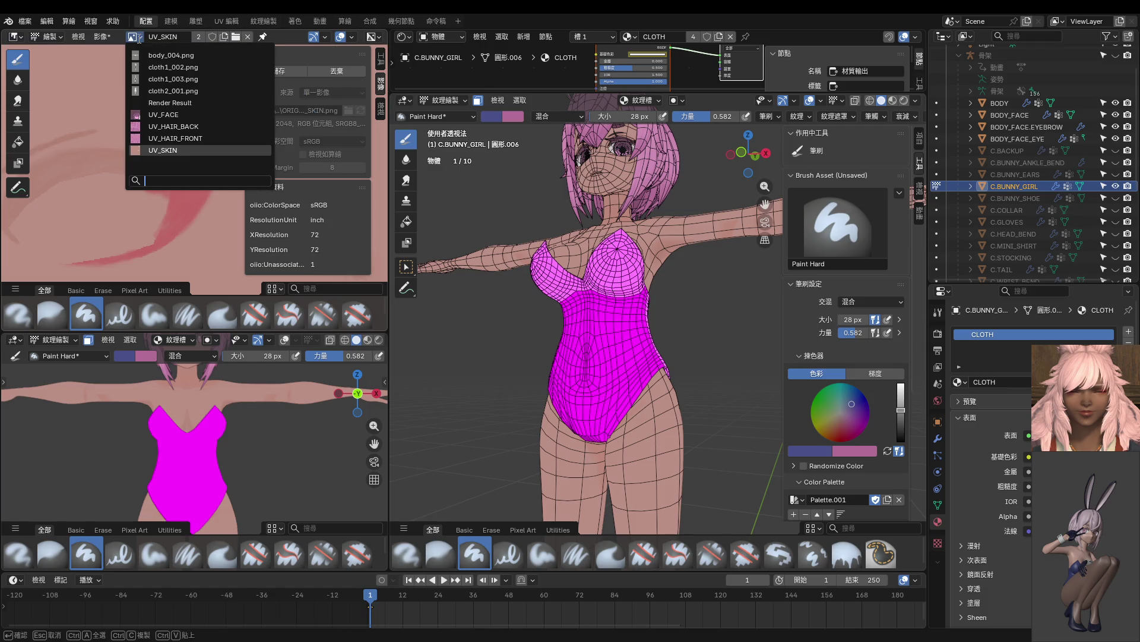
{"action": "left_click", "coordinate": [105, 37]}
{"action": "left_click", "coordinate": [136, 51]}
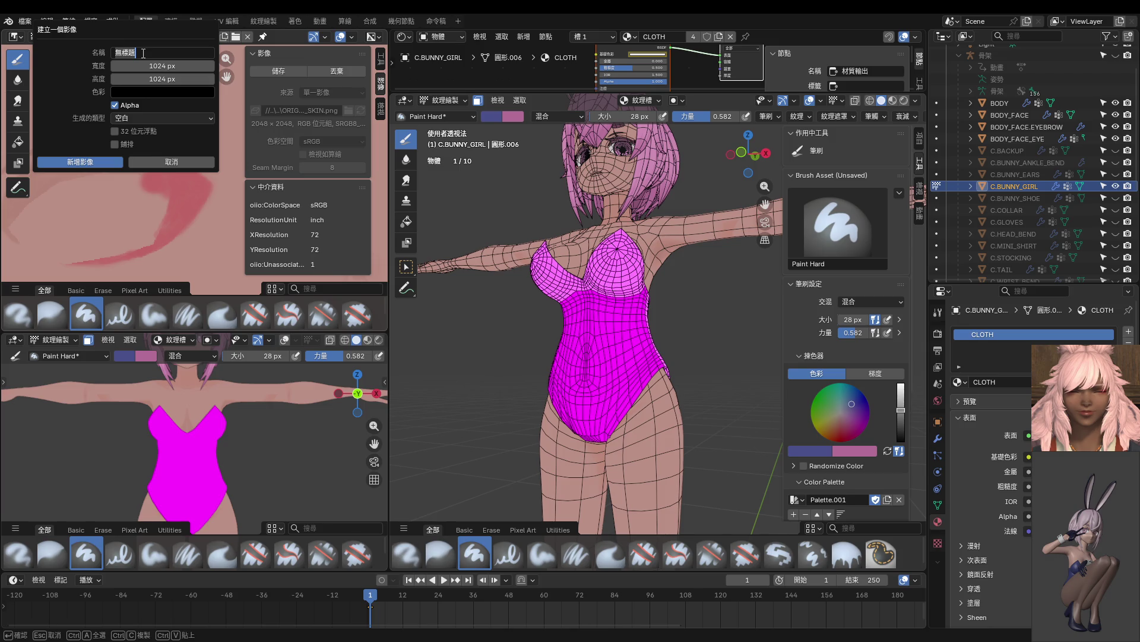
{"action": "type", "text": "CO"}
{"action": "type", "text": "LOTH"}
{"action": "key", "text": "Left"}
{"action": "key", "text": "Left"}
{"action": "key", "text": "Left"}
{"action": "key", "text": "BackSpace"}
{"action": "type", "text": "UV"}
{"action": "type", "text": "_"}
Turn off alpha, set the size to 2048 × 2048 px, and create the image.
{"action": "left_click", "coordinate": [115, 104]}
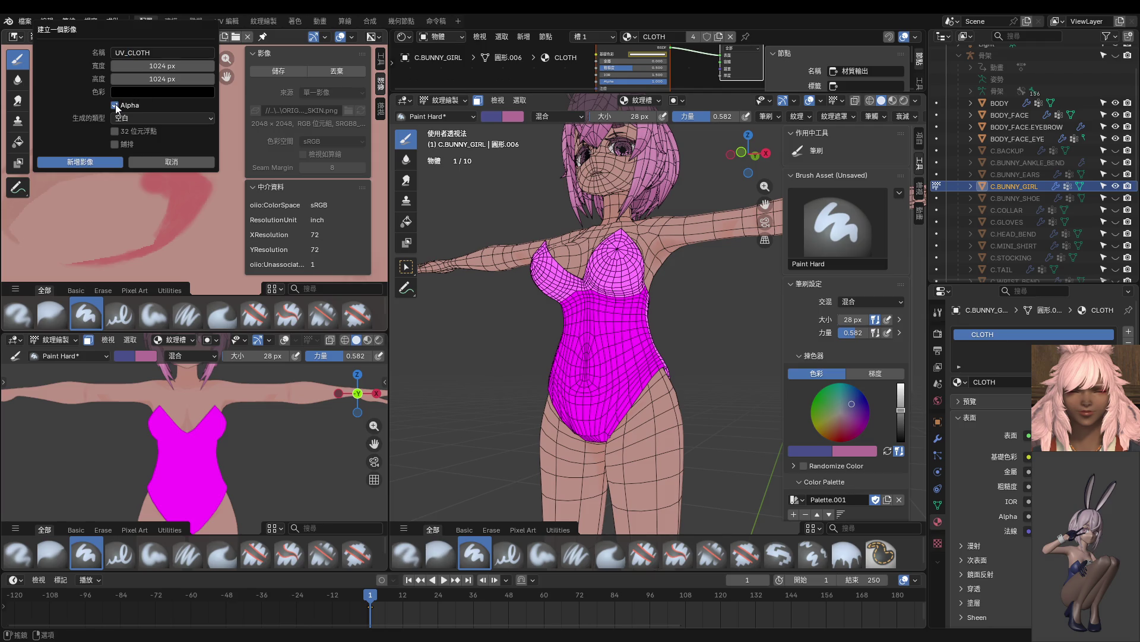
{"action": "left_click", "coordinate": [157, 68]}
{"action": "type", "text": "22004488"}
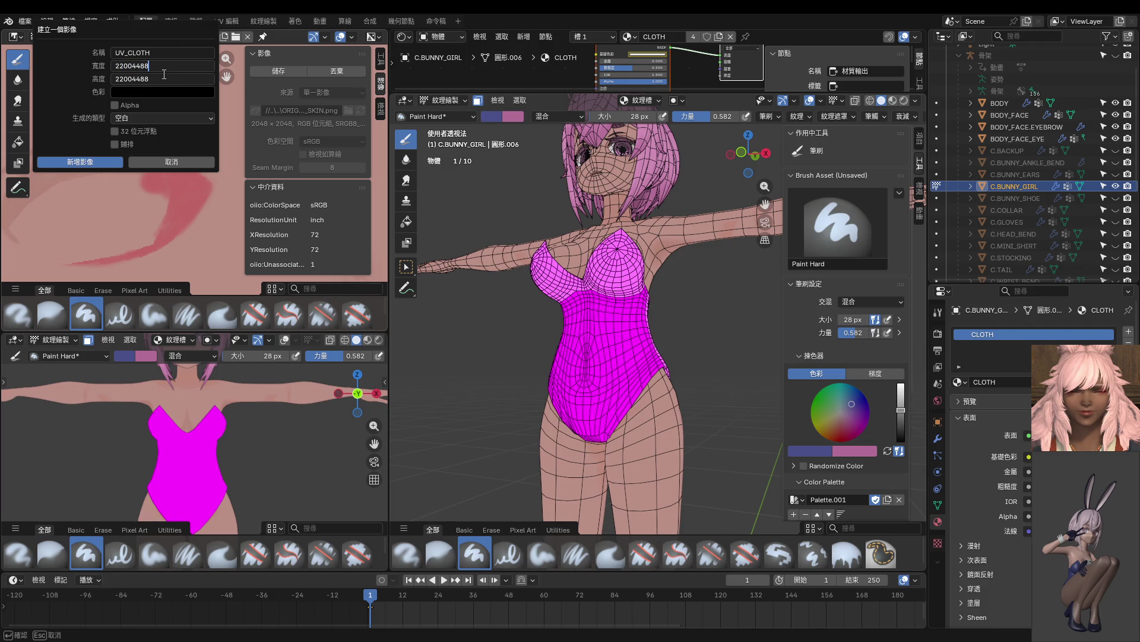
{"action": "key", "text": "ctrl+a"}
{"action": "type", "text": "2048"}
{"action": "left_click", "coordinate": [101, 166]}
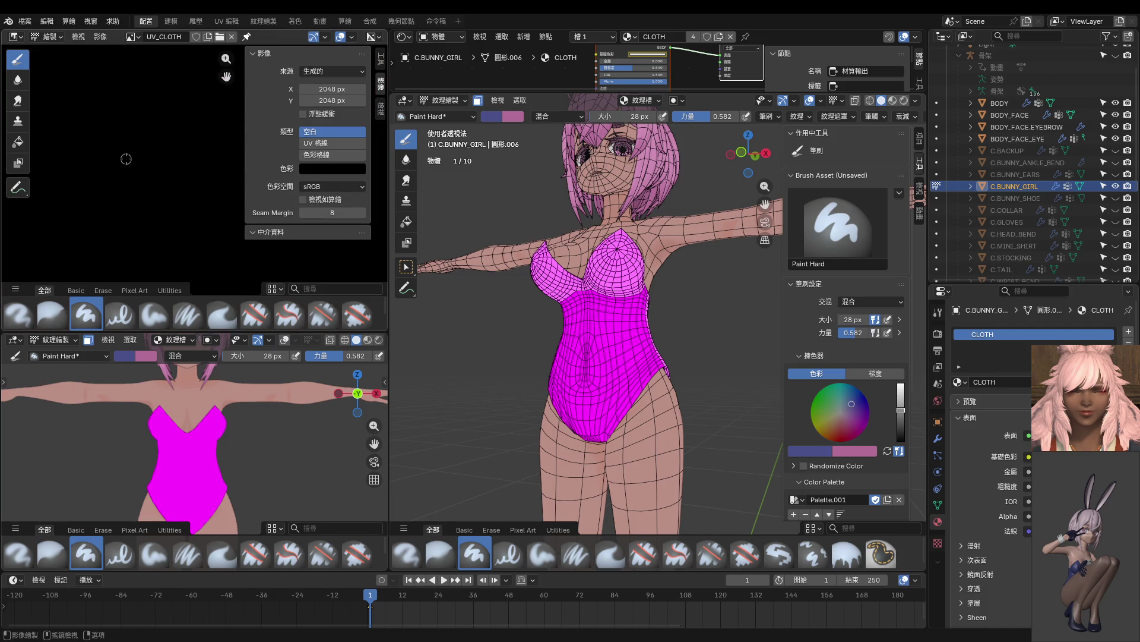
Return the viewports to Object Mode with the UV_CLOTH image kept in view.
{"action": "scroll", "coordinate": [131, 159], "scroll_direction": "down", "scroll_amount": 5}
{"action": "middle_click_drag", "start_coordinate": [131, 160], "coordinate": [136, 139]}
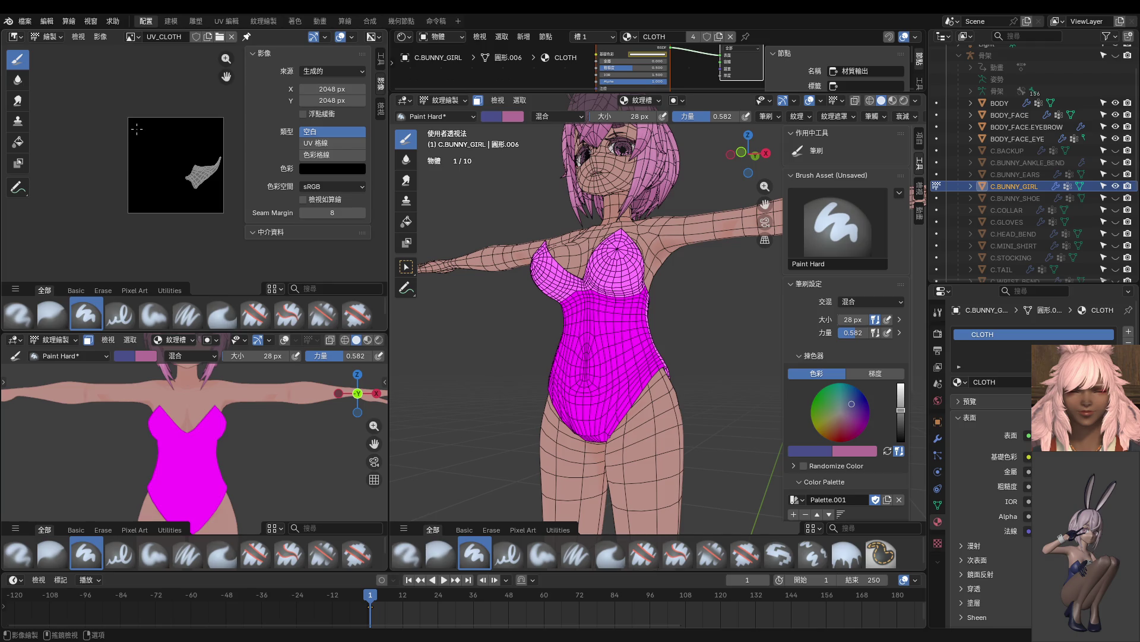
{"action": "key", "text": "ctrl+Tab"}
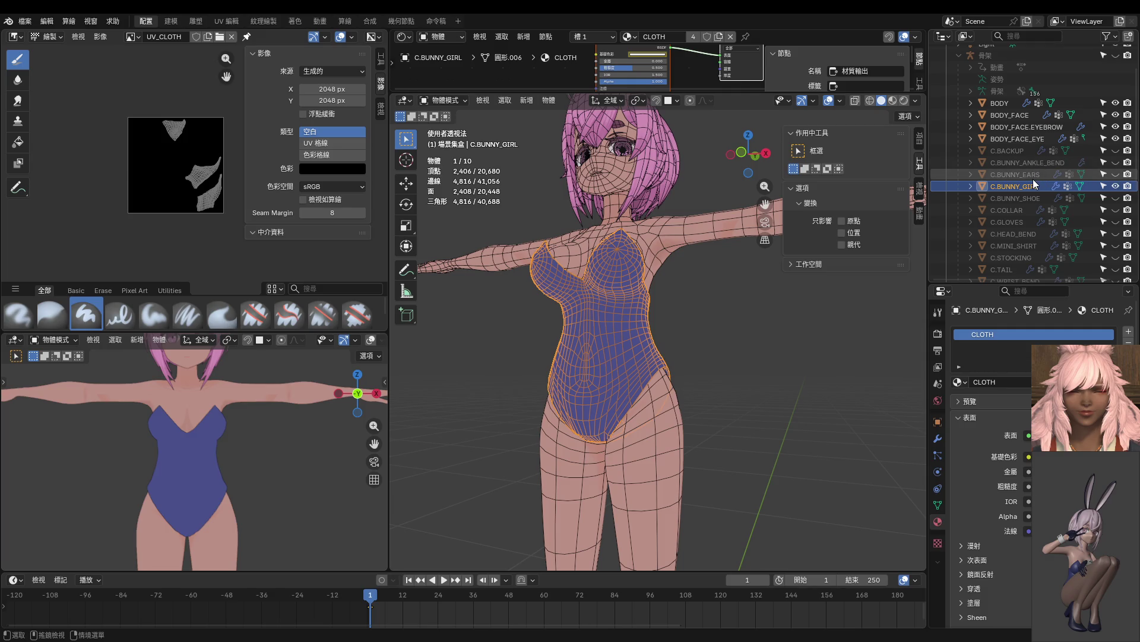
Unhide C.COLLAR and look at it in front orthographic view.
{"action": "left_click", "coordinate": [1017, 210]}
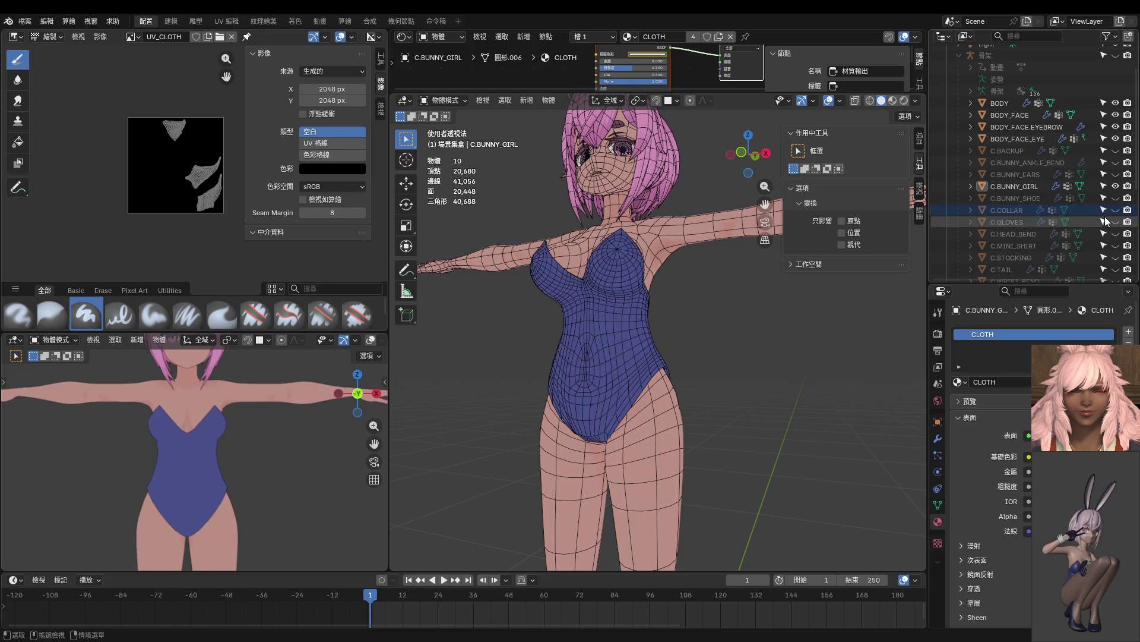
{"action": "left_click", "coordinate": [1115, 212]}
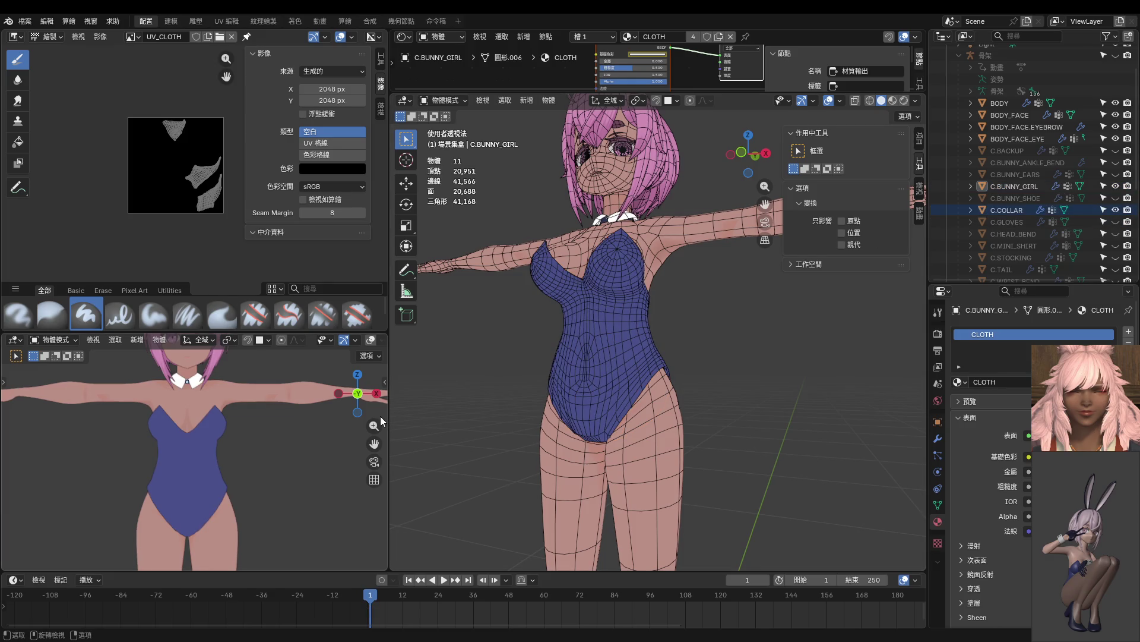
{"action": "key", "text": "KP_1"}
{"action": "middle_click_drag", "start_coordinate": [213, 368], "coordinate": [216, 556], "text": "ctrl"}
{"action": "scroll", "coordinate": [211, 518], "scroll_direction": "down", "scroll_amount": 5}
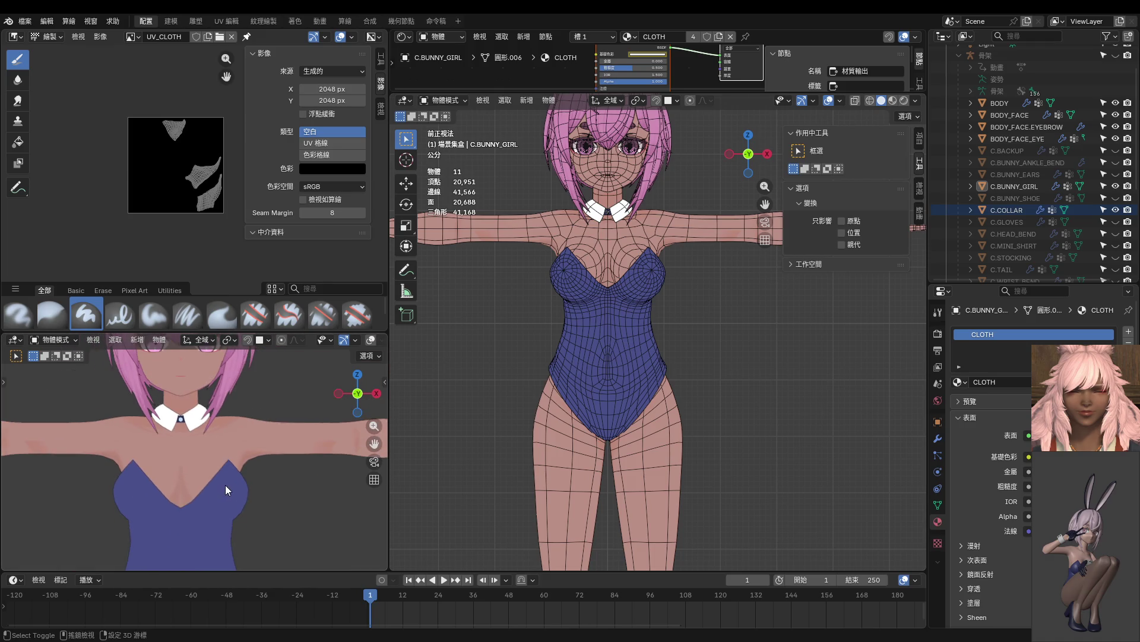
{"action": "scroll", "coordinate": [764, 359], "scroll_direction": "down", "scroll_amount": 1}
{"action": "scroll", "coordinate": [765, 359], "scroll_direction": "down", "scroll_amount": 2}
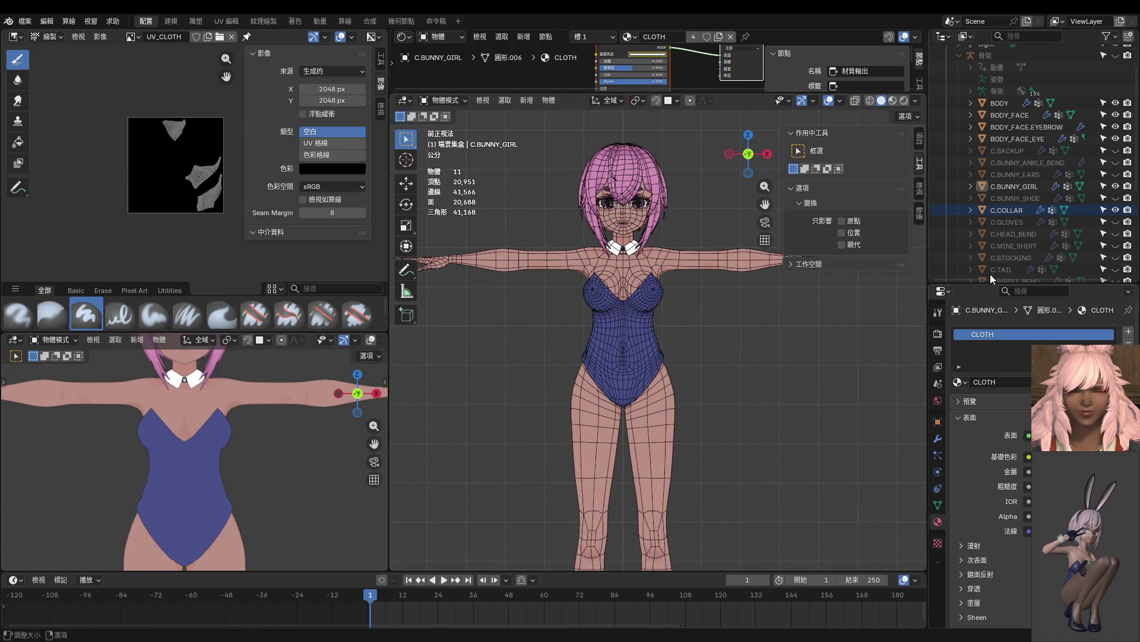
Unhide the gloves, mini shirt, stockings and tail.
{"action": "left_click", "coordinate": [1116, 222]}
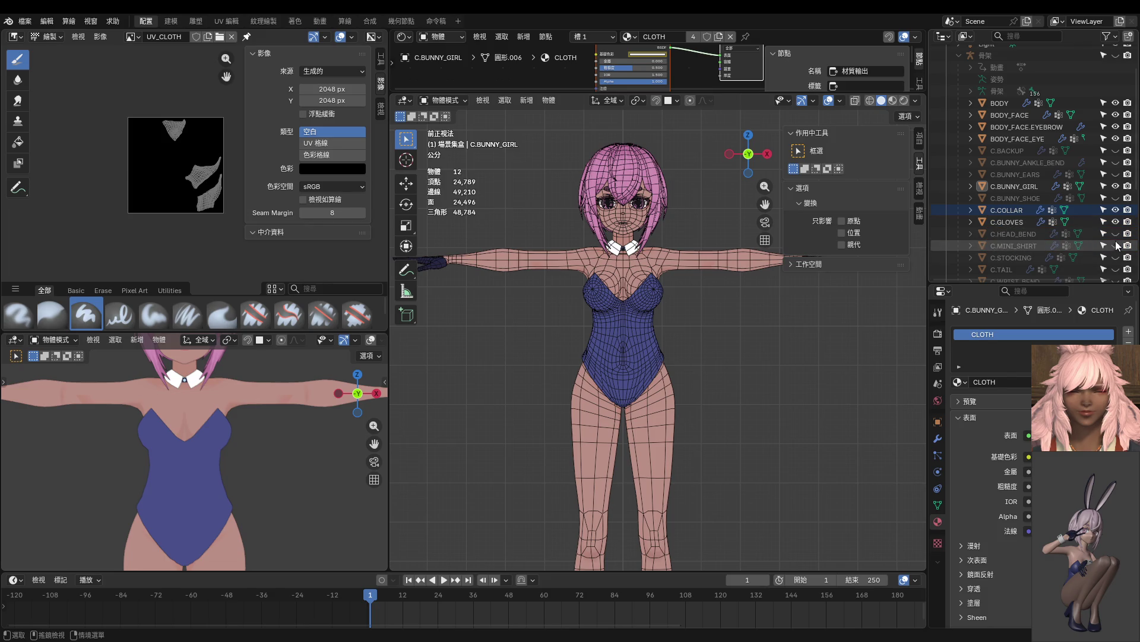
{"action": "left_click", "coordinate": [1116, 246]}
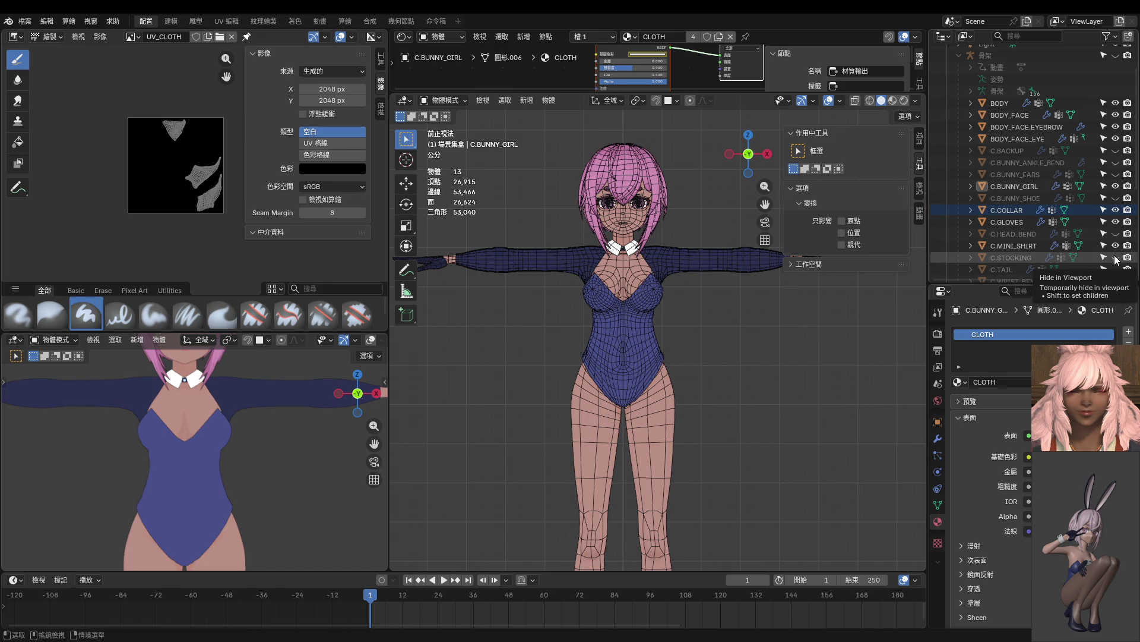
{"action": "left_click", "coordinate": [1117, 258]}
{"action": "scroll", "coordinate": [1116, 259], "scroll_direction": "down", "scroll_amount": 2}
{"action": "left_click", "coordinate": [1116, 246]}
{"action": "scroll", "coordinate": [1117, 245], "scroll_direction": "down", "scroll_amount": 2}
{"action": "scroll", "coordinate": [727, 306], "scroll_direction": "down", "scroll_amount": 3}
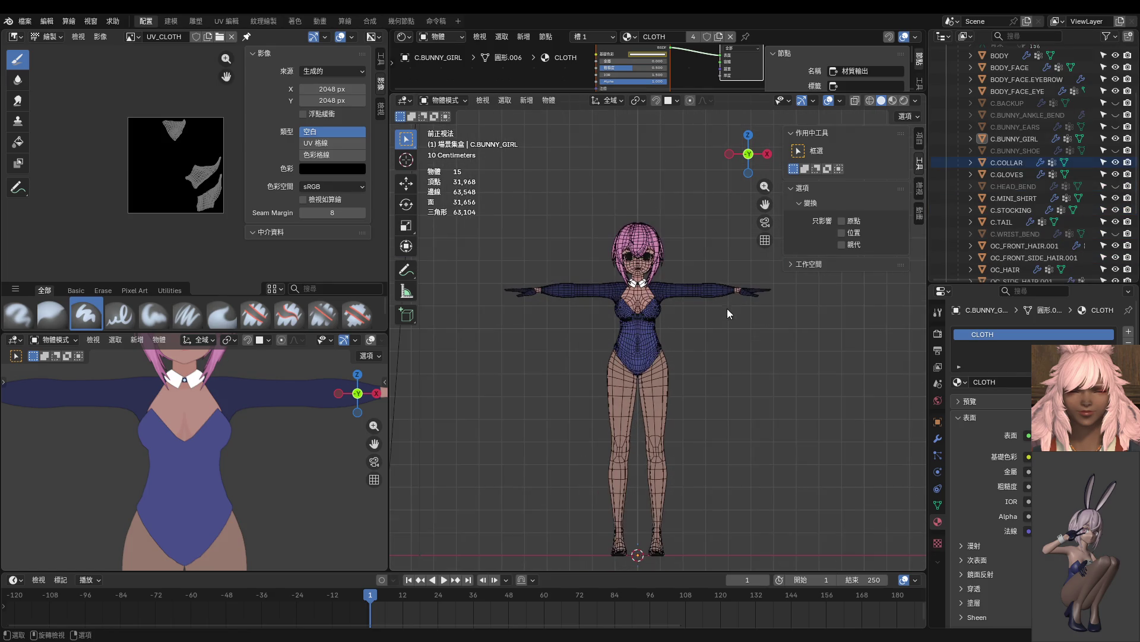
{"action": "scroll", "coordinate": [683, 356], "scroll_direction": "up", "scroll_amount": 1}
Unhide C.BUNNY_SHOE with the legs brought into view.
{"action": "mouse_move", "coordinate": [639, 402]}
{"action": "middle_mouse_down"}
{"action": "mouse_move", "coordinate": [576, 356]}
{"action": "mouse_move", "coordinate": [648, 381]}
{"action": "middle_mouse_up"}
{"action": "middle_click_drag", "start_coordinate": [257, 508], "coordinate": [249, 343], "text": "shift"}
{"action": "scroll", "coordinate": [249, 380], "scroll_direction": "down", "scroll_amount": 2}
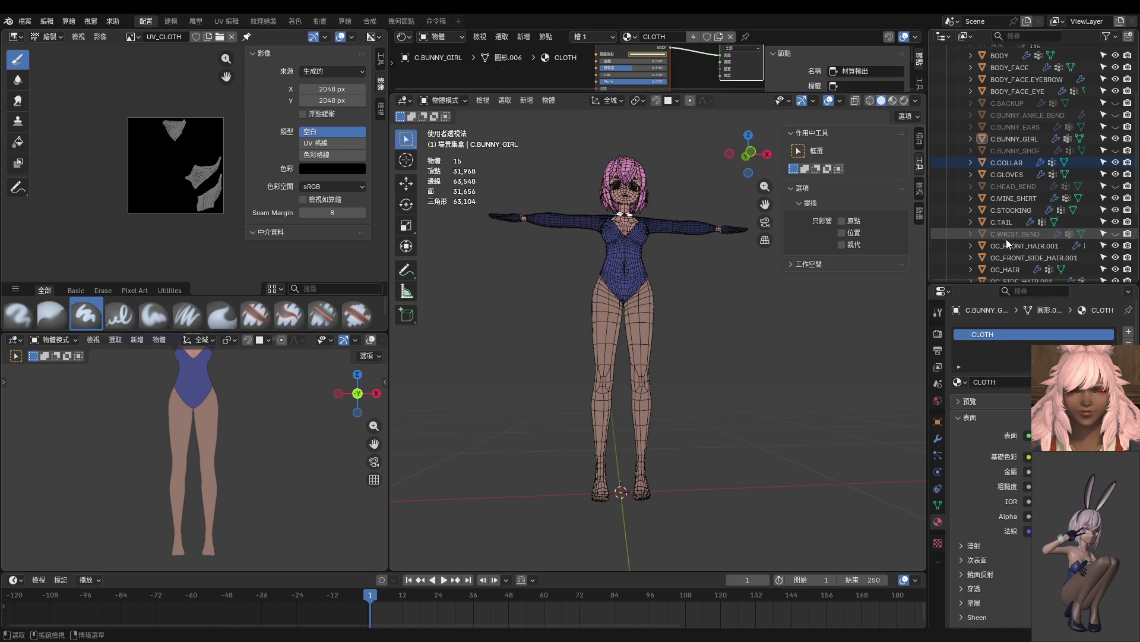
{"action": "scroll", "coordinate": [1013, 220], "scroll_direction": "up", "scroll_amount": 2}
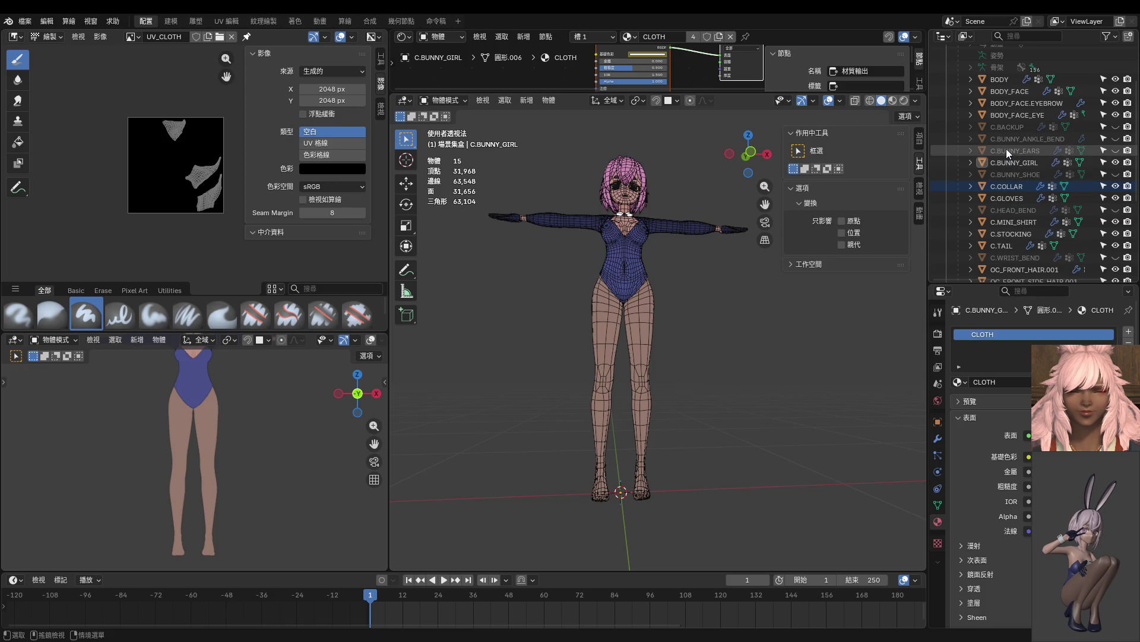
{"action": "left_click", "coordinate": [1117, 174]}
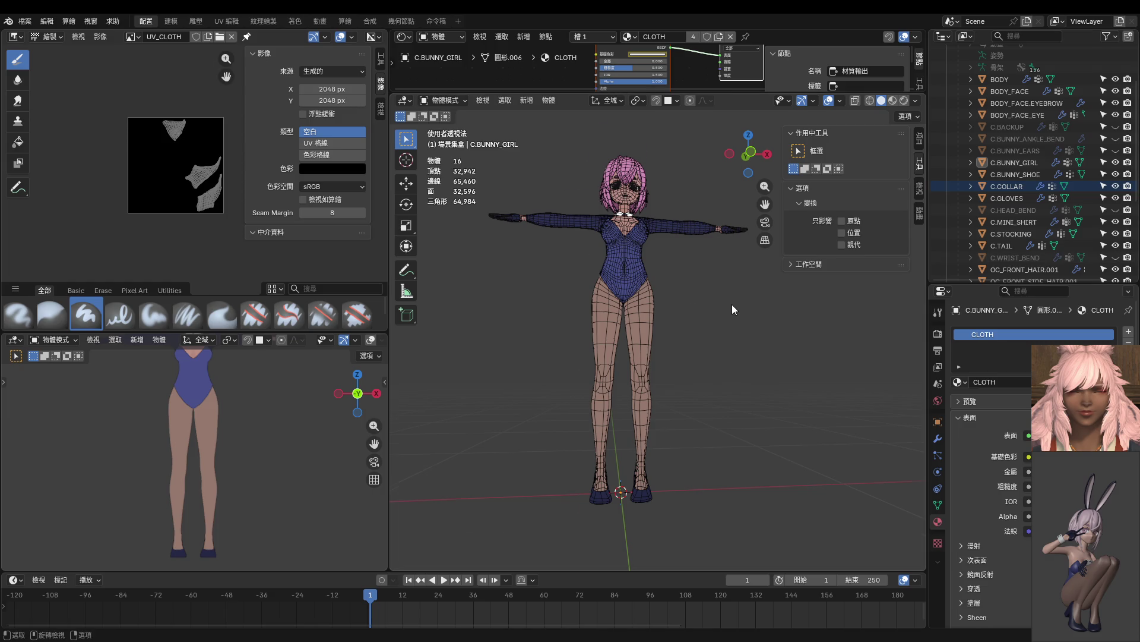
Select the stockings, shoes, bodysuit, sleeves, gloves and collar together to see their combined UVs.
{"action": "scroll", "coordinate": [719, 297], "scroll_direction": "up", "scroll_amount": 1}
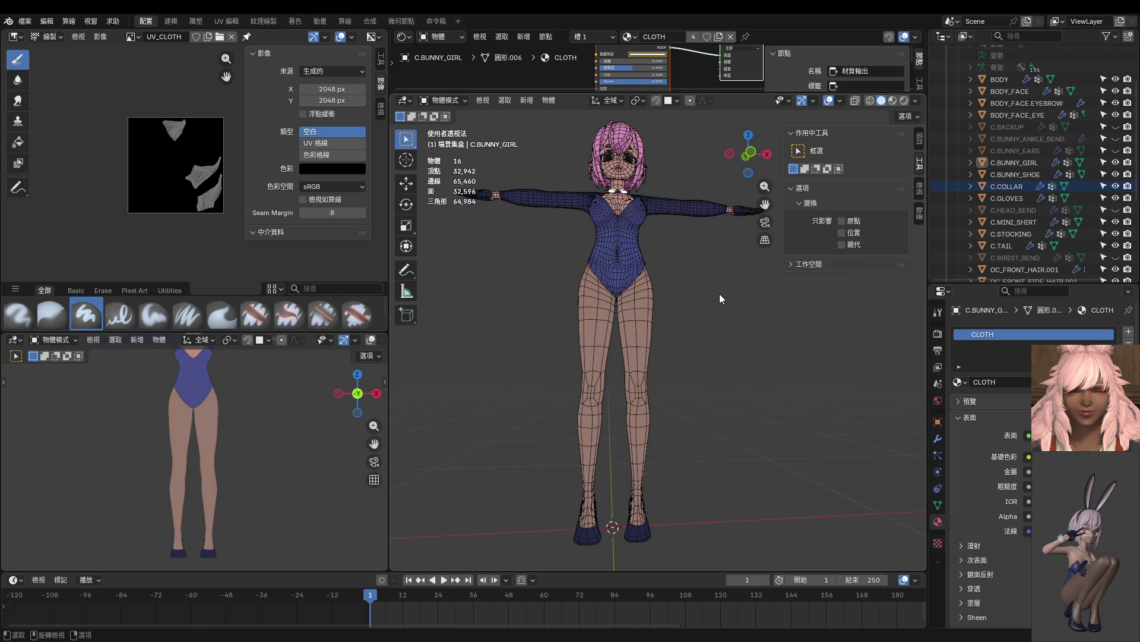
{"action": "left_click", "coordinate": [649, 319]}
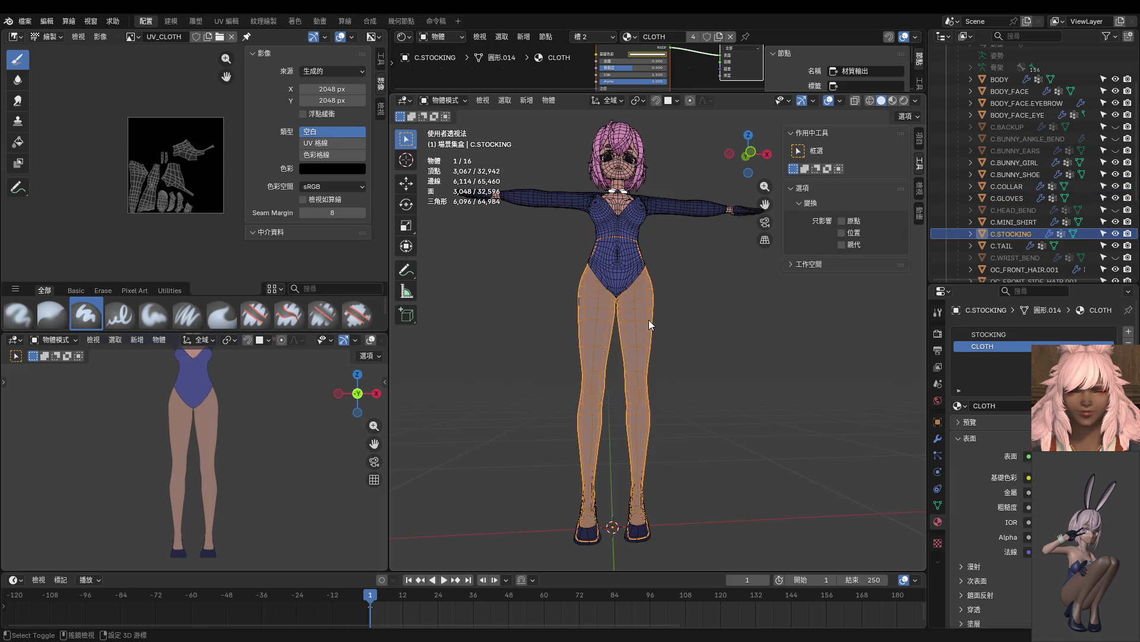
{"action": "left_click", "coordinate": [654, 206], "text": "shift"}
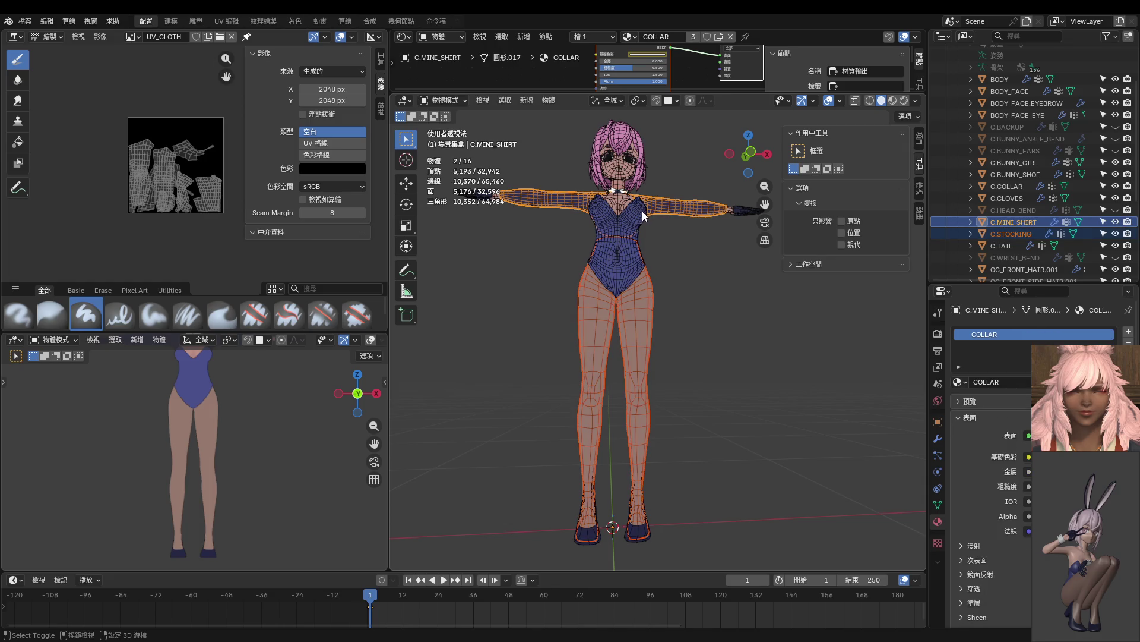
{"action": "left_click", "coordinate": [640, 217], "text": "shift"}
{"action": "left_click", "coordinate": [689, 268]}
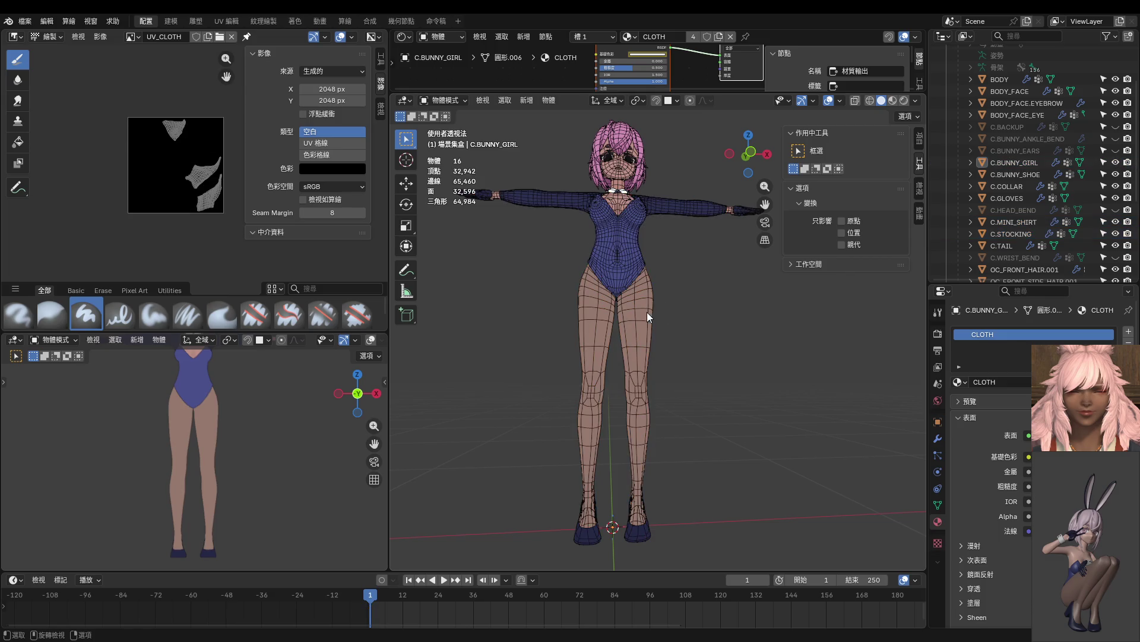
{"action": "left_click", "coordinate": [655, 450]}
{"action": "left_click", "coordinate": [643, 536], "text": "shift"}
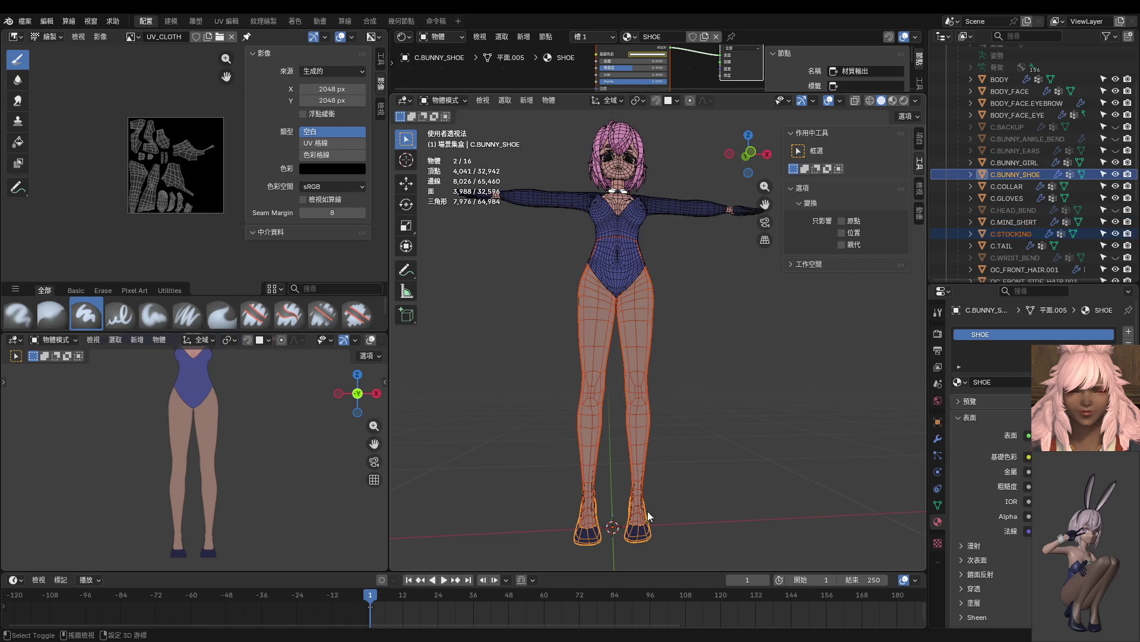
{"action": "left_click", "coordinate": [639, 218], "text": "shift"}
{"action": "left_click", "coordinate": [691, 209], "text": "shift"}
{"action": "left_click", "coordinate": [741, 214], "text": "shift"}
{"action": "left_click", "coordinate": [619, 189], "text": "shift"}
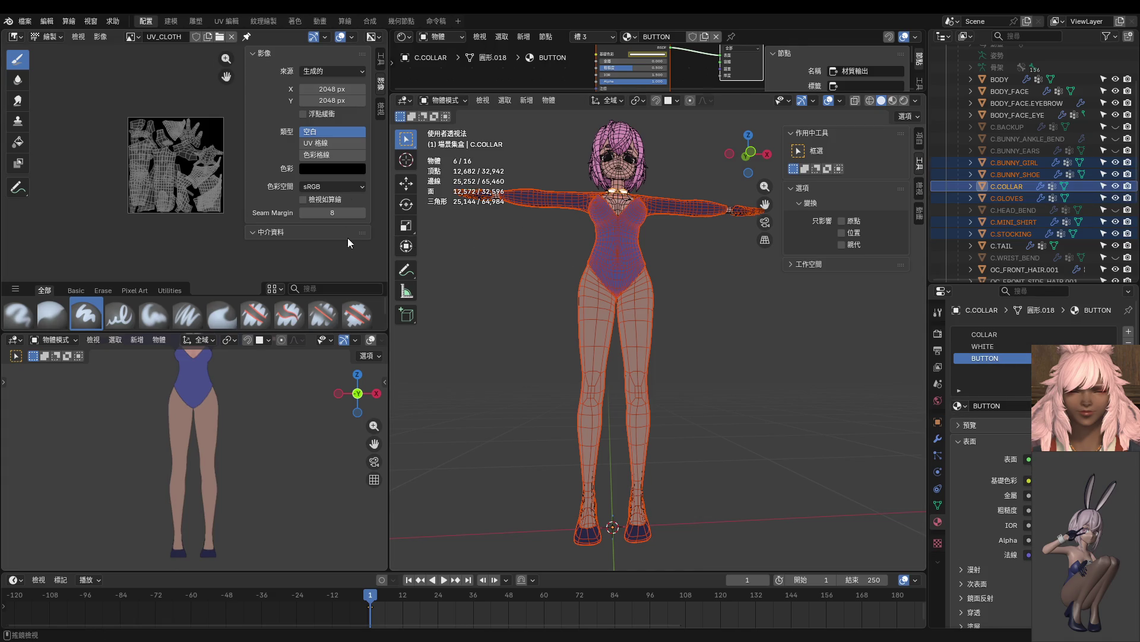
Reselect only the bodysuit C.BUNNY_GIRL, then bring up the editor type list.
{"action": "scroll", "coordinate": [187, 199], "scroll_direction": "up", "scroll_amount": 4}
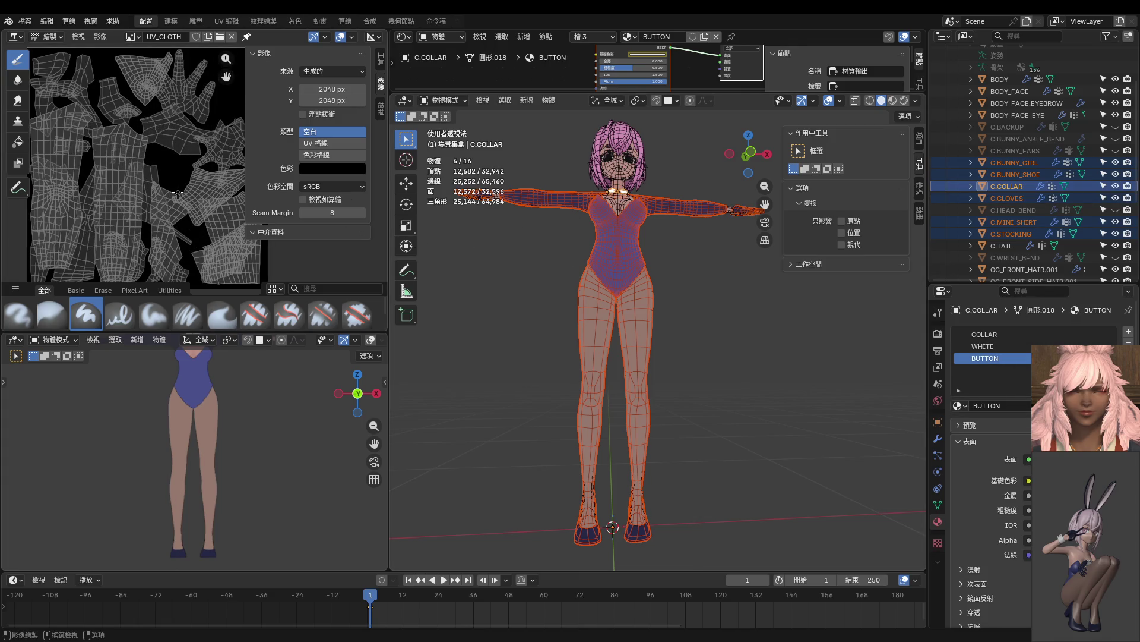
{"action": "scroll", "coordinate": [147, 111], "scroll_direction": "down", "scroll_amount": 4}
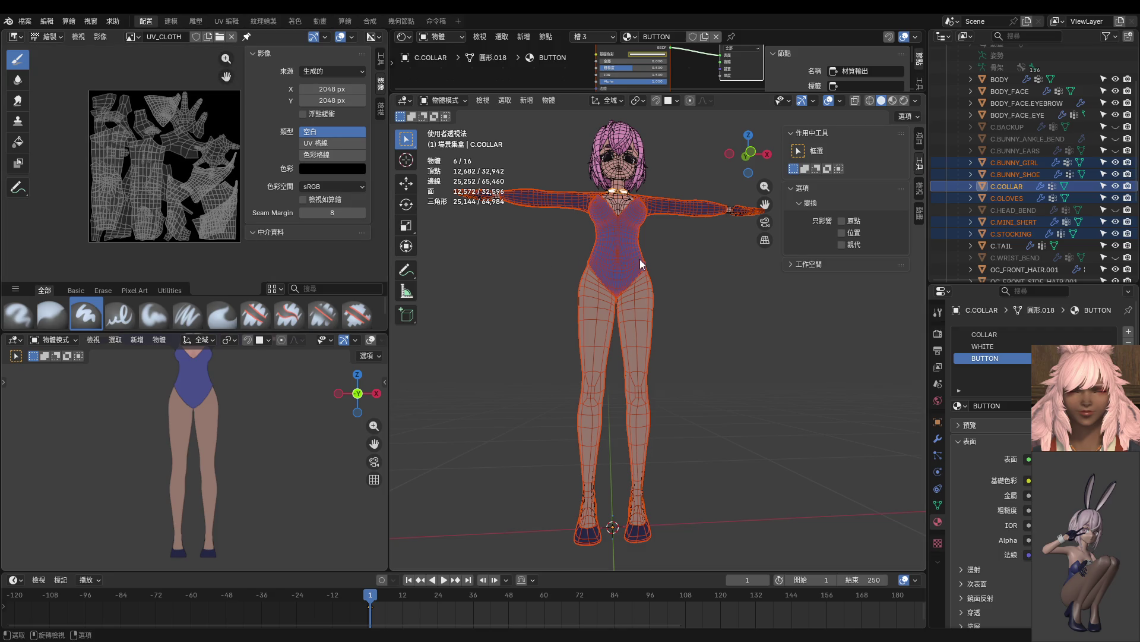
{"action": "left_click", "coordinate": [615, 263]}
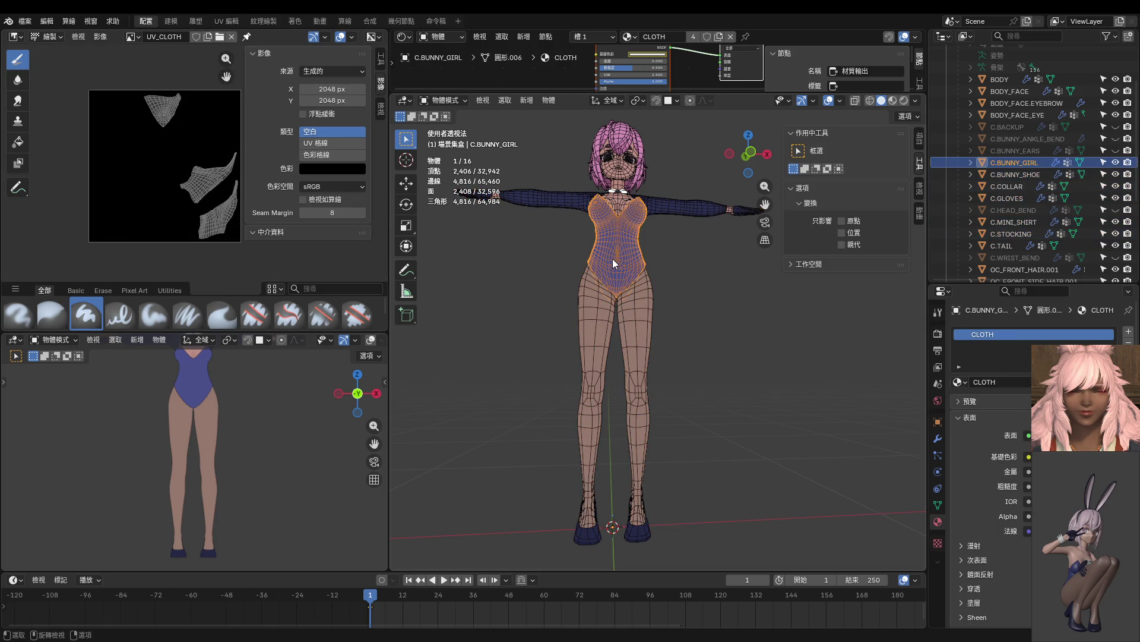
{"action": "left_click", "coordinate": [676, 212], "text": "shift"}
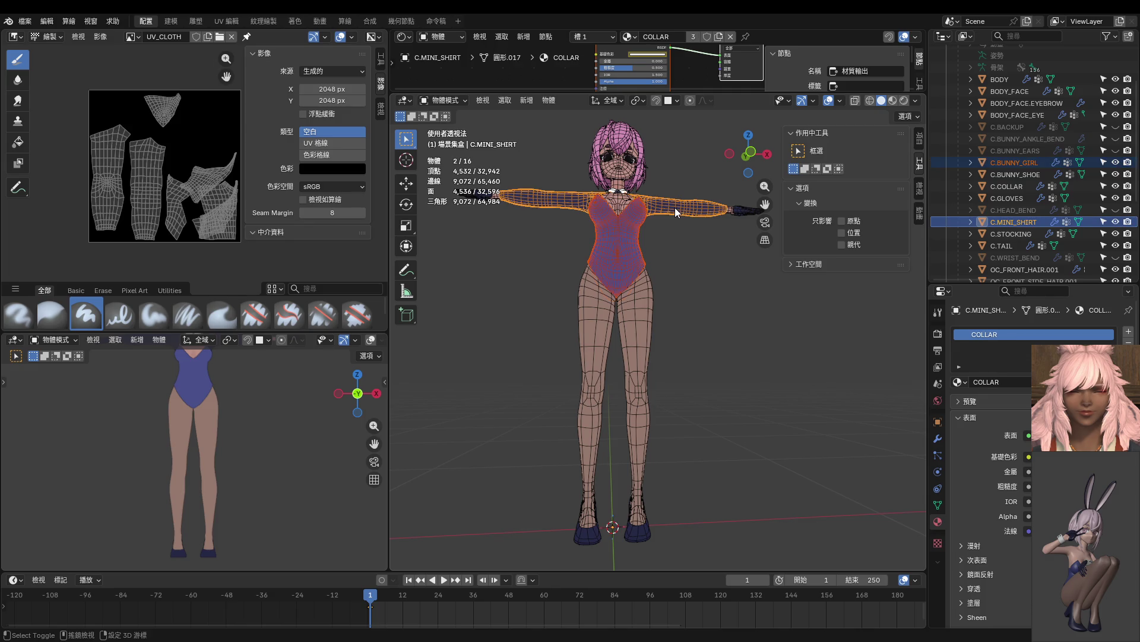
{"action": "left_click", "coordinate": [623, 251]}
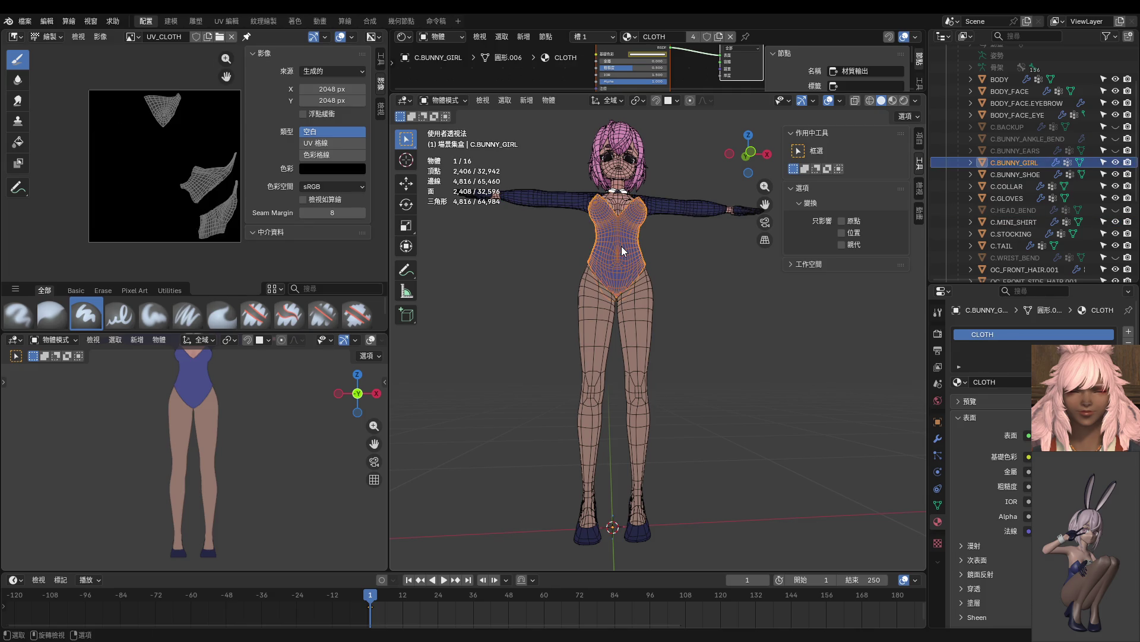
{"action": "left_click", "coordinate": [17, 38]}
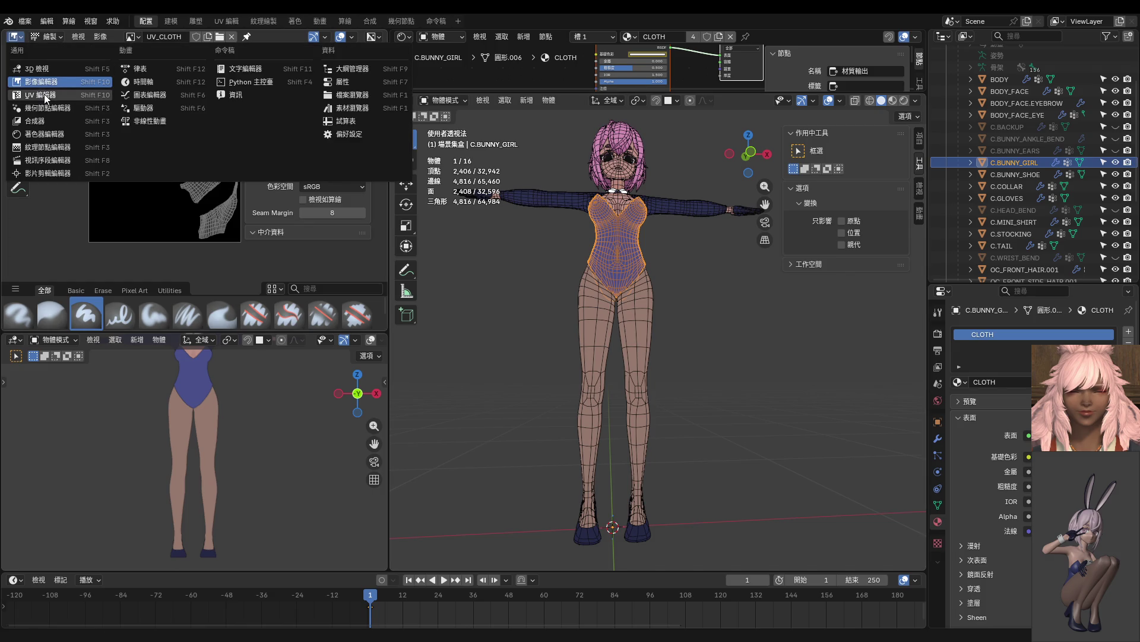
Switch the image area to UV editing and compare the sleeves' and bodysuit's UVs.
{"action": "left_click", "coordinate": [44, 94]}
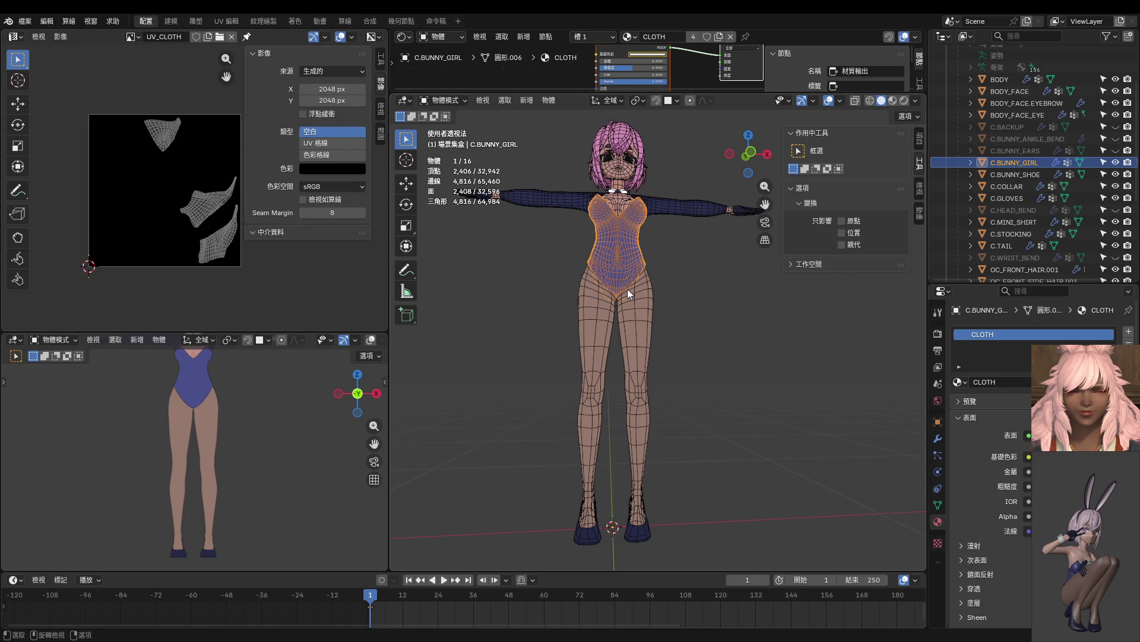
{"action": "left_click", "coordinate": [662, 206]}
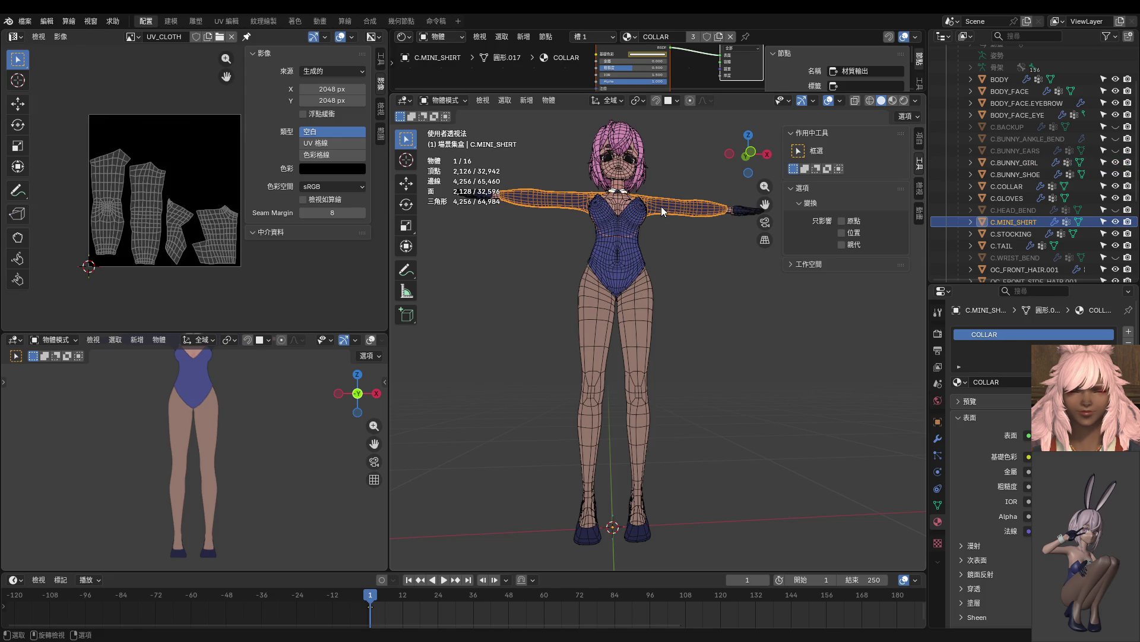
{"action": "left_click", "coordinate": [628, 246]}
{"action": "left_click", "coordinate": [666, 211]}
{"action": "left_click", "coordinate": [641, 234]}
{"action": "middle_click_drag", "start_coordinate": [641, 234], "coordinate": [614, 182]}
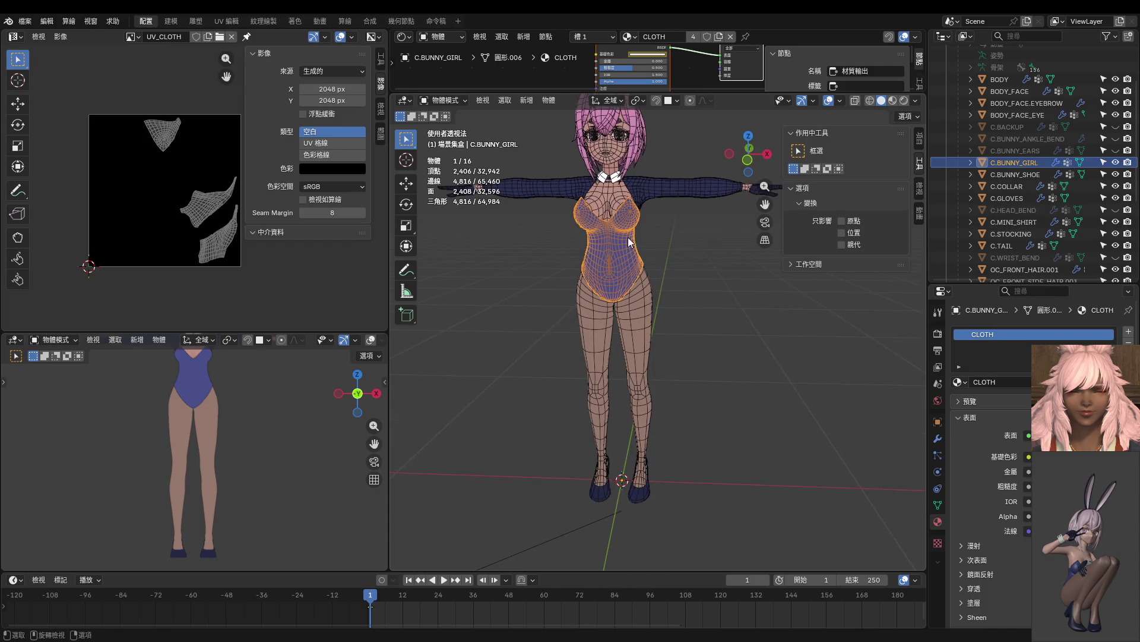
Add C.COLLAR to the selection and make C.STOCKING active, leaving the gloves out.
{"action": "left_click", "coordinate": [612, 179], "text": "shift"}
{"action": "scroll", "coordinate": [645, 217], "scroll_direction": "up", "scroll_amount": 2}
{"action": "left_click", "coordinate": [682, 257], "text": "shift"}
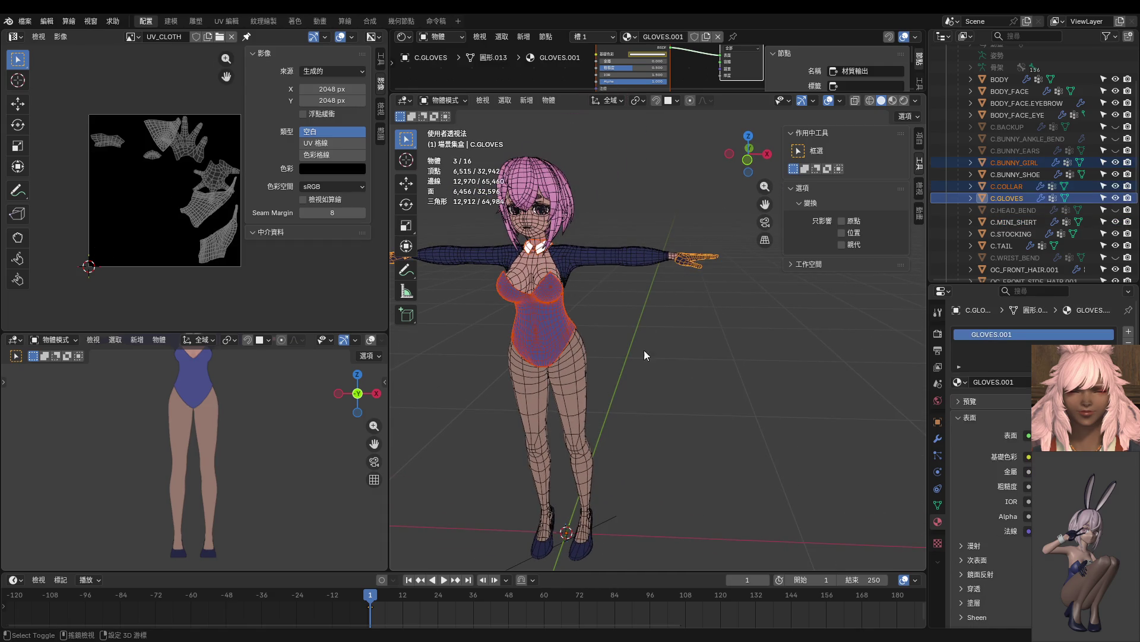
{"action": "left_click", "coordinate": [688, 262], "text": "shift"}
{"action": "left_click", "coordinate": [574, 407], "text": "shift"}
{"action": "middle_click_drag", "start_coordinate": [572, 410], "coordinate": [578, 354], "text": "shift"}
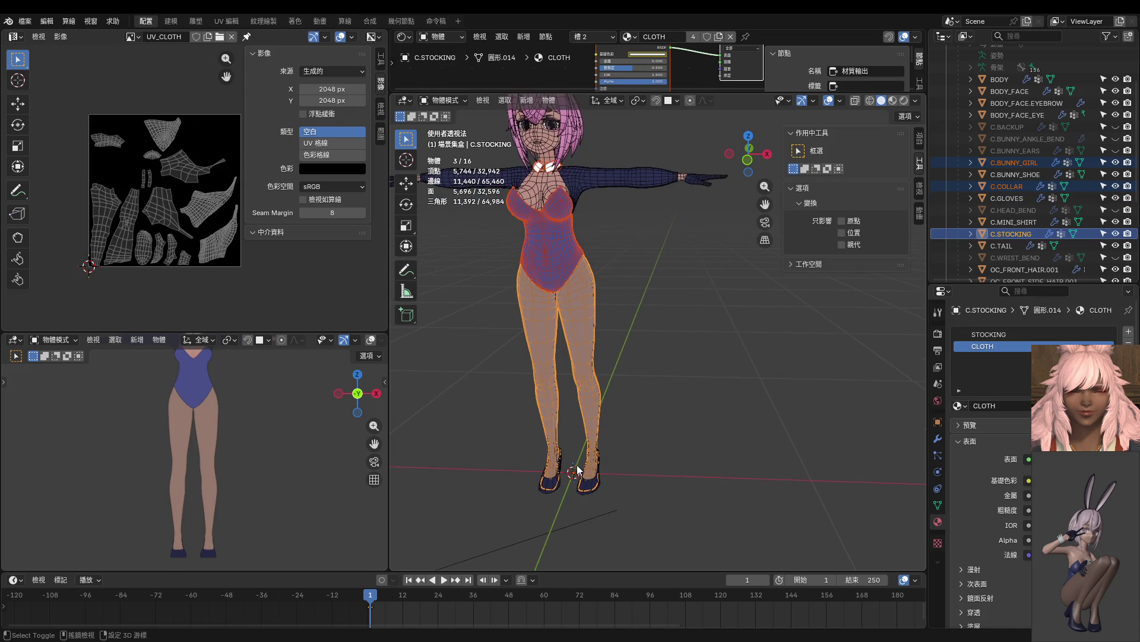
Narrow the selection to bodysuit, stockings and sleeves, with C.MINI_SHIRT active.
{"action": "left_click", "coordinate": [587, 489], "text": "shift"}
{"action": "left_click", "coordinate": [587, 489], "text": "shift"}
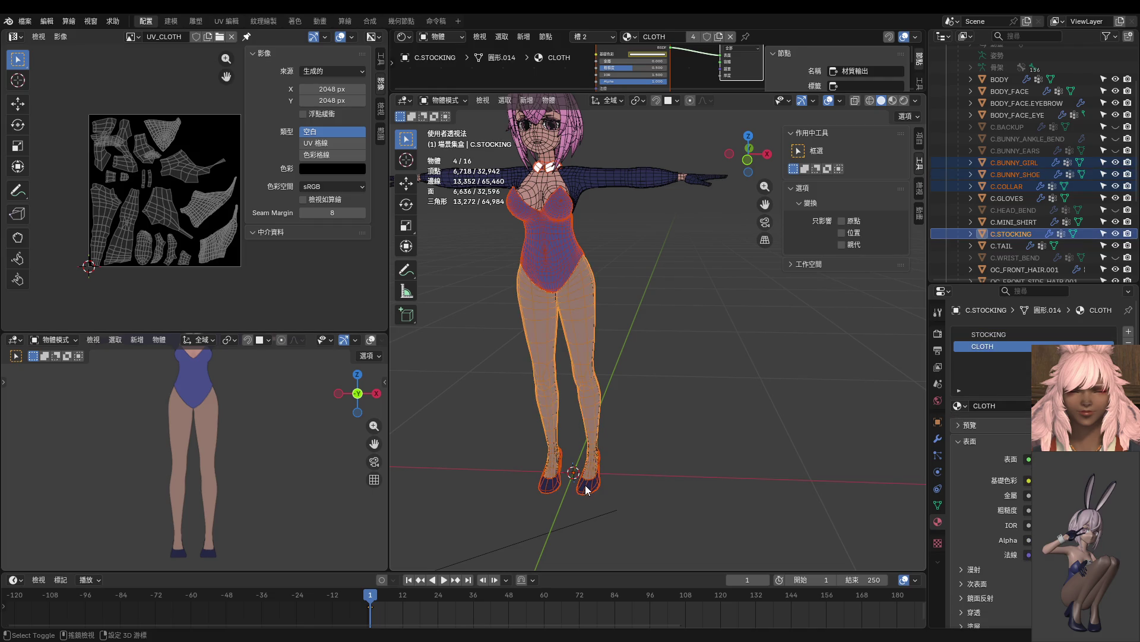
{"action": "left_click", "coordinate": [586, 489], "text": "shift"}
{"action": "left_click", "coordinate": [586, 489], "text": "shift"}
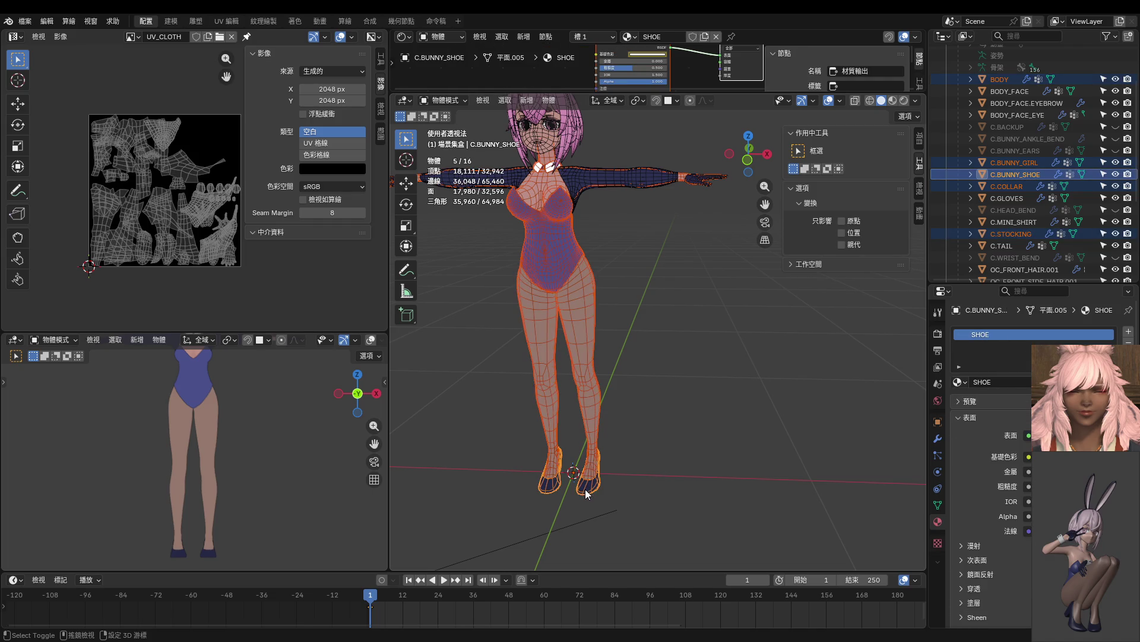
{"action": "left_click", "coordinate": [585, 490], "text": "shift"}
{"action": "left_click", "coordinate": [585, 319]}
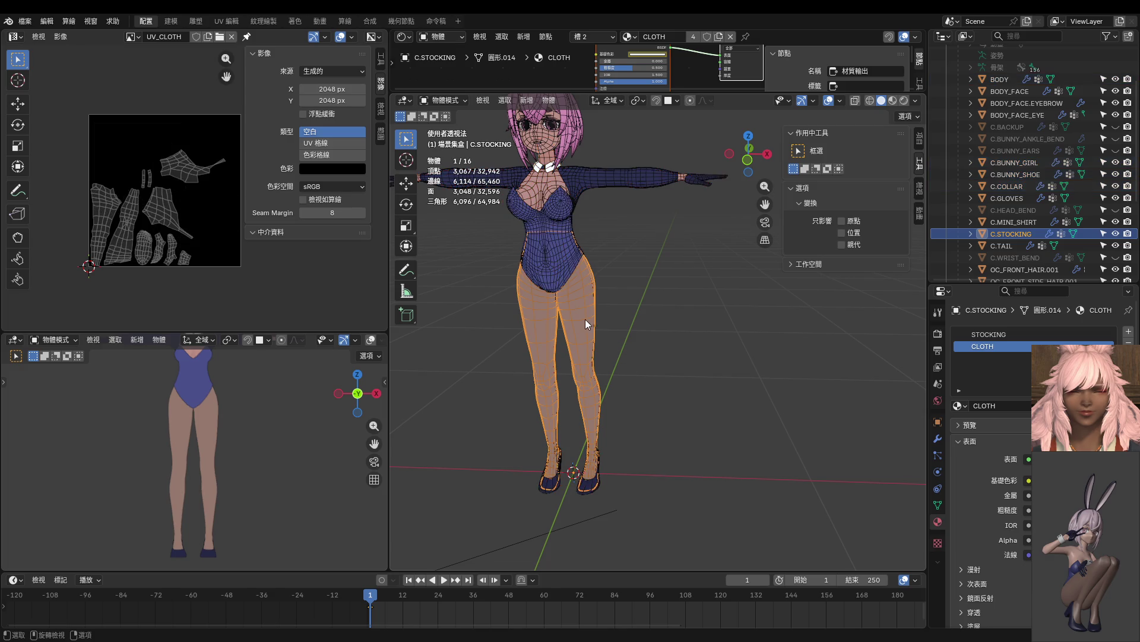
{"action": "left_click", "coordinate": [554, 255], "text": "shift"}
{"action": "left_click", "coordinate": [597, 186], "text": "shift"}
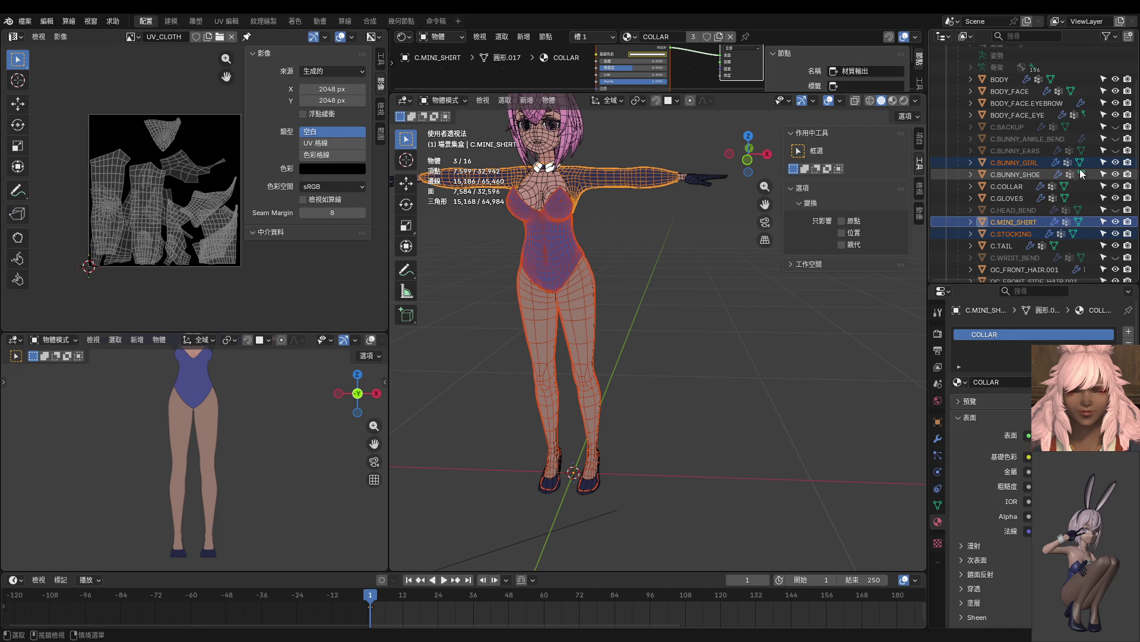
Unhide C.BUNNY_EARS, then box-select several character pieces and frame them.
{"action": "left_click", "coordinate": [1116, 151]}
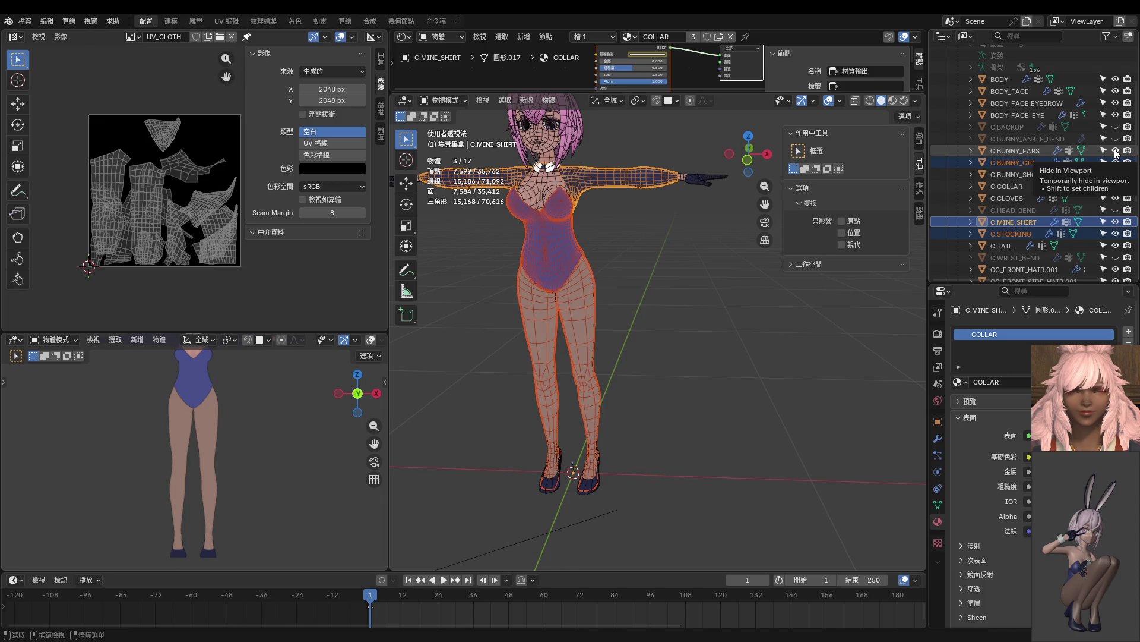
{"action": "scroll", "coordinate": [594, 216], "scroll_direction": "up", "scroll_amount": 2}
{"action": "left_click", "coordinate": [658, 365]}
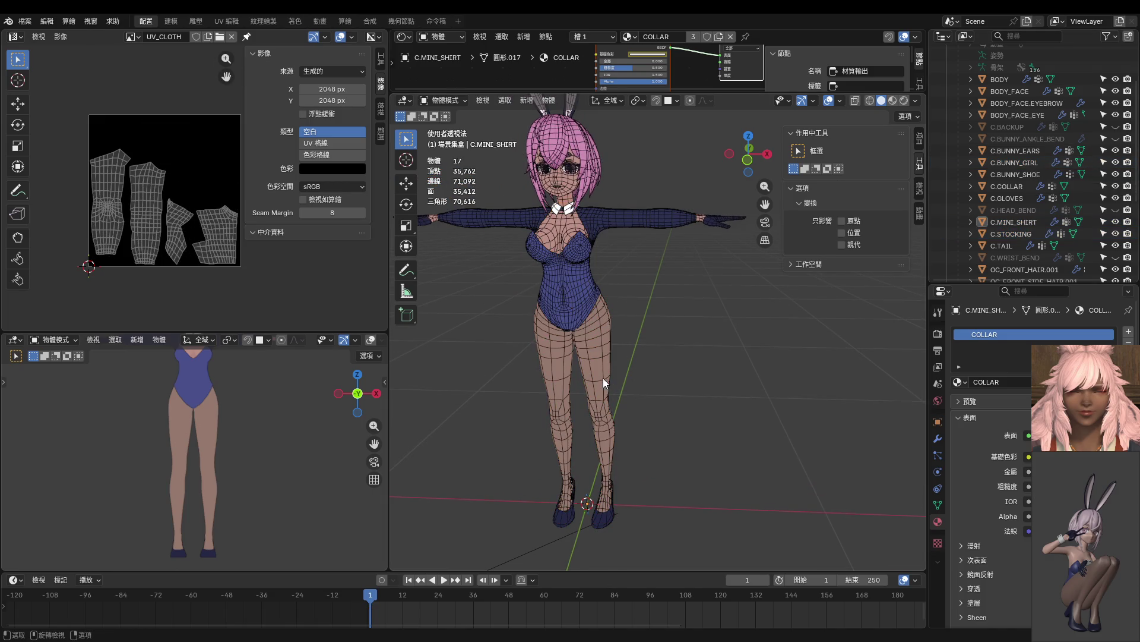
{"action": "left_click", "coordinate": [603, 379]}
{"action": "left_click", "coordinate": [575, 297], "text": "shift"}
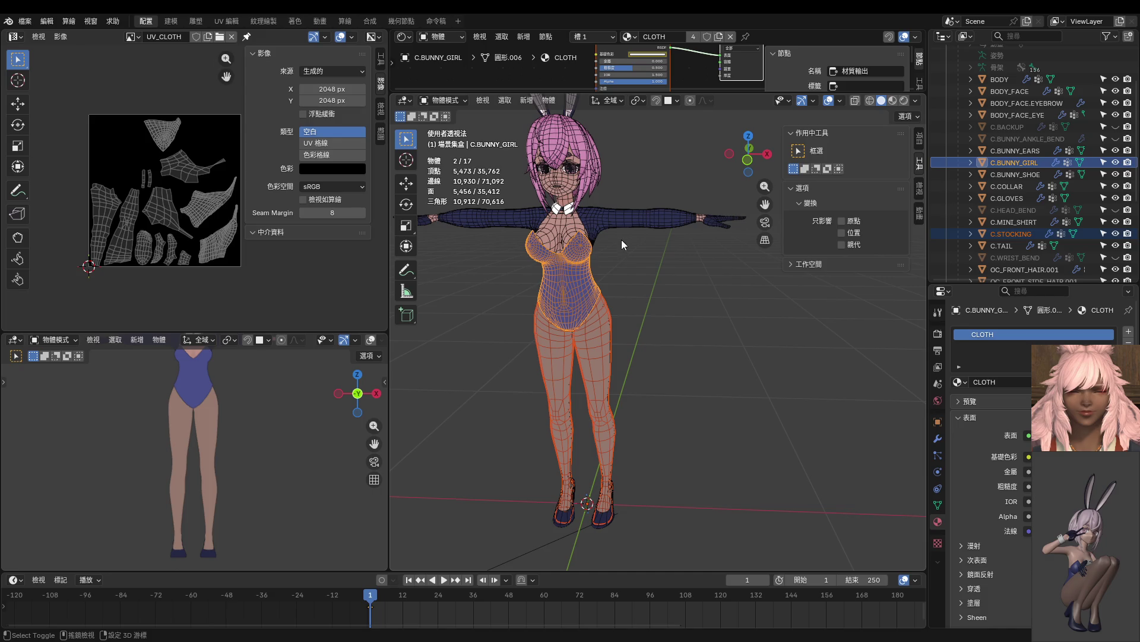
{"action": "left_click", "coordinate": [639, 279]}
{"action": "left_click", "coordinate": [601, 345]}
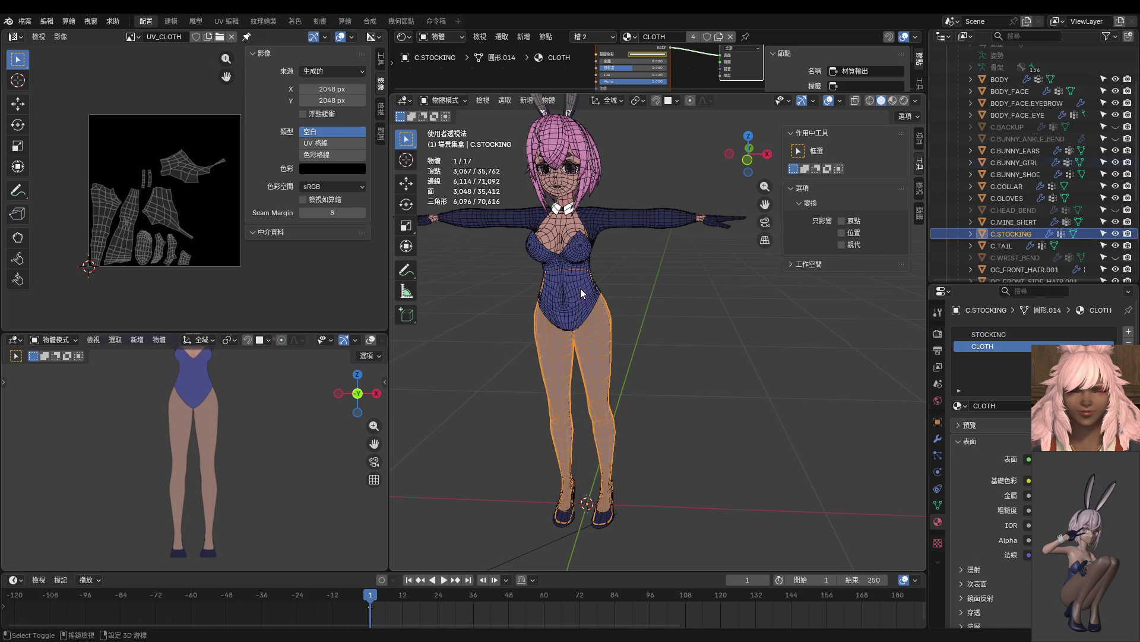
{"action": "left_click_drag", "start_coordinate": [581, 290], "coordinate": [499, 226]}
{"action": "key", "text": "KP_Decimal"}
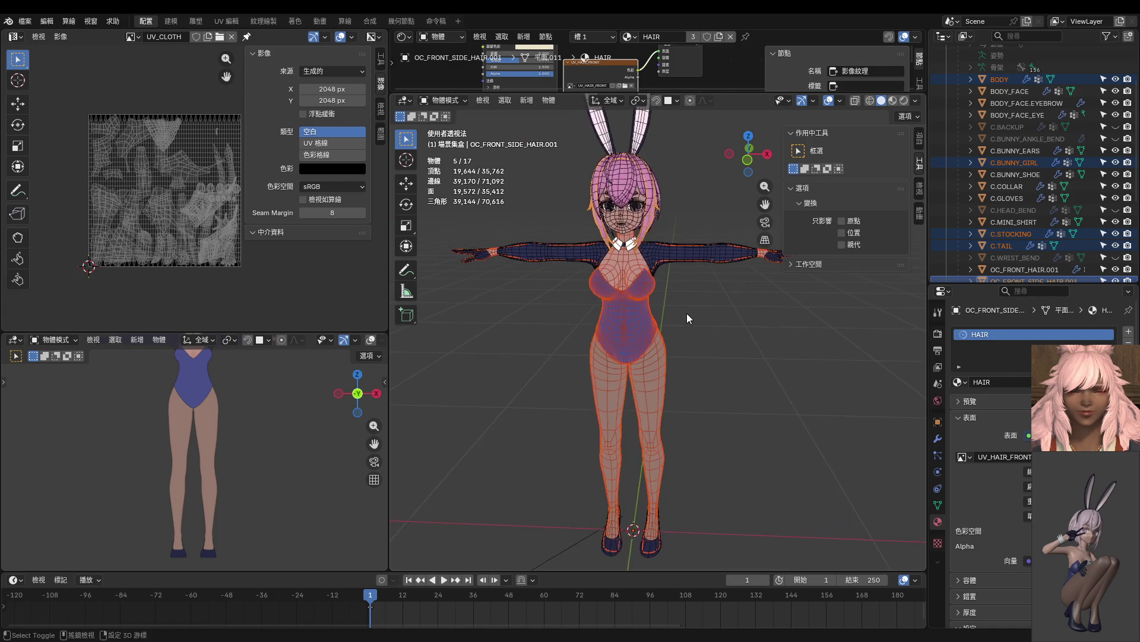
Select the bodysuit with the collar and bunny ears to compare their UVs.
{"action": "scroll", "coordinate": [687, 313], "scroll_direction": "up", "scroll_amount": 4}
{"action": "left_click", "coordinate": [647, 380]}
{"action": "left_click_drag", "start_coordinate": [628, 354], "coordinate": [590, 162], "text": "shift"}
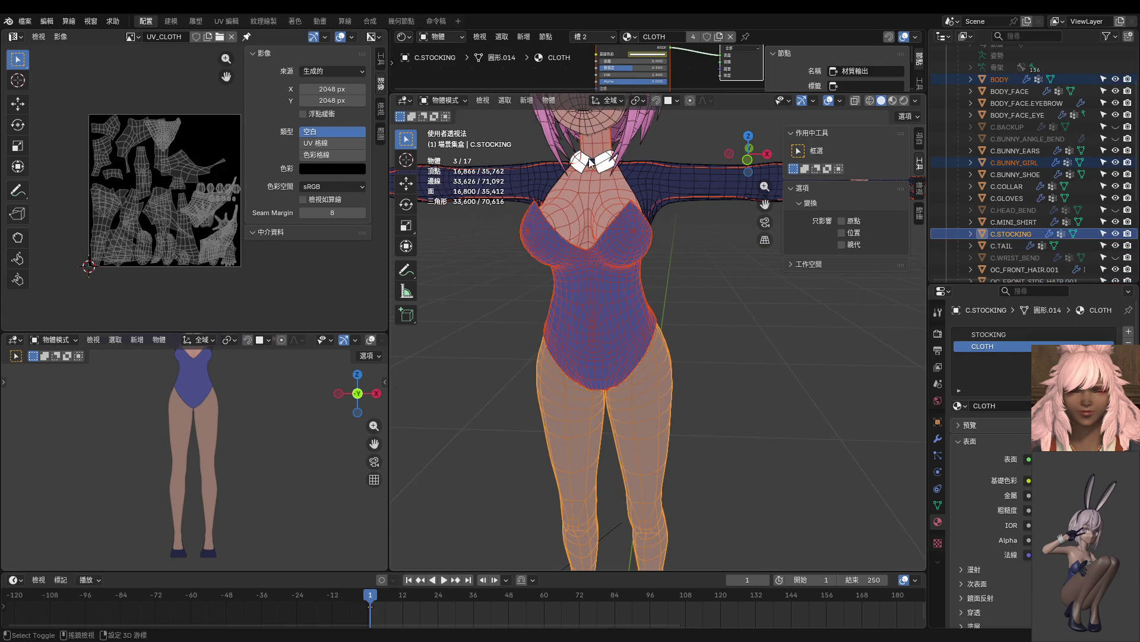
{"action": "left_click", "coordinate": [659, 383], "text": "ctrl"}
{"action": "left_click", "coordinate": [632, 340], "text": "shift"}
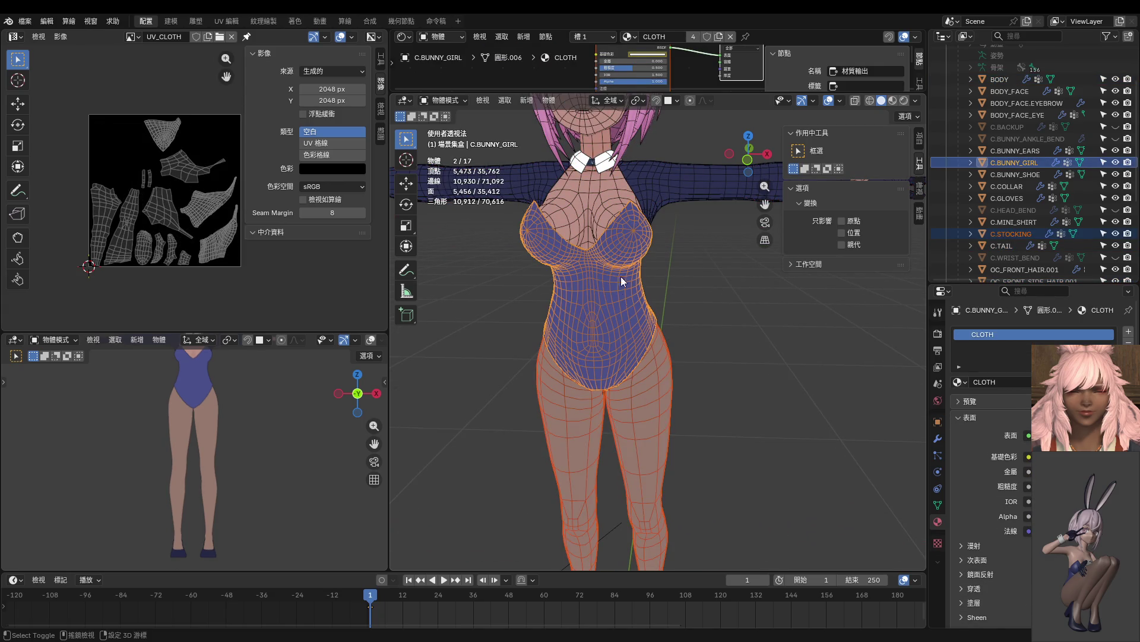
{"action": "left_click", "coordinate": [603, 165], "text": "shift"}
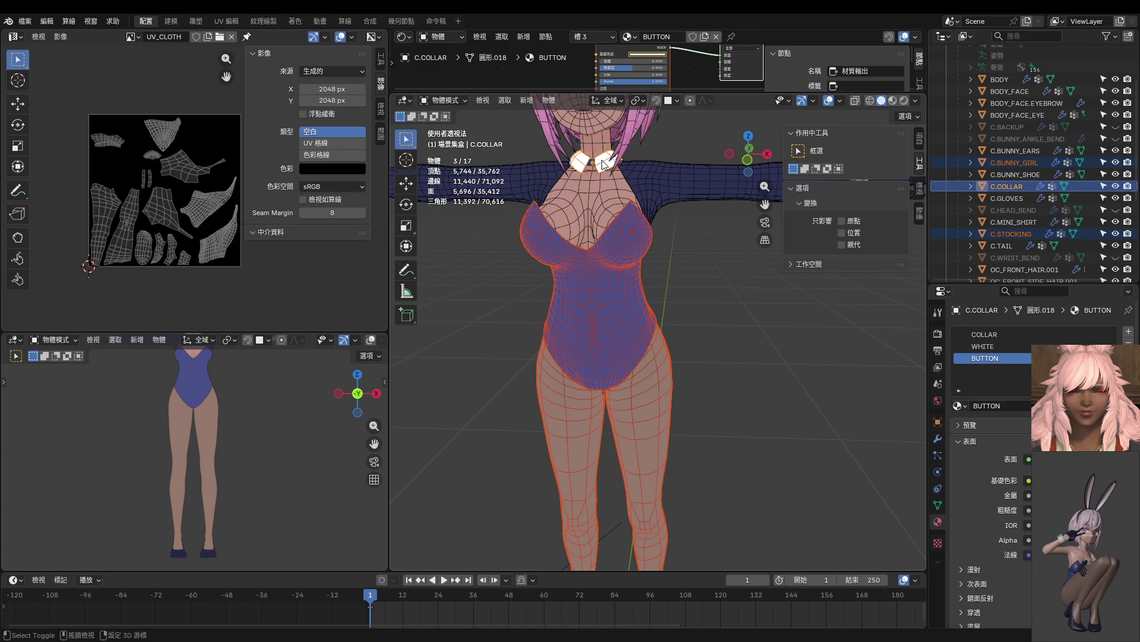
{"action": "scroll", "coordinate": [603, 165], "scroll_direction": "up", "scroll_amount": 5, "text": "shift"}
{"action": "left_click", "coordinate": [650, 212], "text": "shift"}
{"action": "middle_click_drag", "start_coordinate": [642, 246], "coordinate": [624, 274]}
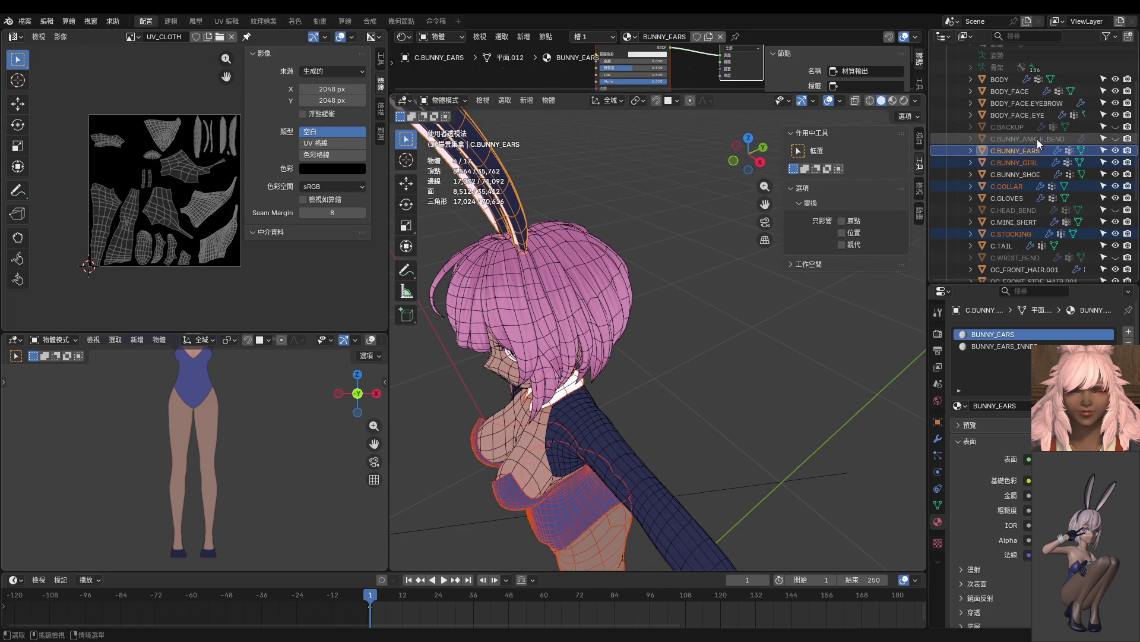
Unhide the headband C.HEAD_BEND and add it to the selection.
{"action": "left_click", "coordinate": [1115, 210]}
{"action": "left_click", "coordinate": [1033, 210], "text": "ctrl"}
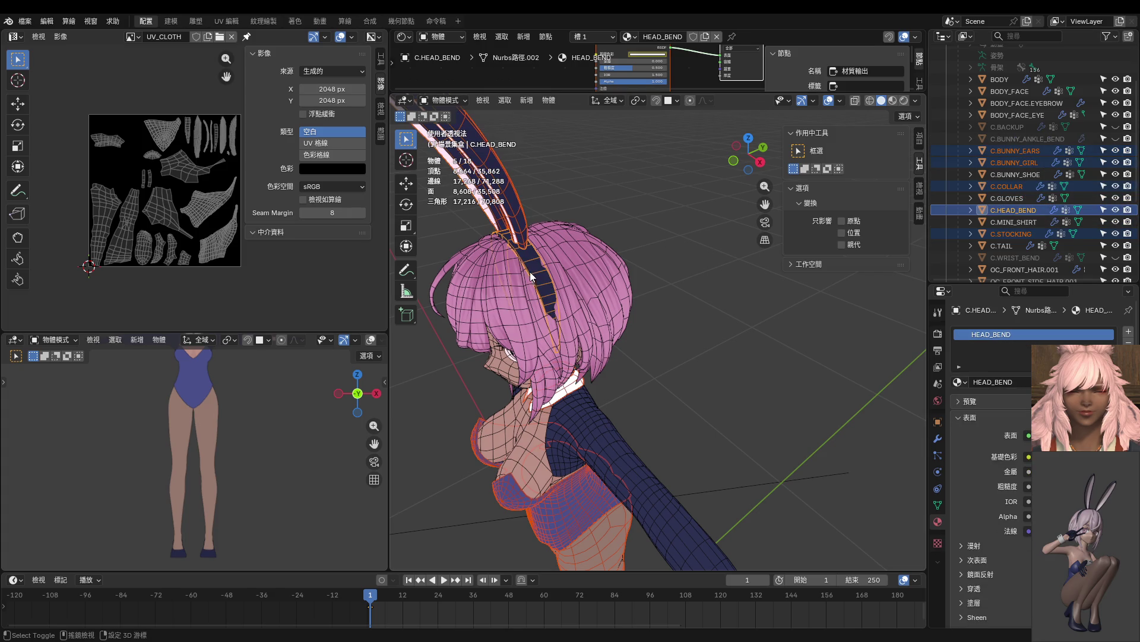
{"action": "scroll", "coordinate": [668, 460], "scroll_direction": "down", "scroll_amount": 5}
{"action": "mouse_move", "coordinate": [659, 475]}
{"action": "middle_mouse_down"}
{"action": "mouse_move", "coordinate": [666, 386]}
{"action": "mouse_move", "coordinate": [686, 362]}
{"action": "middle_mouse_up"}
{"action": "left_click", "coordinate": [671, 358], "text": "shift"}
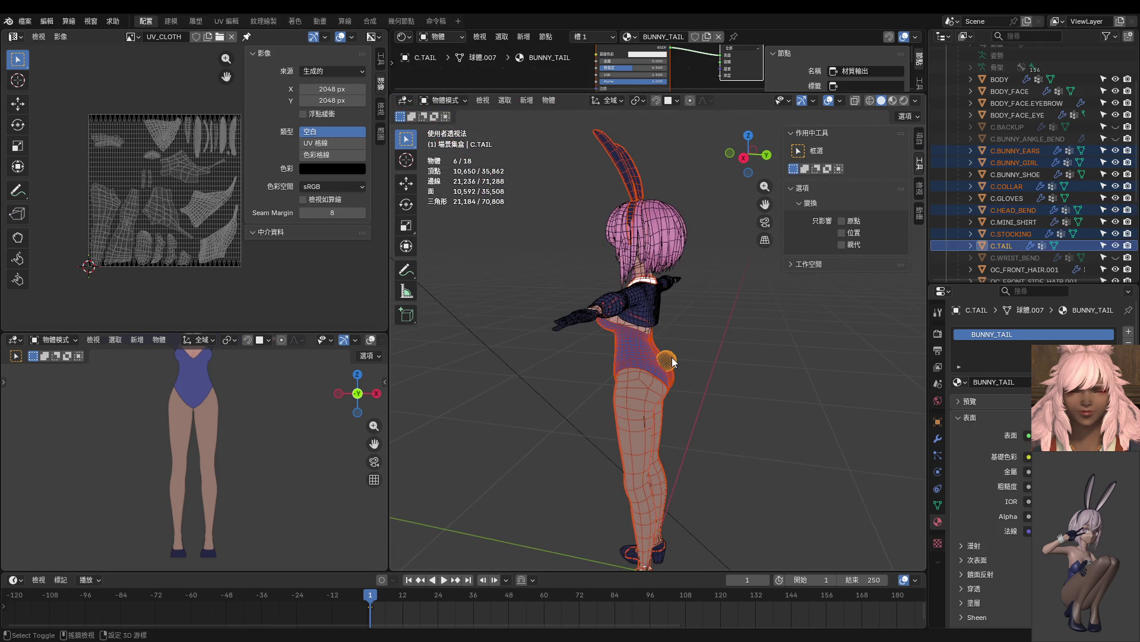
{"action": "left_click", "coordinate": [672, 357], "text": "shift"}
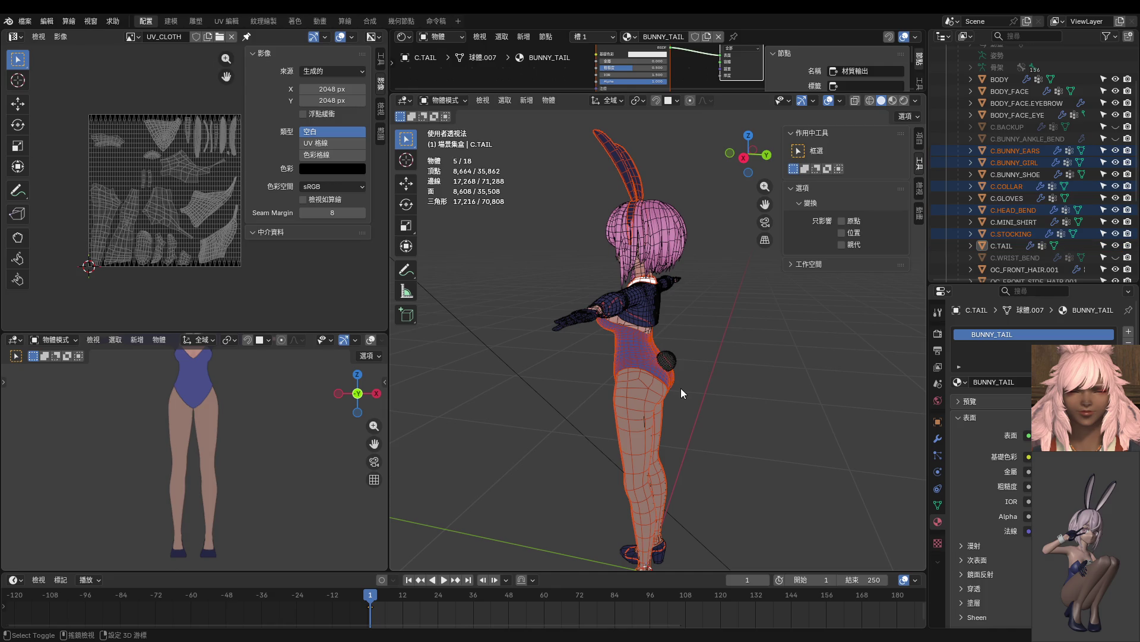
Check the shirt's and bodysuit's UVs from behind, ending with only C.BUNNY_GIRL selected.
{"action": "mouse_move", "coordinate": [689, 401]}
{"action": "middle_mouse_down"}
{"action": "mouse_move", "coordinate": [683, 385]}
{"action": "mouse_move", "coordinate": [547, 380]}
{"action": "mouse_move", "coordinate": [606, 362]}
{"action": "middle_mouse_up"}
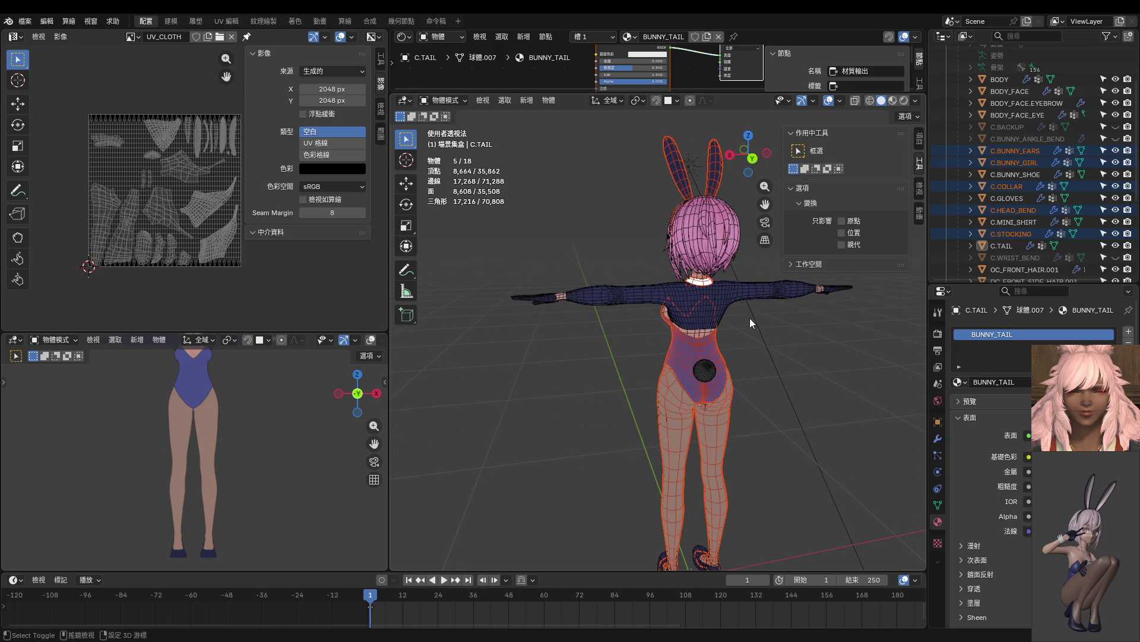
{"action": "left_click", "coordinate": [734, 293], "text": "shift"}
{"action": "left_click", "coordinate": [734, 292], "text": "shift"}
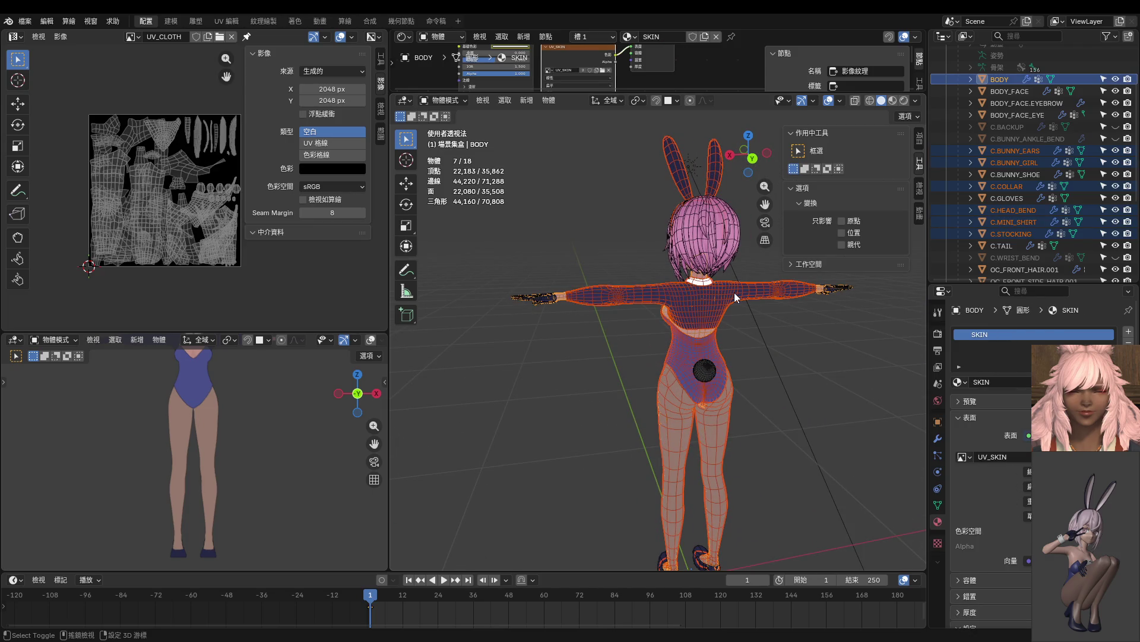
{"action": "left_click", "coordinate": [734, 293], "text": "shift"}
{"action": "left_click", "coordinate": [734, 293], "text": "shift"}
{"action": "left_click", "coordinate": [735, 292], "text": "shift"}
{"action": "scroll", "coordinate": [734, 292], "scroll_direction": "up", "scroll_amount": 3}
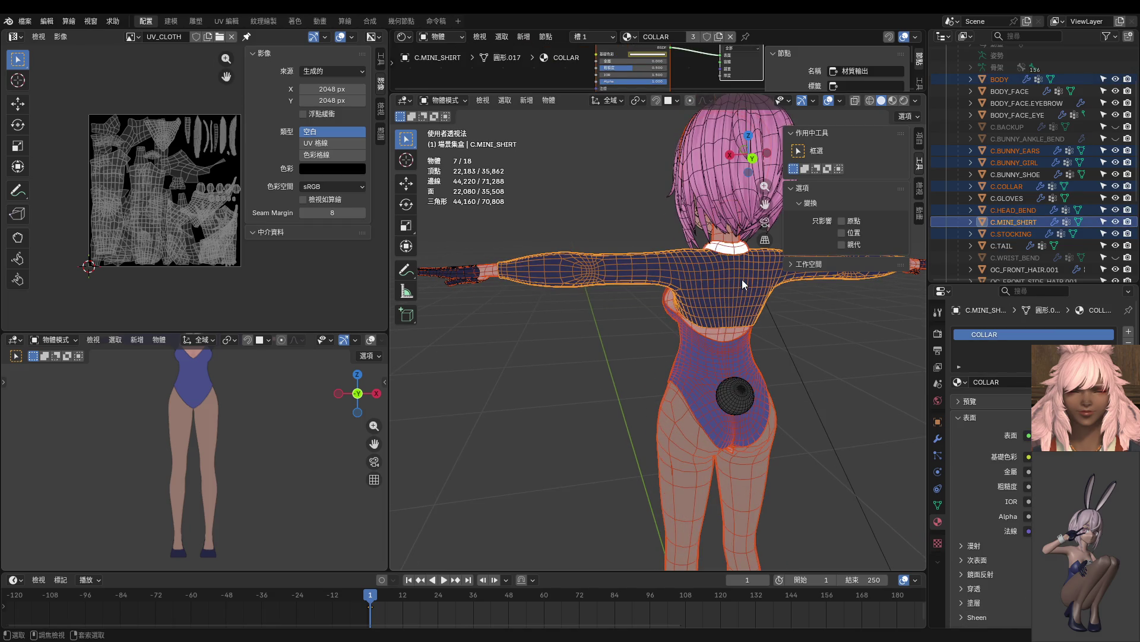
{"action": "middle_click_drag", "start_coordinate": [745, 268], "coordinate": [715, 298], "text": "shift"}
{"action": "left_click_drag", "start_coordinate": [715, 298], "coordinate": [768, 309], "text": "ctrl"}
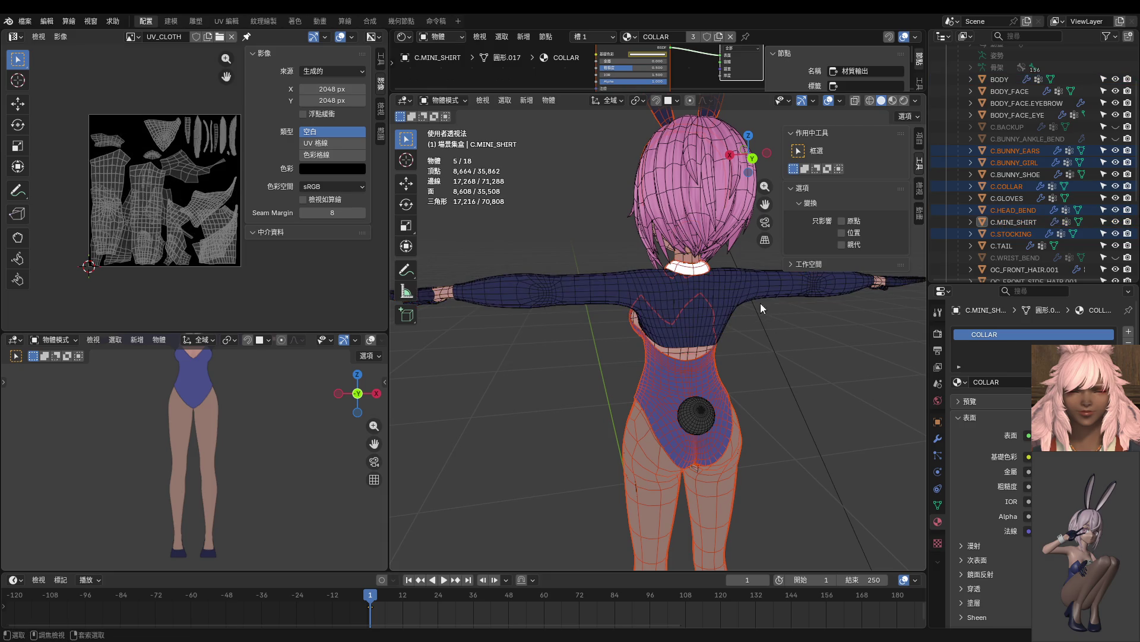
{"action": "mouse_move", "coordinate": [710, 264]}
{"action": "middle_mouse_down"}
{"action": "mouse_move", "coordinate": [782, 327]}
{"action": "mouse_move", "coordinate": [847, 315]}
{"action": "mouse_move", "coordinate": [899, 326]}
{"action": "middle_mouse_up"}
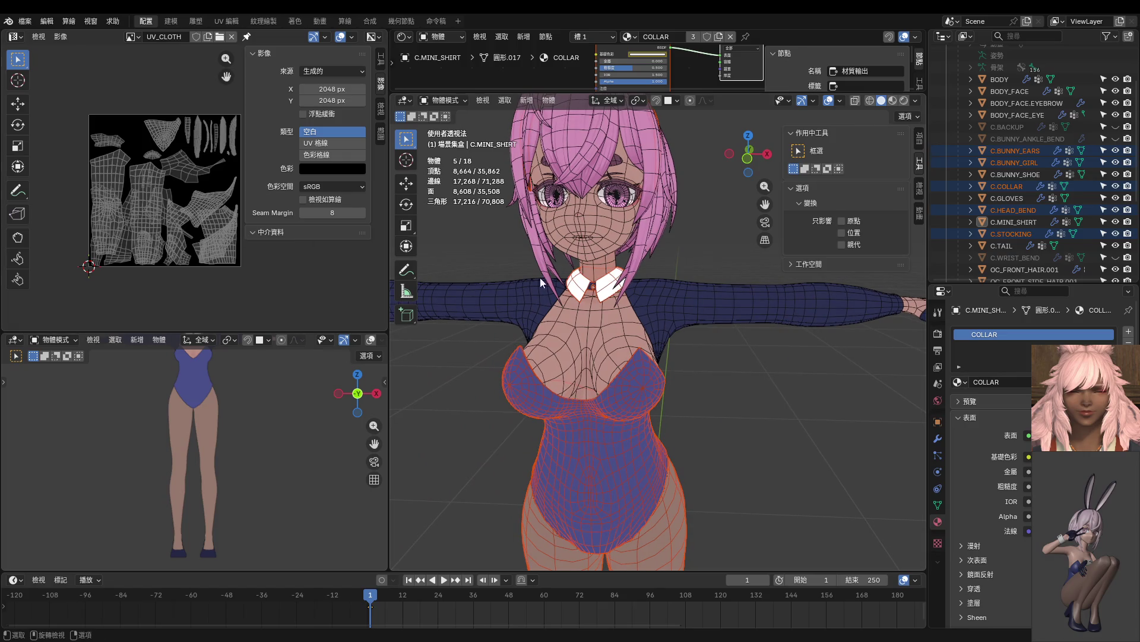
{"action": "scroll", "coordinate": [637, 306], "scroll_direction": "down", "scroll_amount": 5}
{"action": "mouse_move", "coordinate": [702, 369]}
{"action": "middle_mouse_down"}
{"action": "mouse_move", "coordinate": [682, 287]}
{"action": "mouse_move", "coordinate": [684, 347]}
{"action": "mouse_move", "coordinate": [619, 284]}
{"action": "middle_mouse_up"}
{"action": "left_click", "coordinate": [1015, 151]}
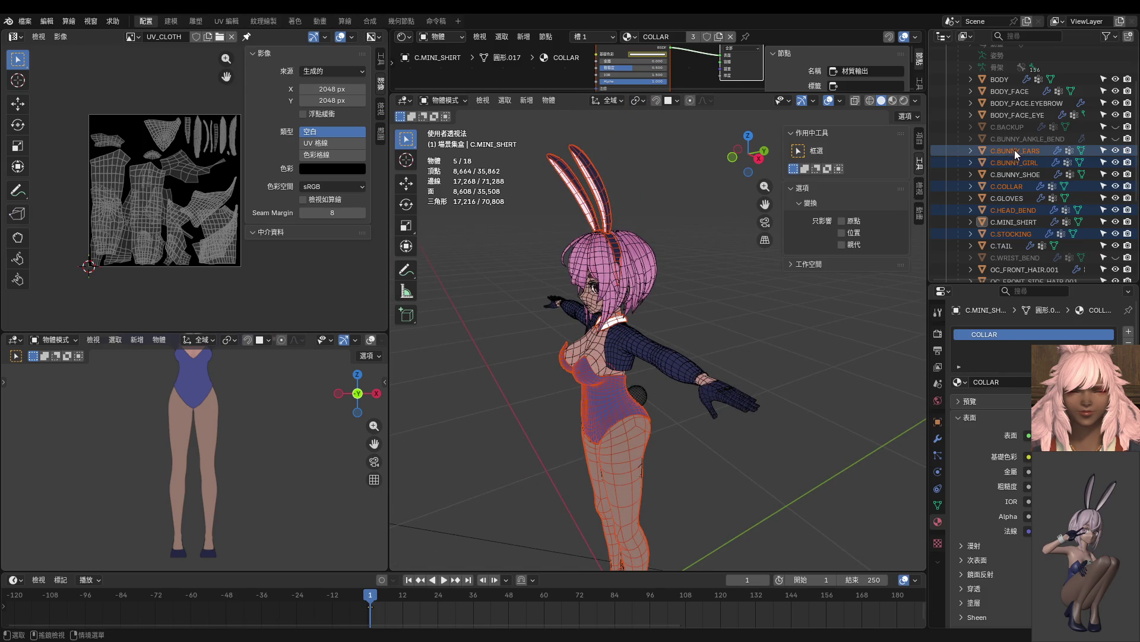
Select the bodysuit with the bunny ears, headband and C.COLLAR.
{"action": "left_click", "coordinate": [1008, 162]}
{"action": "left_click", "coordinate": [1007, 155], "text": "ctrl"}
{"action": "left_click", "coordinate": [1008, 163], "text": "ctrl"}
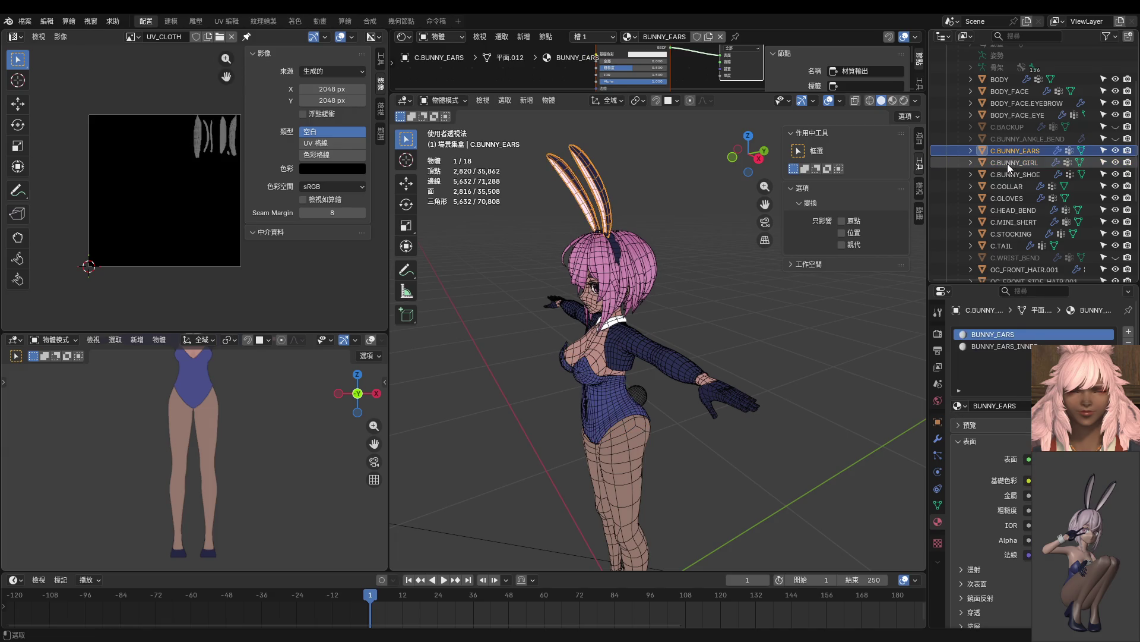
{"action": "left_click", "coordinate": [1007, 163], "text": "ctrl"}
{"action": "left_click", "coordinate": [1017, 214], "text": "ctrl"}
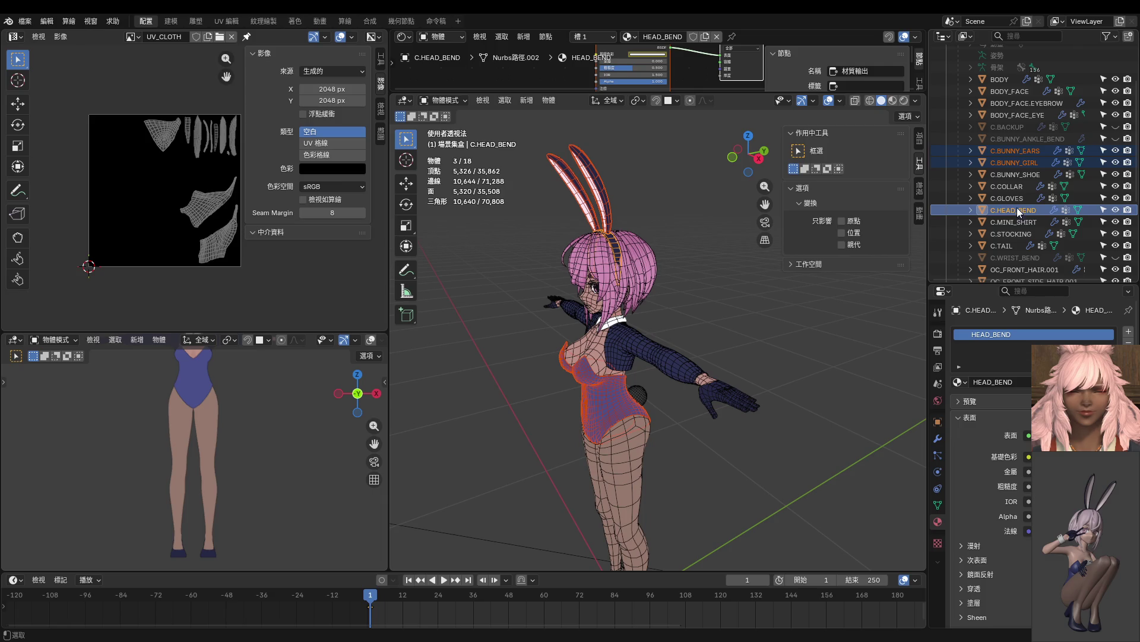
{"action": "left_click", "coordinate": [1015, 203], "text": "ctrl"}
{"action": "left_click", "coordinate": [1016, 204], "text": "ctrl"}
{"action": "left_click", "coordinate": [1010, 188], "text": "ctrl"}
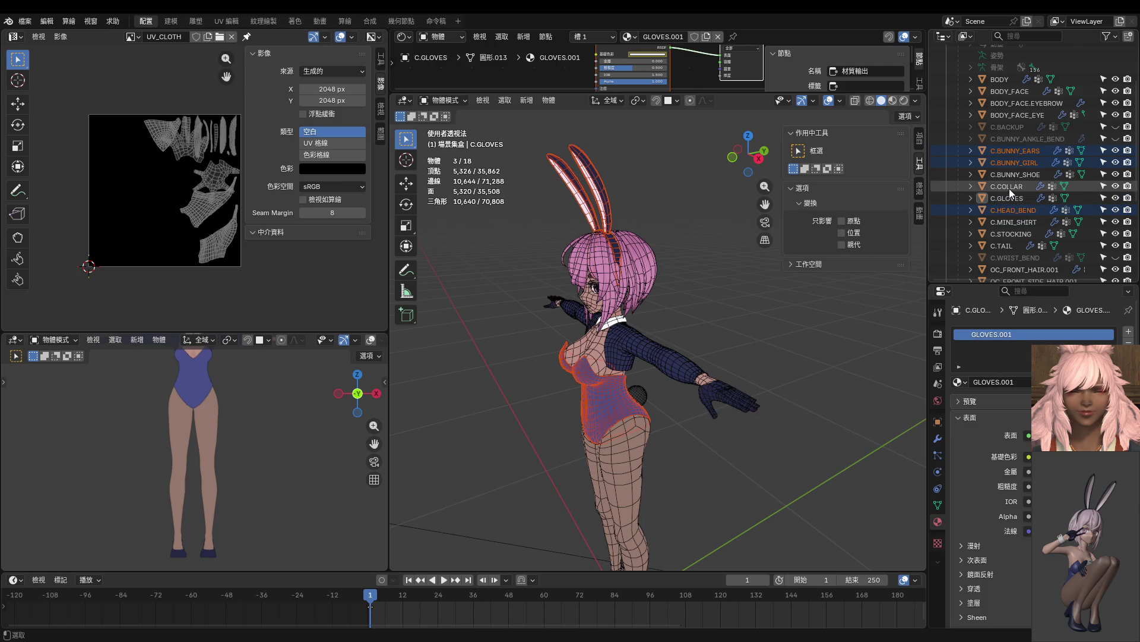
Refine the selection to keep the collar and add C.STOCKING, dropping the shoe and mini shirt.
{"action": "left_click", "coordinate": [1008, 175], "text": "ctrl"}
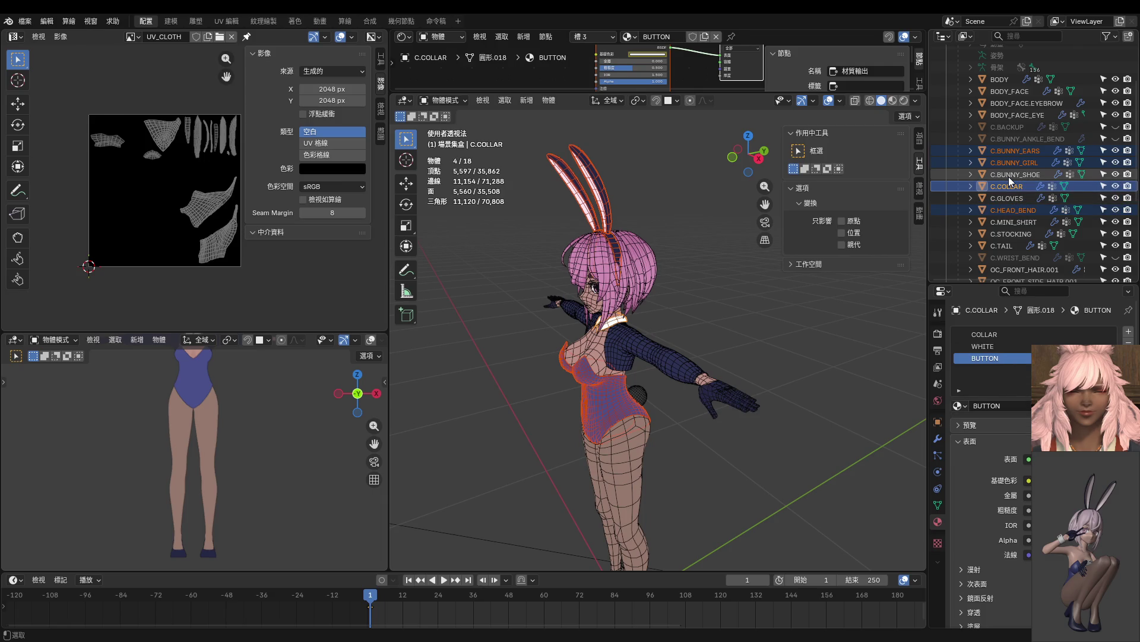
{"action": "left_click", "coordinate": [1009, 175], "text": "ctrl"}
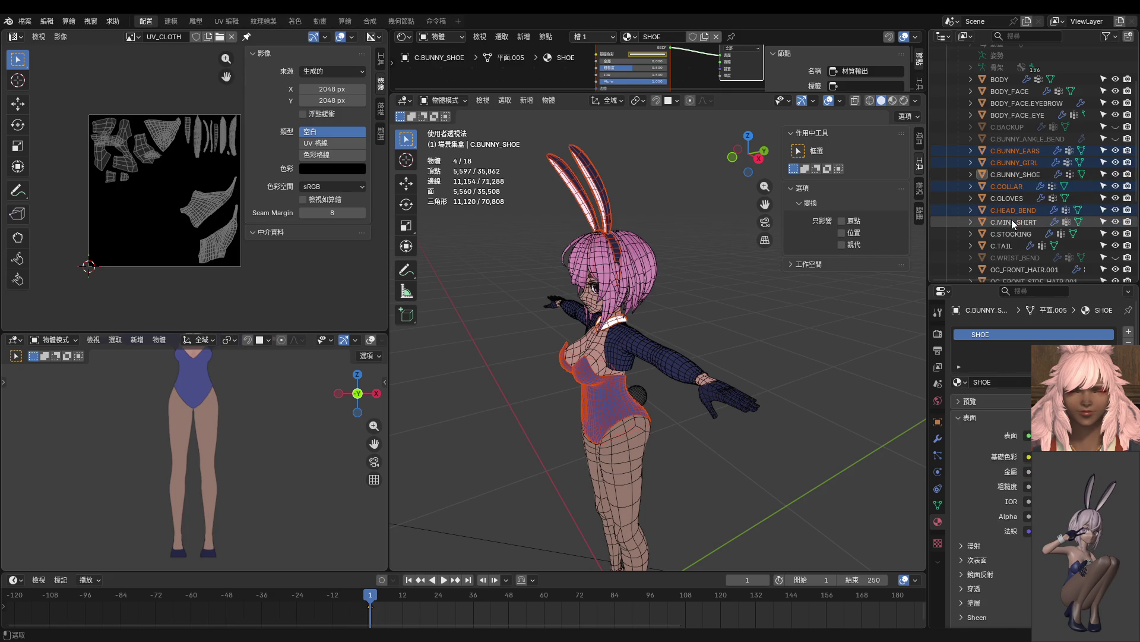
{"action": "left_click", "coordinate": [1016, 188], "text": "ctrl"}
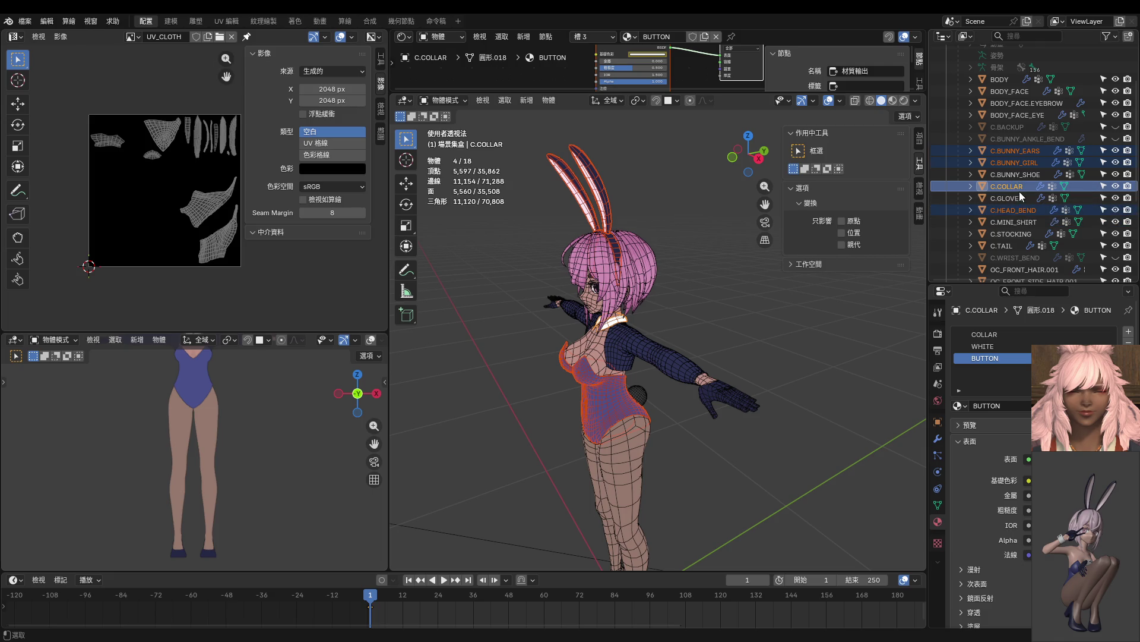
{"action": "left_click", "coordinate": [1012, 188], "text": "ctrl"}
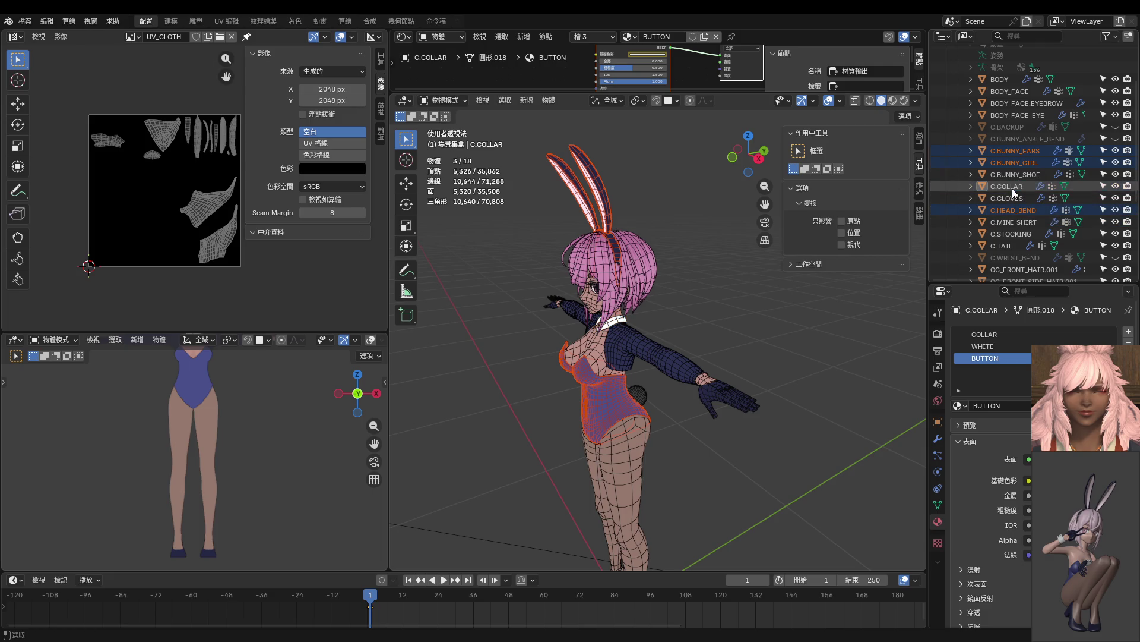
{"action": "left_click", "coordinate": [1009, 189], "text": "ctrl"}
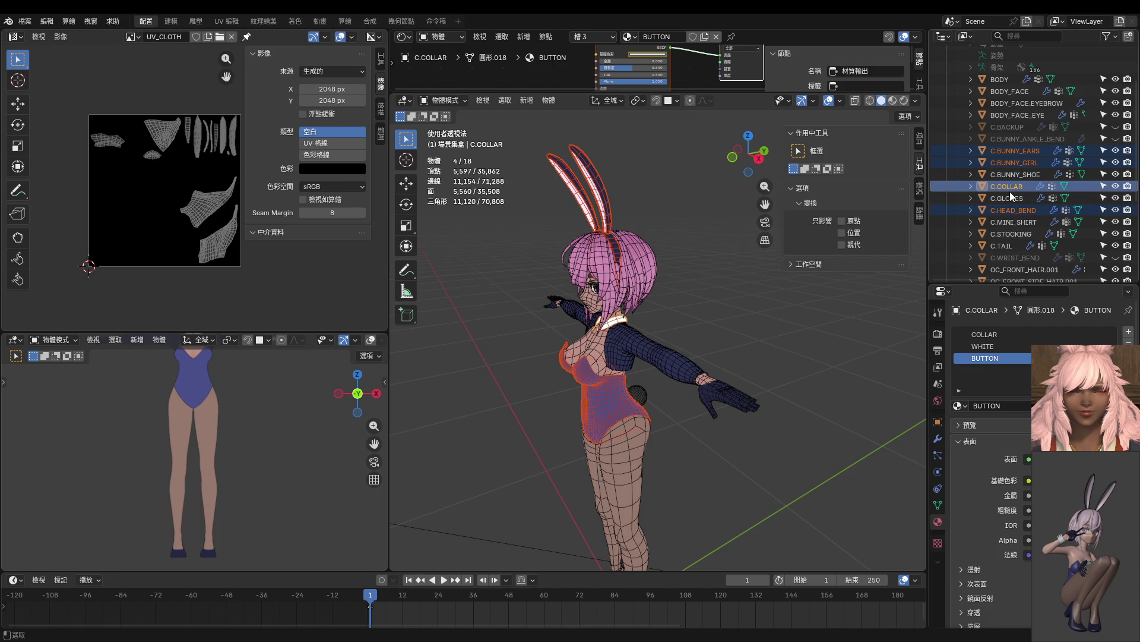
{"action": "left_click", "coordinate": [1010, 223], "text": "ctrl"}
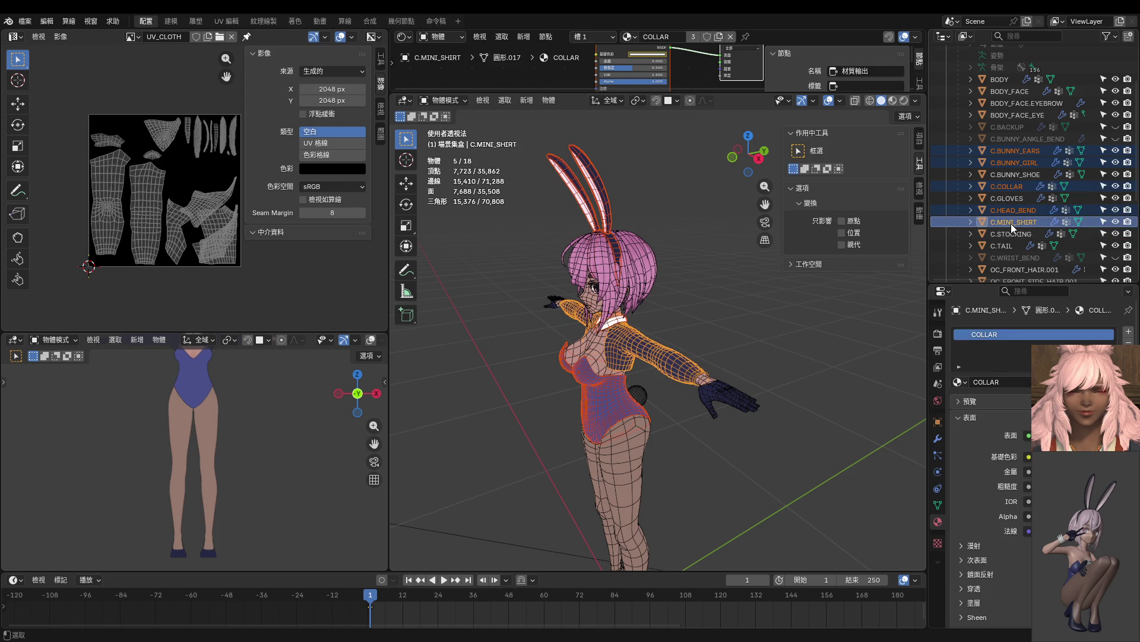
{"action": "left_click", "coordinate": [1011, 224], "text": "ctrl"}
{"action": "left_click", "coordinate": [1010, 223], "text": "ctrl"}
{"action": "left_click", "coordinate": [1010, 225], "text": "ctrl"}
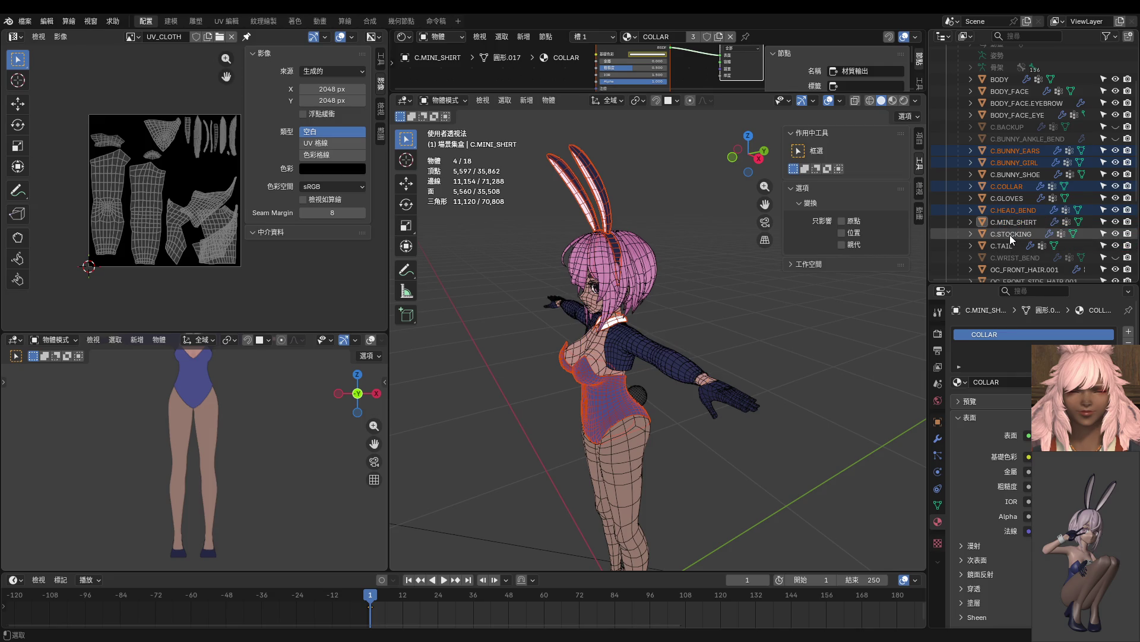
{"action": "left_click", "coordinate": [1010, 235], "text": "ctrl"}
Unhide the wrist band C.WRIST_BEND on the character.
{"action": "scroll", "coordinate": [1011, 233], "scroll_direction": "down", "scroll_amount": 2}
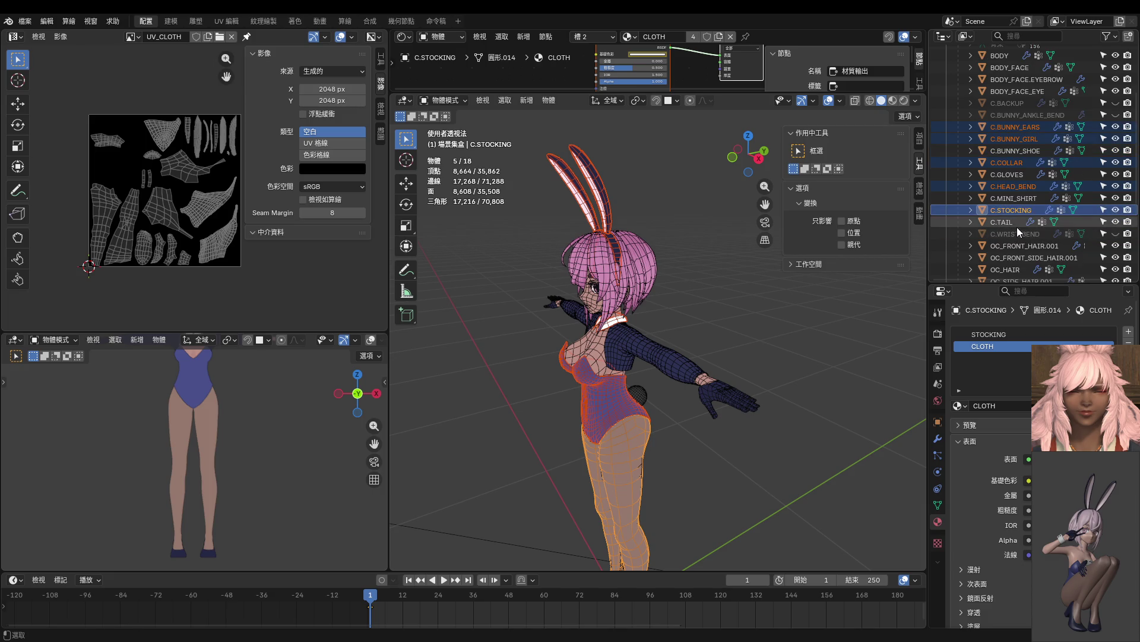
{"action": "scroll", "coordinate": [1016, 224], "scroll_direction": "down", "scroll_amount": 2}
{"action": "left_click", "coordinate": [1016, 209], "text": "ctrl"}
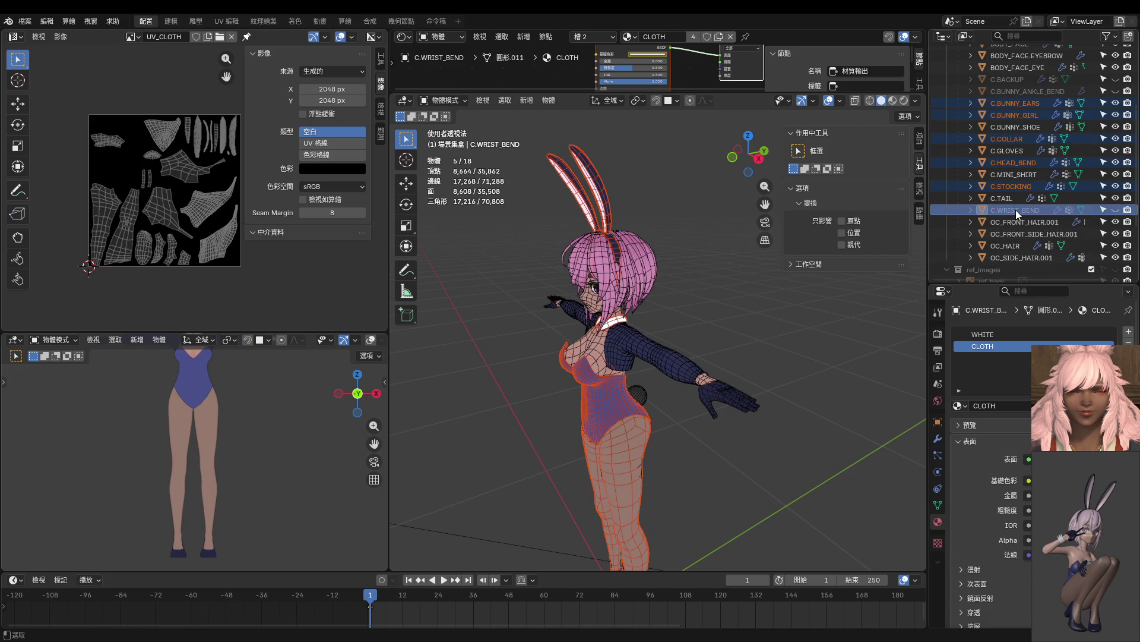
{"action": "left_click", "coordinate": [1114, 211]}
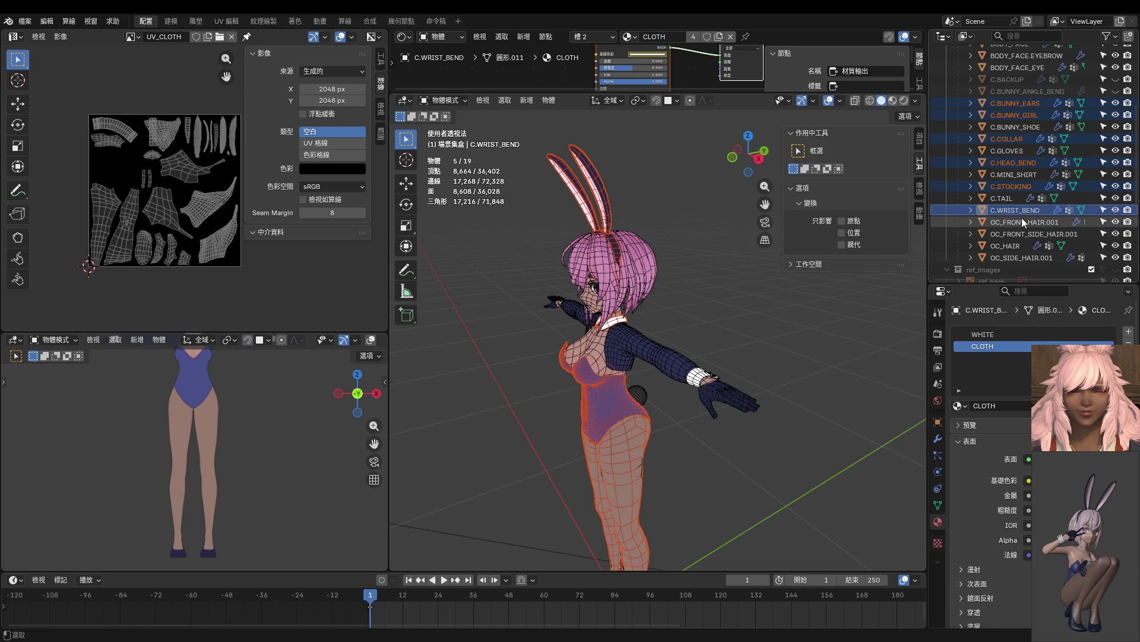
{"action": "left_click", "coordinate": [1006, 211], "text": "ctrl"}
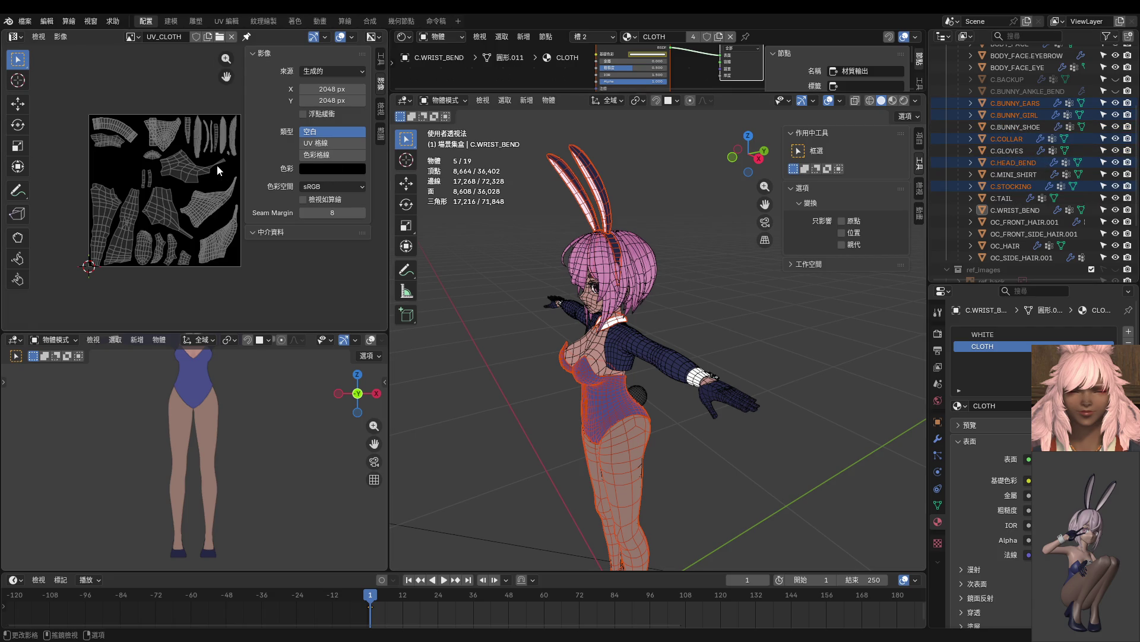
{"action": "scroll", "coordinate": [217, 165], "scroll_direction": "up", "scroll_amount": 3}
{"action": "scroll", "coordinate": [216, 164], "scroll_direction": "down", "scroll_amount": 5}
{"action": "key", "text": "ctrl+Tab"}
Enter Edit Mode on the outfit pieces and pick the mini shirt, ankle band, bunny ears and C.BACKUP in the outliner.
{"action": "left_click", "coordinate": [730, 309]}
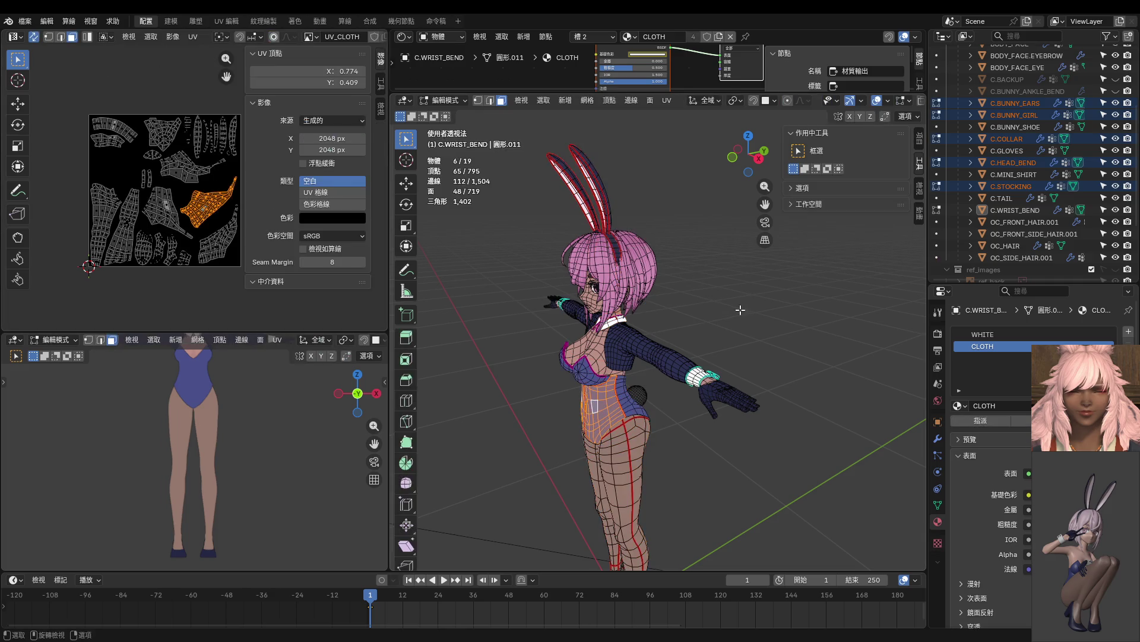
{"action": "scroll", "coordinate": [212, 226], "scroll_direction": "down", "scroll_amount": 3}
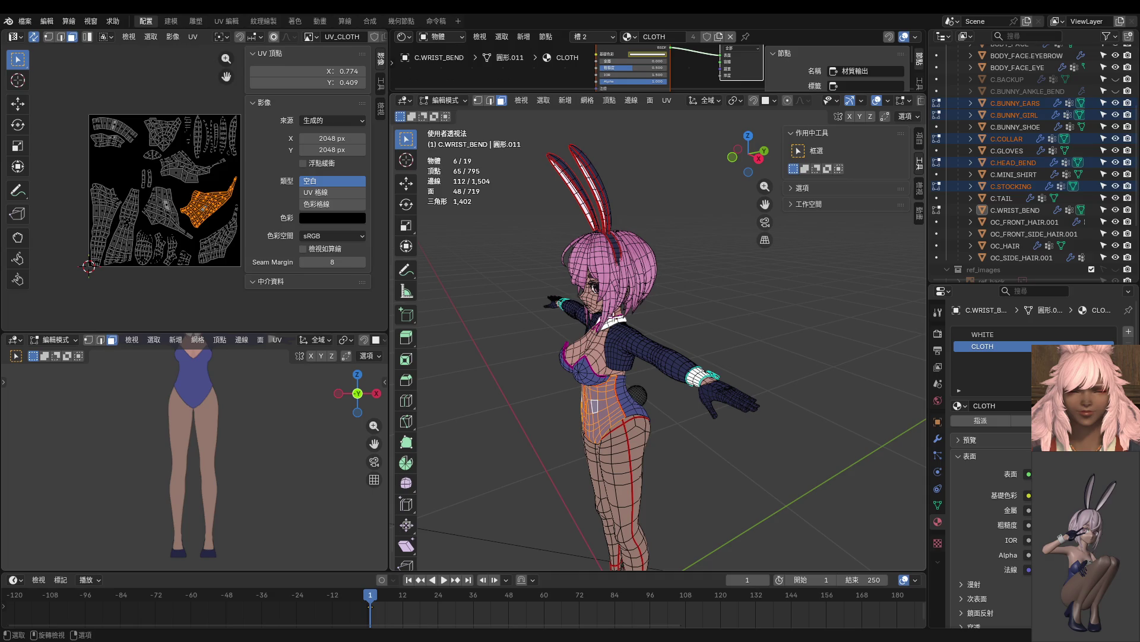
{"action": "mouse_move", "coordinate": [628, 339]}
{"action": "middle_mouse_down"}
{"action": "mouse_move", "coordinate": [615, 341]}
{"action": "mouse_move", "coordinate": [670, 343]}
{"action": "mouse_move", "coordinate": [731, 323]}
{"action": "mouse_move", "coordinate": [715, 310]}
{"action": "middle_mouse_up"}
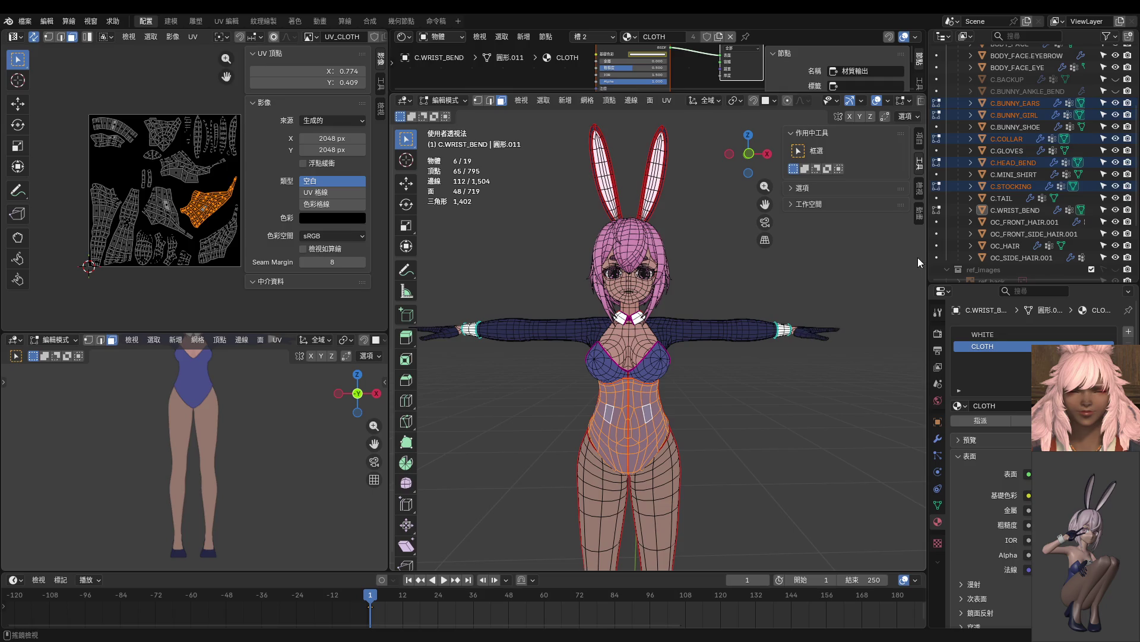
{"action": "left_click", "coordinate": [1027, 175]}
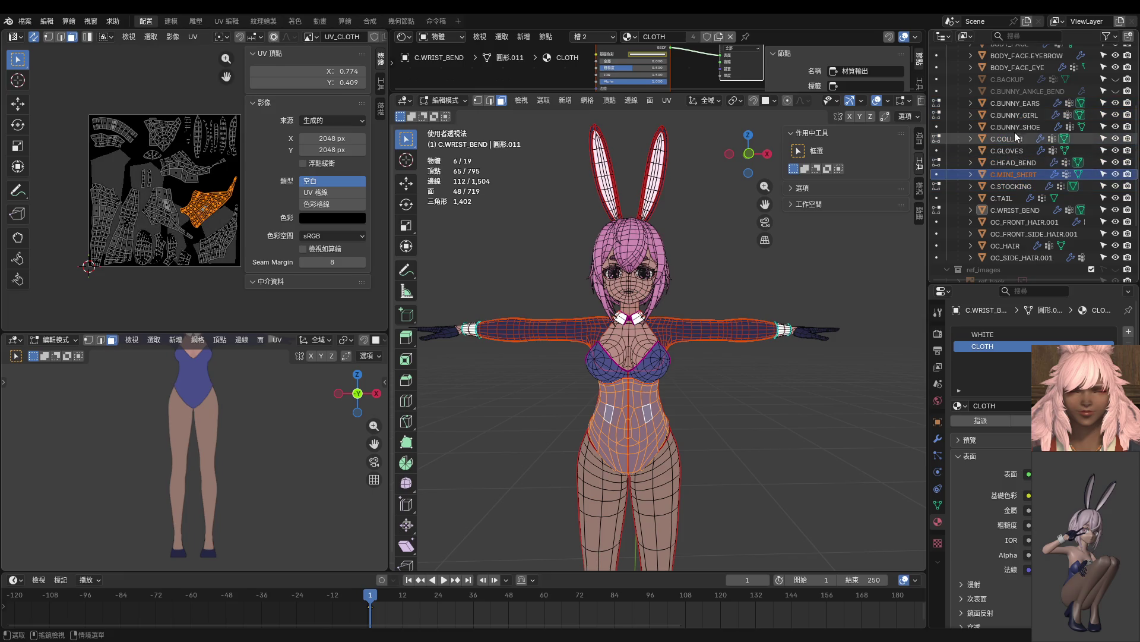
{"action": "left_click", "coordinate": [1011, 92]}
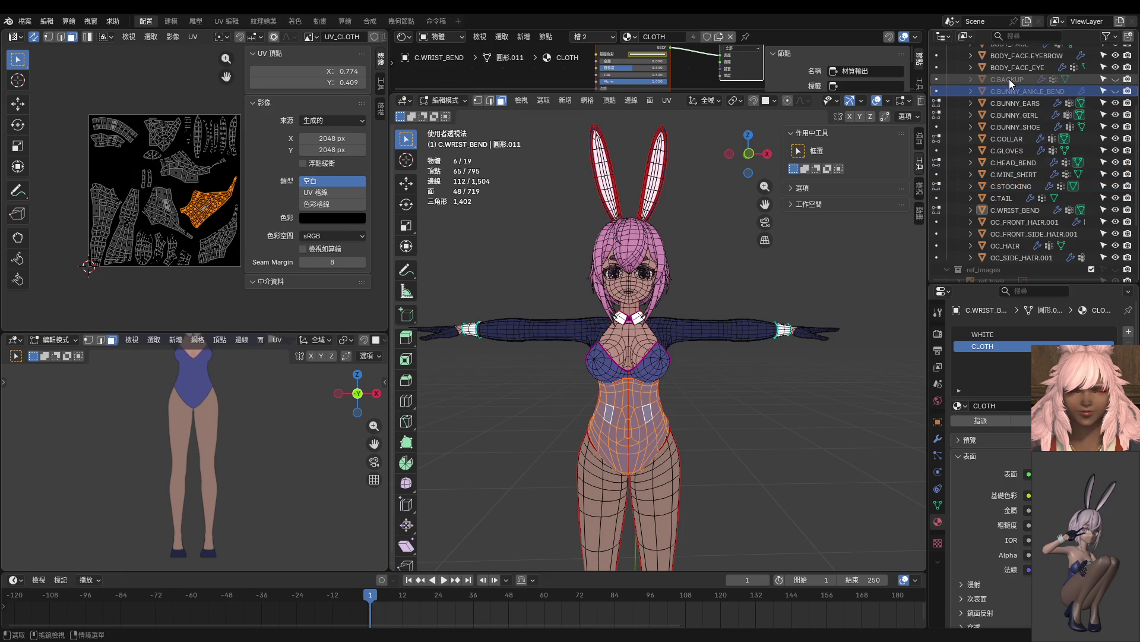
{"action": "left_click", "coordinate": [1011, 101]}
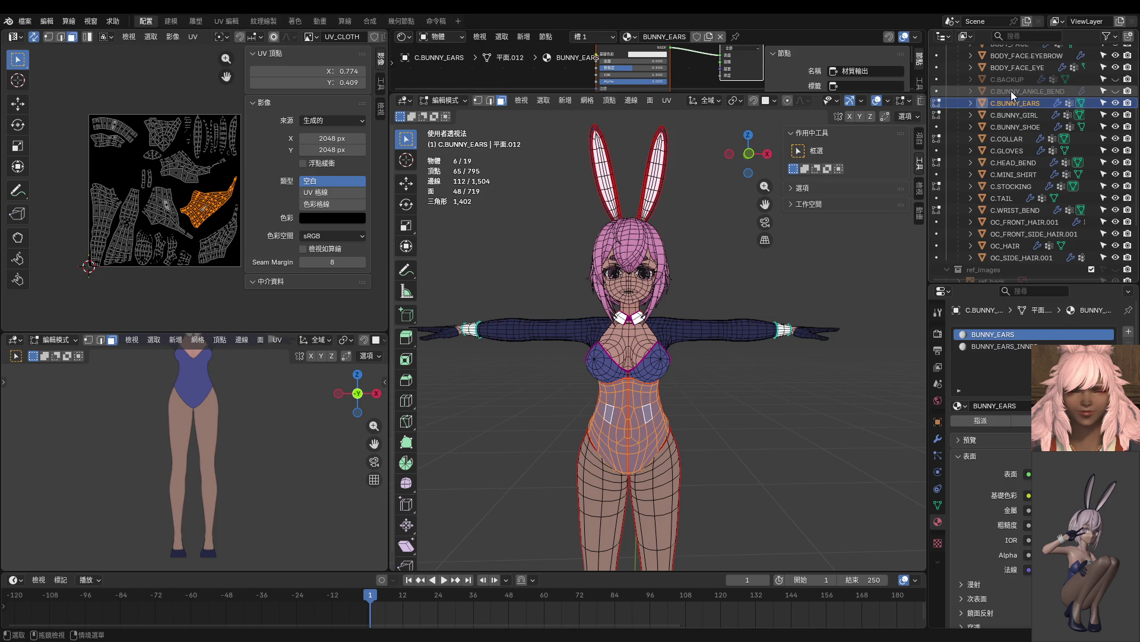
{"action": "left_click", "coordinate": [1004, 81]}
Inspect the combined UV islands over UV_CLOTH, selecting and then clearing a single face.
{"action": "scroll", "coordinate": [1016, 93], "scroll_direction": "down", "scroll_amount": 2}
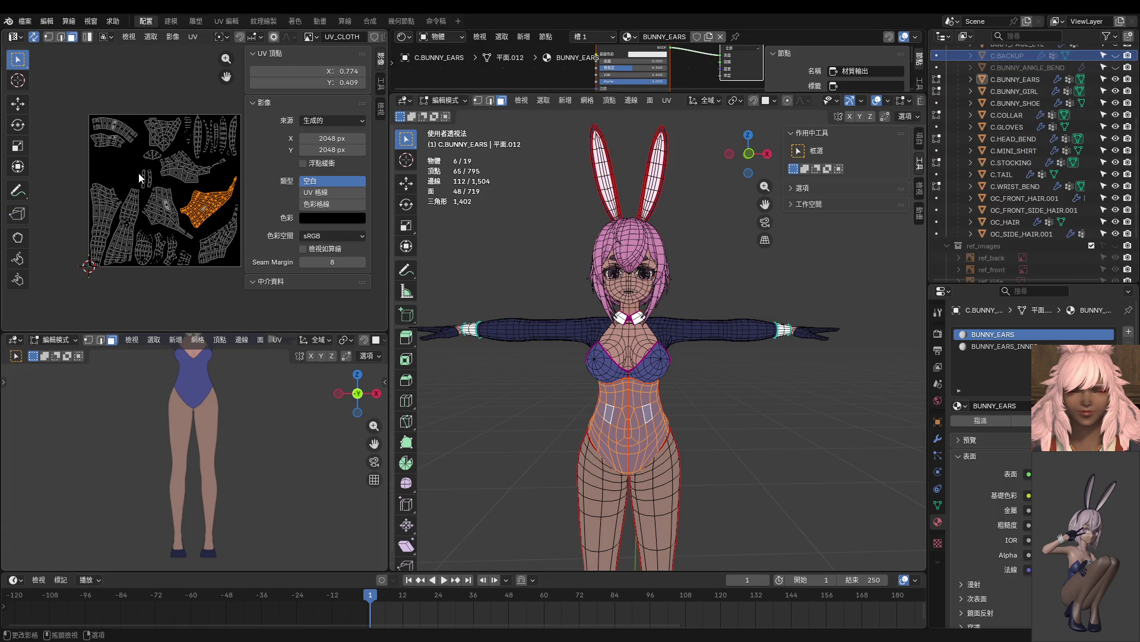
{"action": "middle_click_drag", "start_coordinate": [116, 164], "coordinate": [95, 194]}
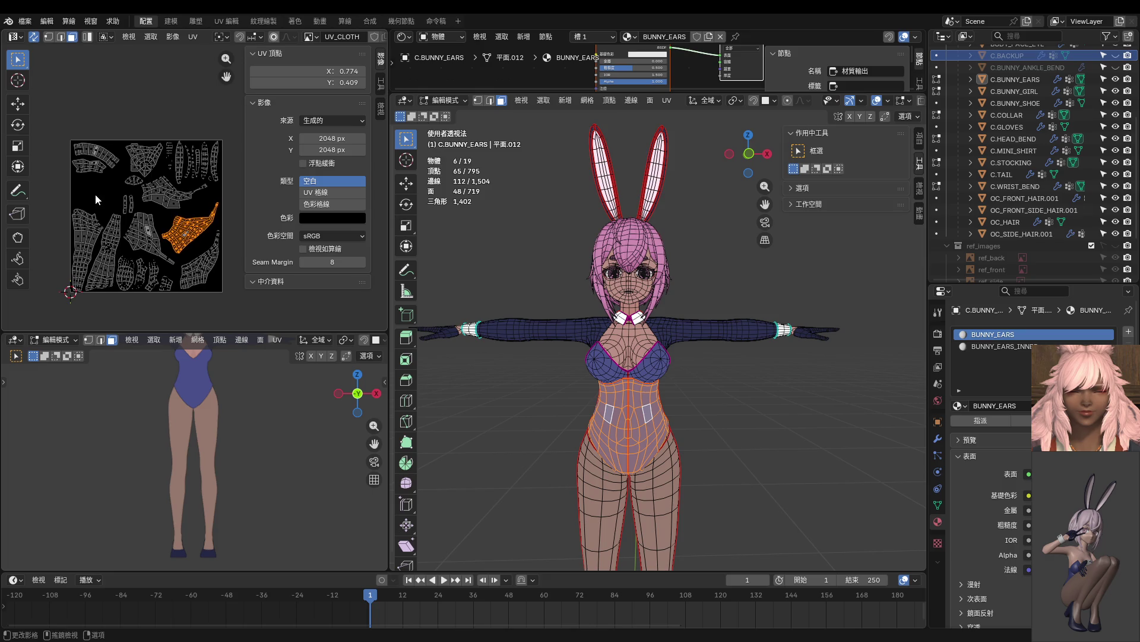
{"action": "left_click", "coordinate": [95, 194]}
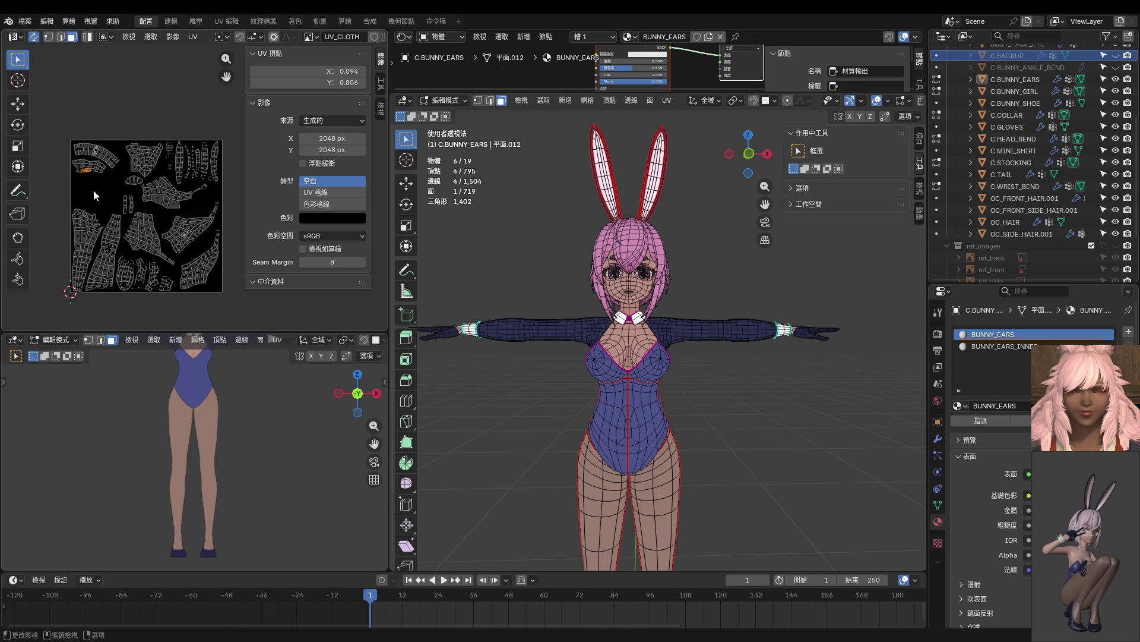
{"action": "scroll", "coordinate": [291, 304], "scroll_direction": "down", "scroll_amount": 2}
{"action": "left_click", "coordinate": [598, 343]}
{"action": "mouse_move", "coordinate": [598, 342]}
{"action": "middle_mouse_down"}
{"action": "mouse_move", "coordinate": [574, 311]}
{"action": "mouse_move", "coordinate": [486, 305]}
{"action": "mouse_move", "coordinate": [875, 304]}
{"action": "mouse_move", "coordinate": [659, 316]}
{"action": "mouse_move", "coordinate": [689, 311]}
{"action": "mouse_move", "coordinate": [688, 345]}
{"action": "mouse_move", "coordinate": [683, 332]}
{"action": "middle_mouse_up"}
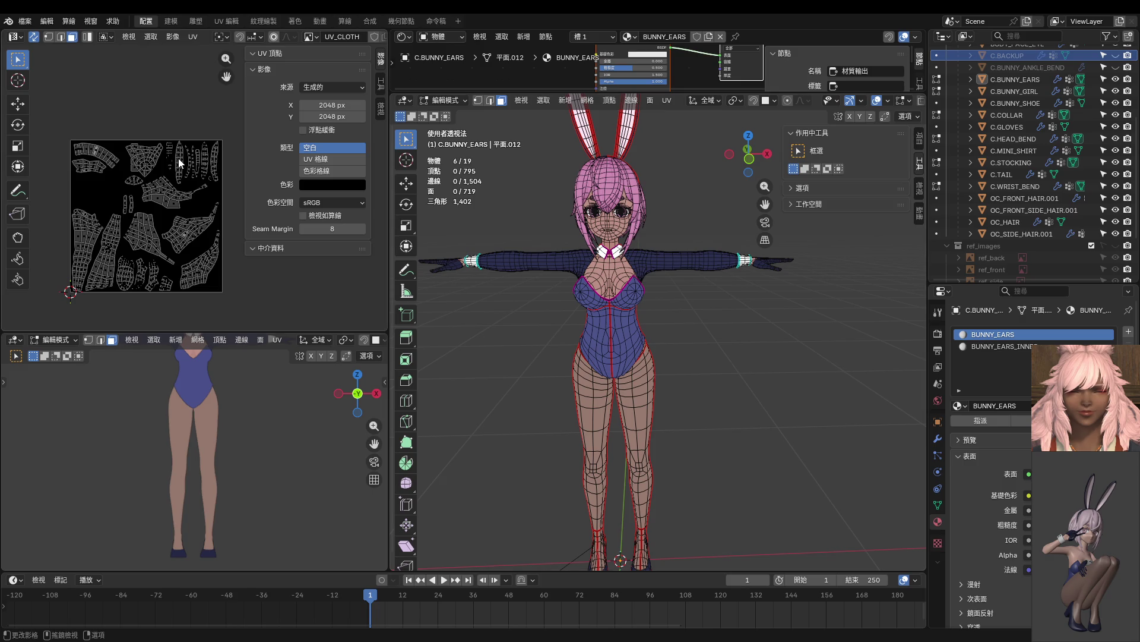
{"action": "scroll", "coordinate": [119, 37], "scroll_direction": "down", "scroll_amount": 5}
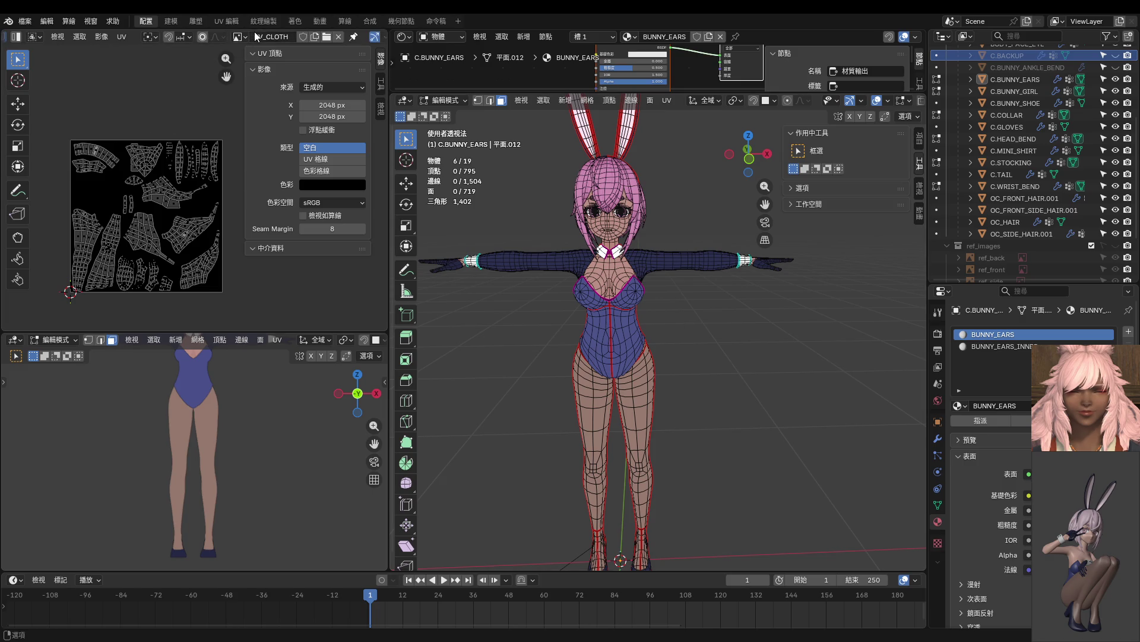
Turn the UV editor into an Image Editor in Paint mode and switch the outfit to Texture Paint mode.
{"action": "scroll", "coordinate": [46, 37], "scroll_direction": "up", "scroll_amount": 5}
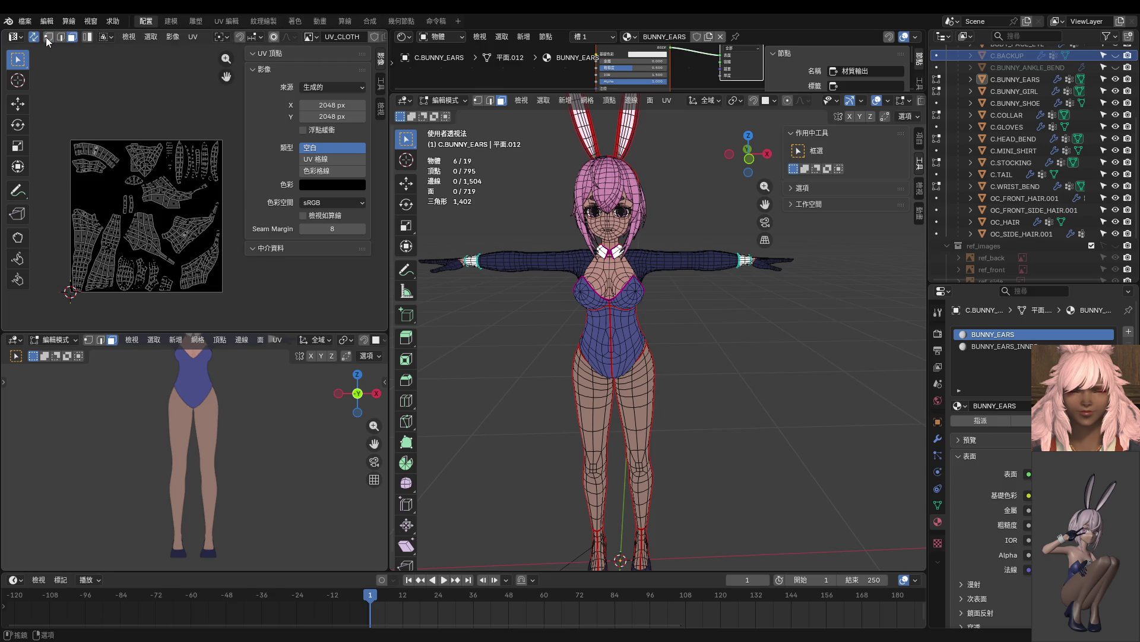
{"action": "left_click", "coordinate": [23, 37]}
{"action": "left_click", "coordinate": [43, 82]}
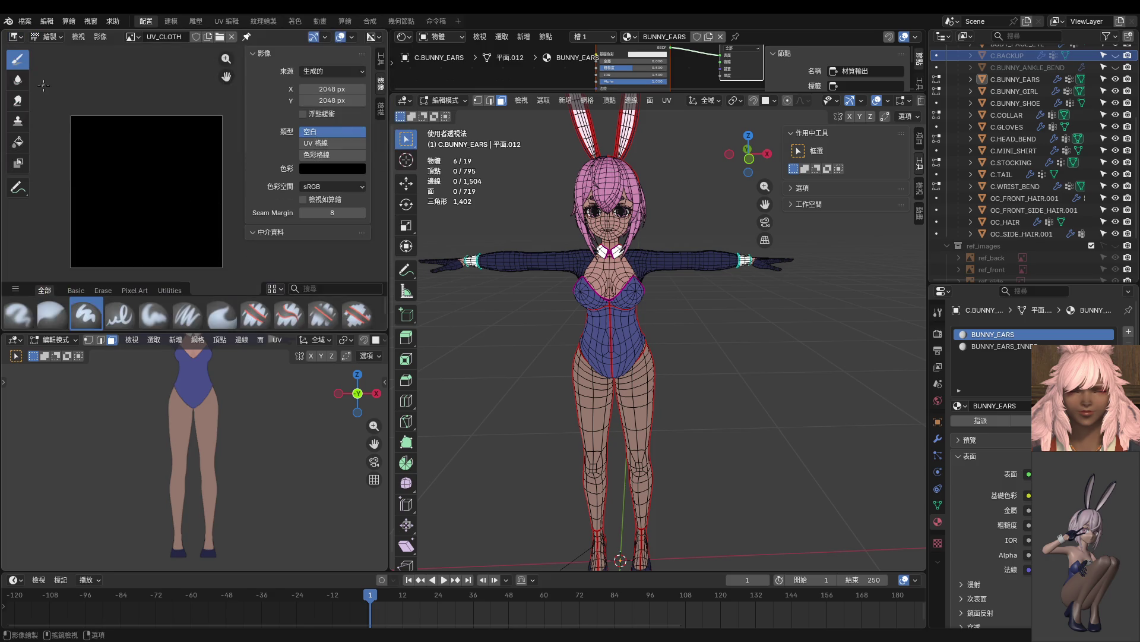
{"action": "scroll", "coordinate": [141, 126], "scroll_direction": "down", "scroll_amount": 1}
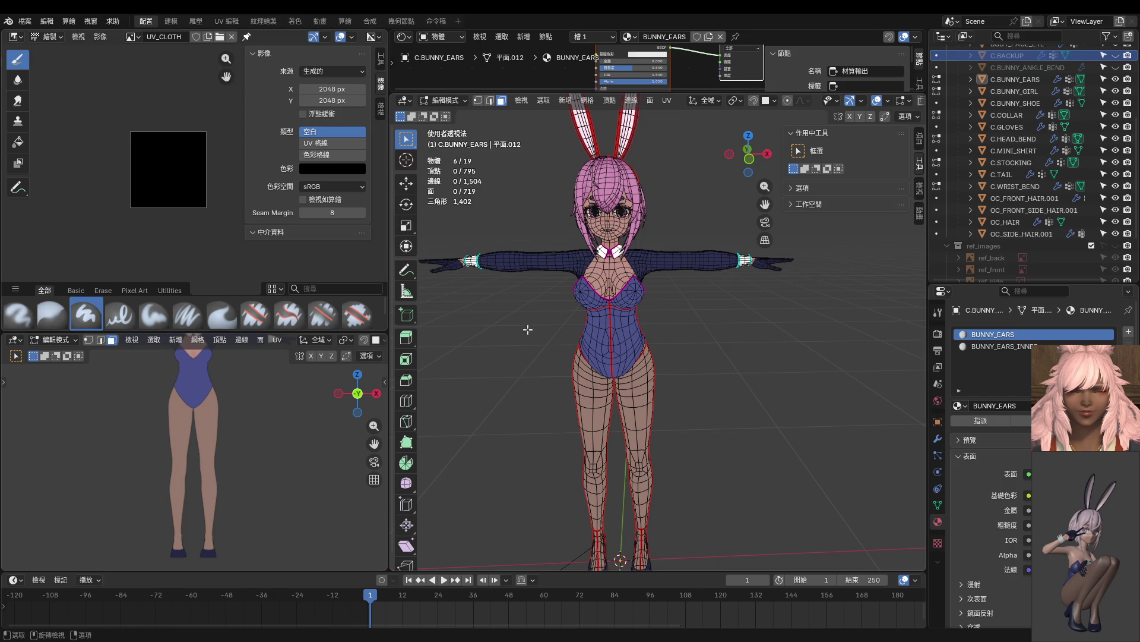
{"action": "key", "text": "ctrl+Tab"}
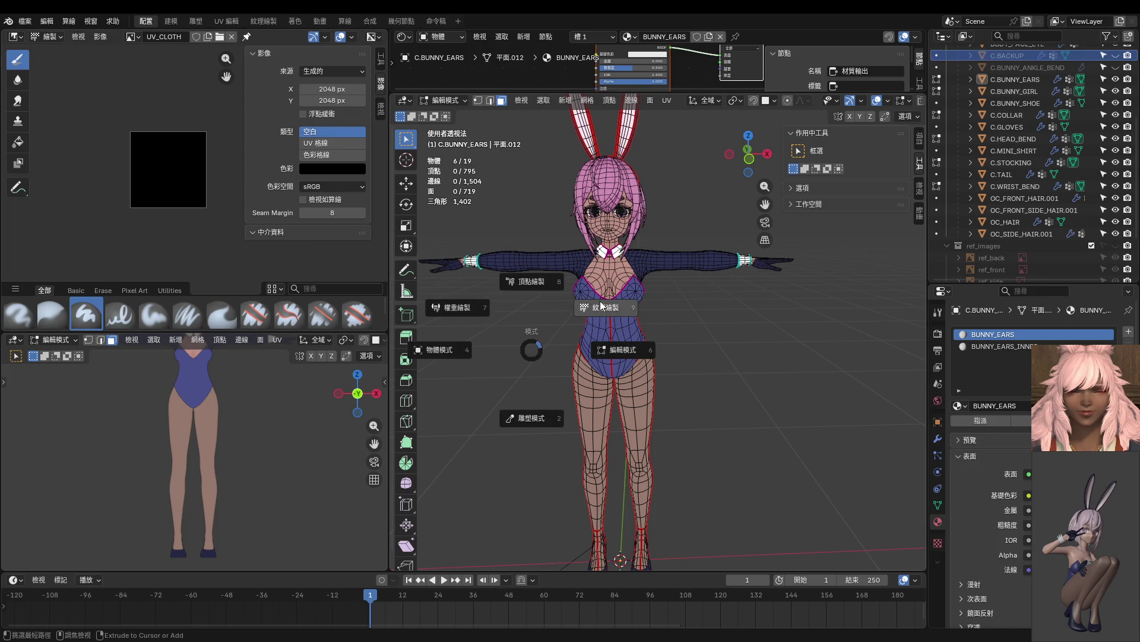
{"action": "left_click", "coordinate": [615, 299]}
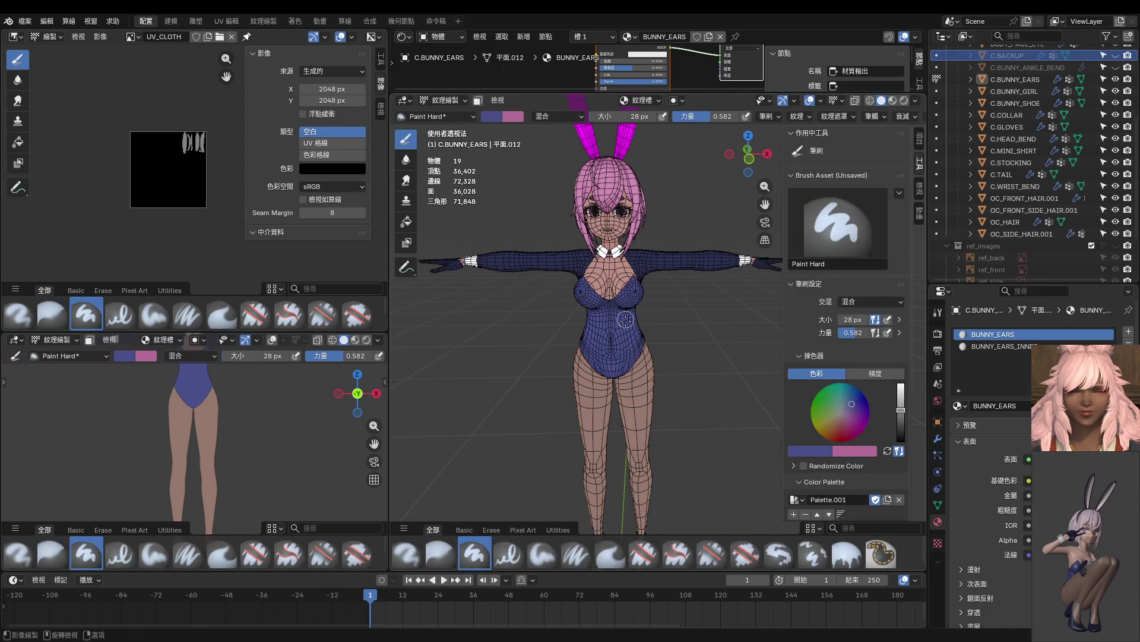
Set the brush to 383 px, fill UV_CLOTH with solid blue, and enlarge the shader node area.
{"action": "key", "text": "f"}
{"action": "left_click", "coordinate": [156, 168]}
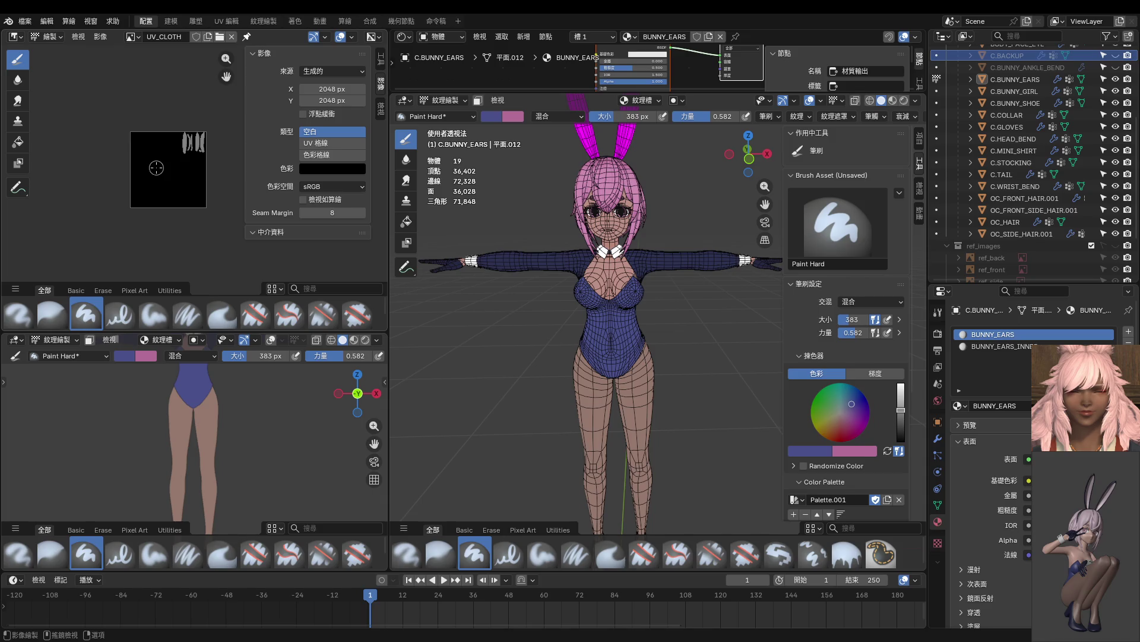
{"action": "left_click_drag", "start_coordinate": [134, 132], "coordinate": [161, 205]}
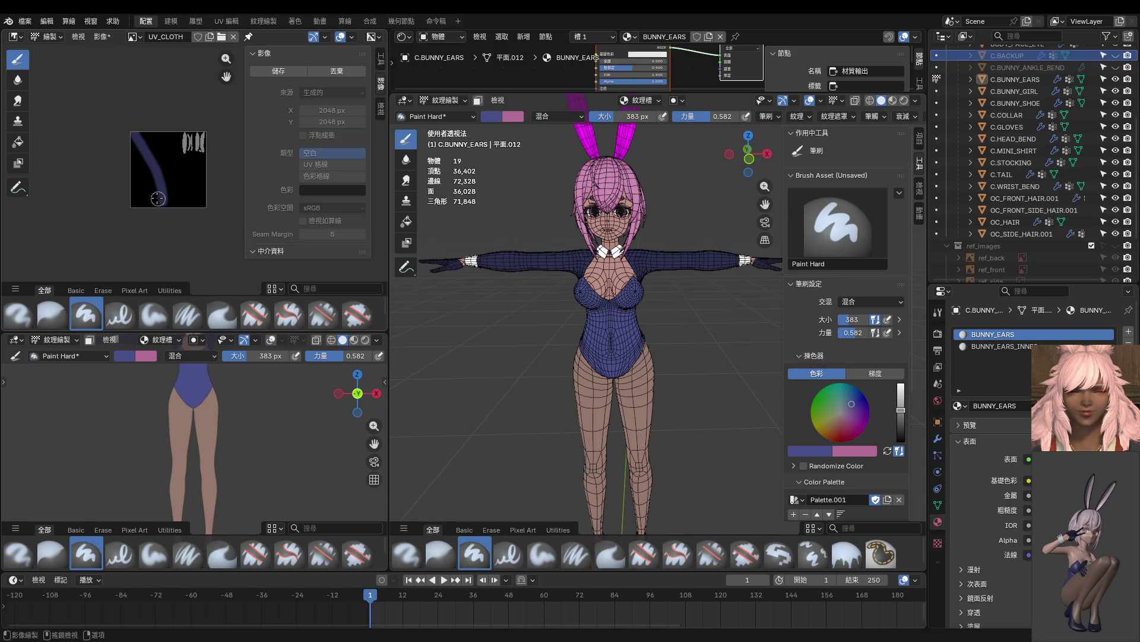
{"action": "left_click", "coordinate": [18, 142]}
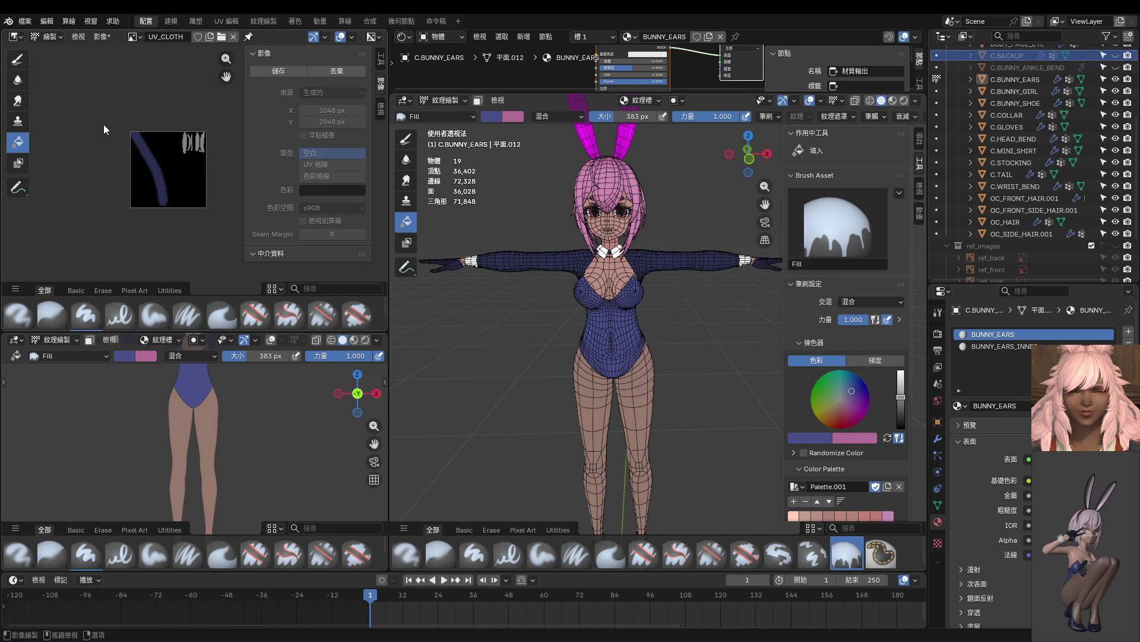
{"action": "key", "text": "ctrl+z"}
{"action": "left_click", "coordinate": [172, 184]}
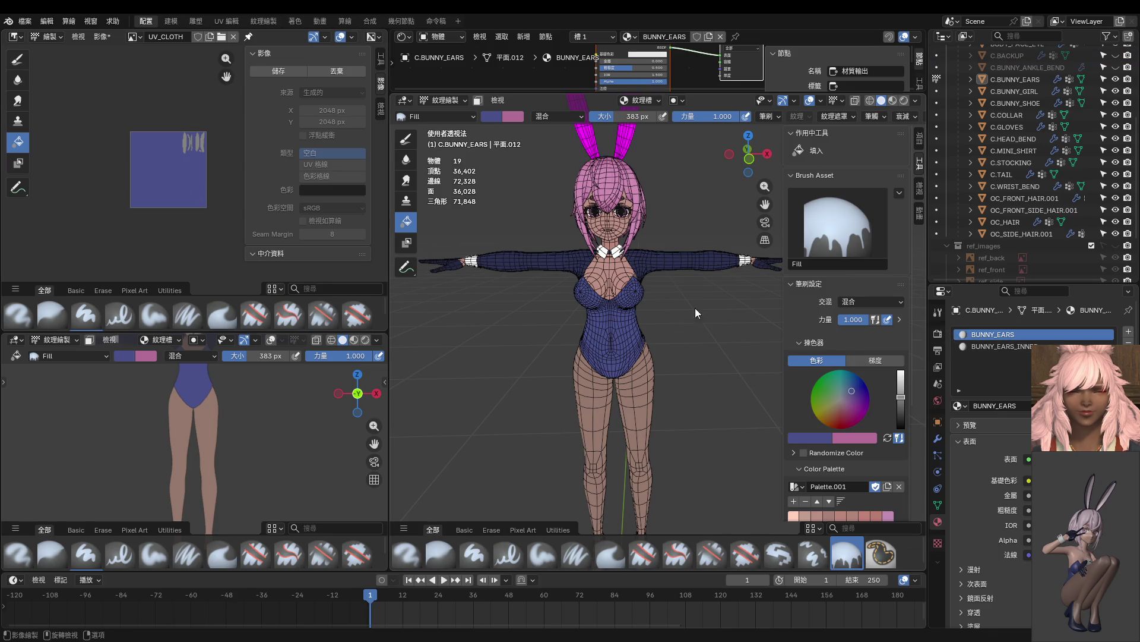
{"action": "left_click_drag", "start_coordinate": [677, 93], "coordinate": [677, 262]}
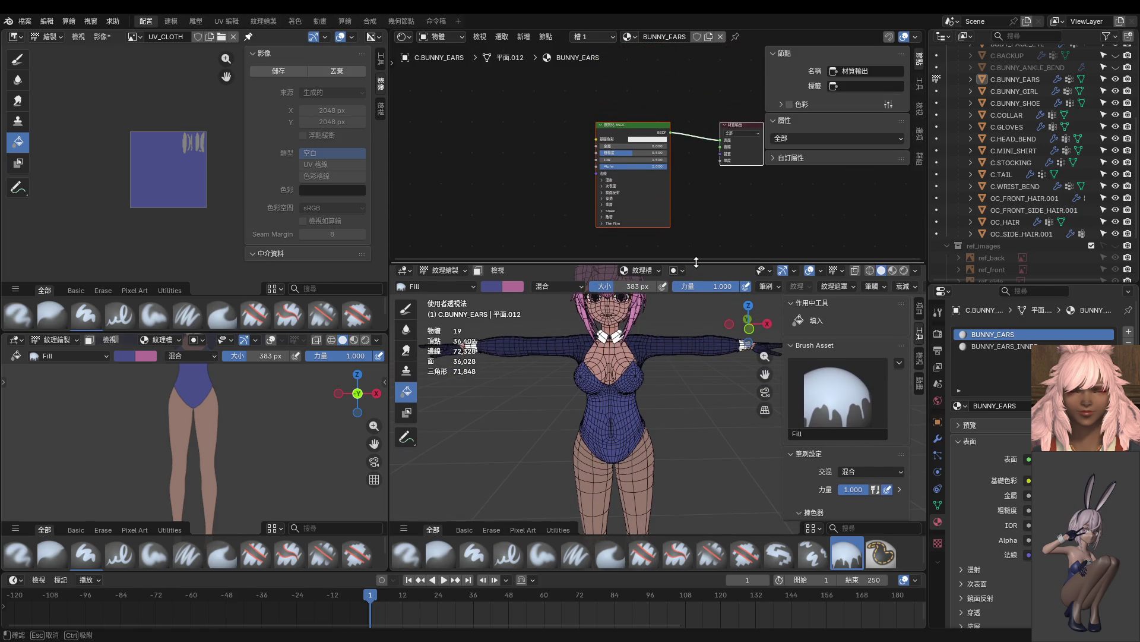
Switch back to Object Mode, select the bunny ears and open the Shift+A Add menu in the Shader Editor.
{"action": "middle_click_drag", "start_coordinate": [653, 321], "coordinate": [661, 392], "text": "shift"}
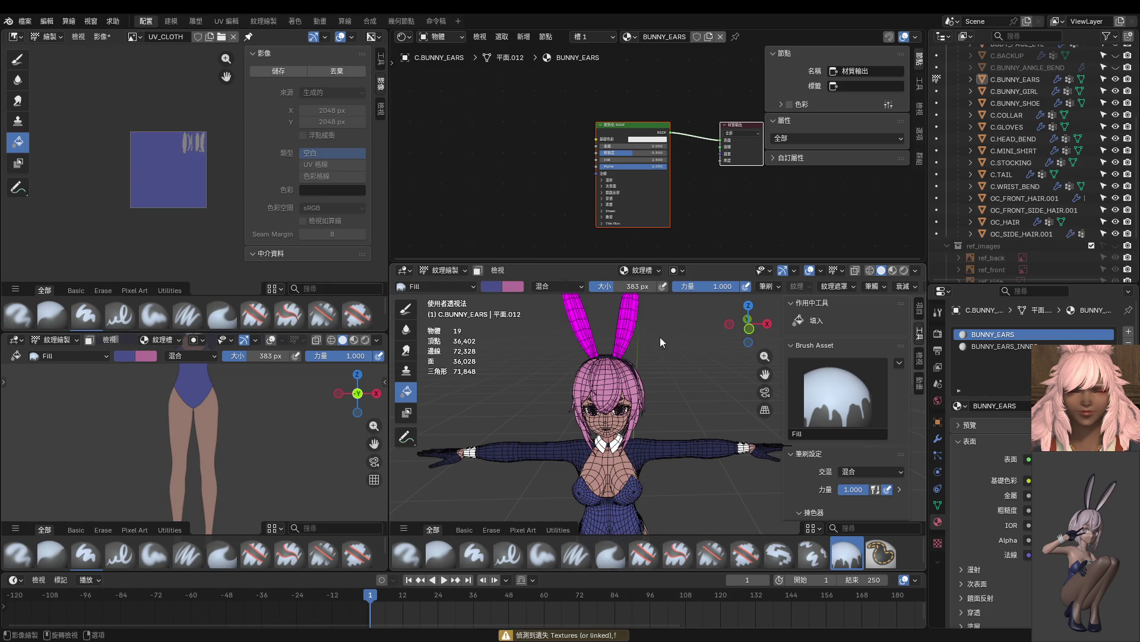
{"action": "key", "text": "ctrl+Tab"}
{"action": "left_click", "coordinate": [611, 336]}
{"action": "left_click", "coordinate": [626, 328]}
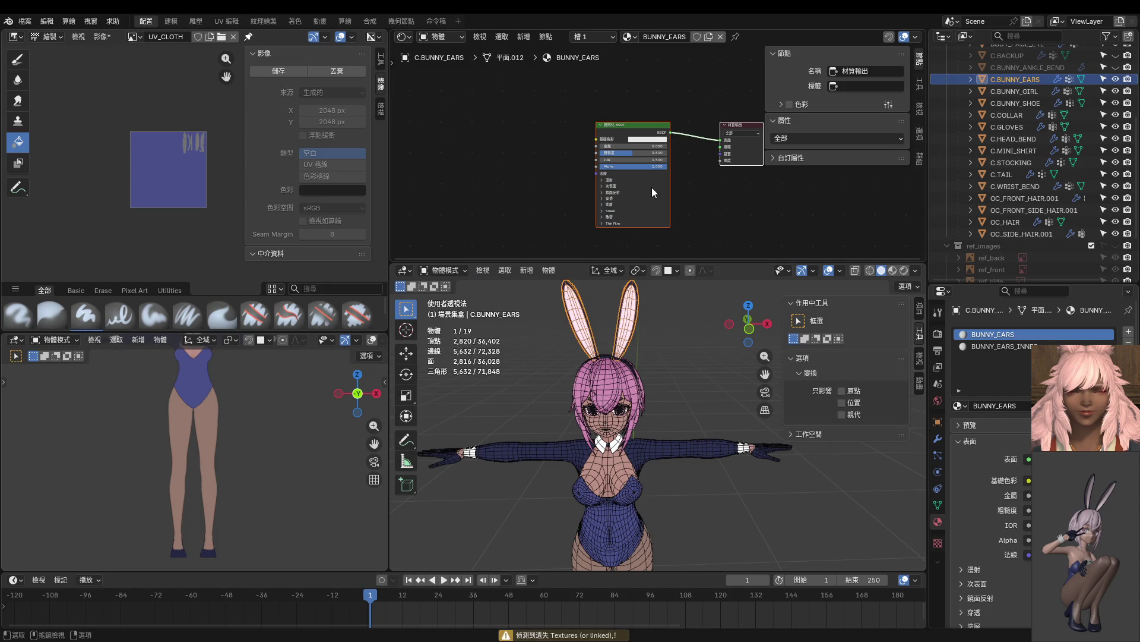
{"action": "scroll", "coordinate": [654, 187], "scroll_direction": "up", "scroll_amount": 1}
{"action": "mouse_move", "coordinate": [653, 188]}
{"action": "middle_mouse_down"}
{"action": "mouse_move", "coordinate": [651, 176]}
{"action": "mouse_move", "coordinate": [632, 194]}
{"action": "middle_mouse_up"}
{"action": "key", "text": "shift+a"}
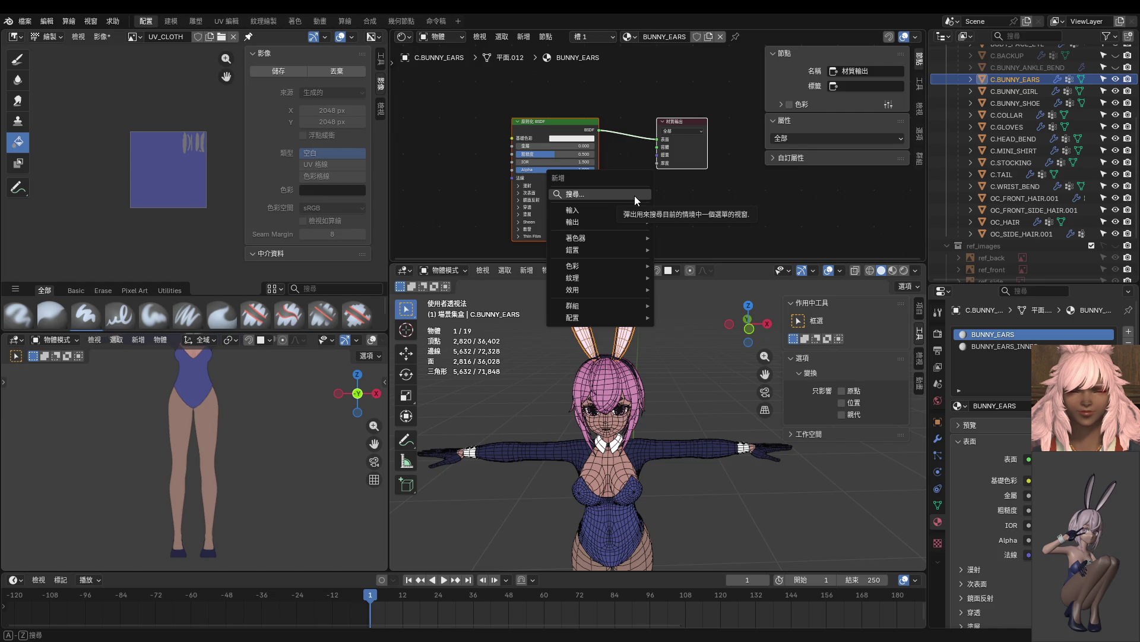
{"action": "double_click", "coordinate": [1022, 404]}
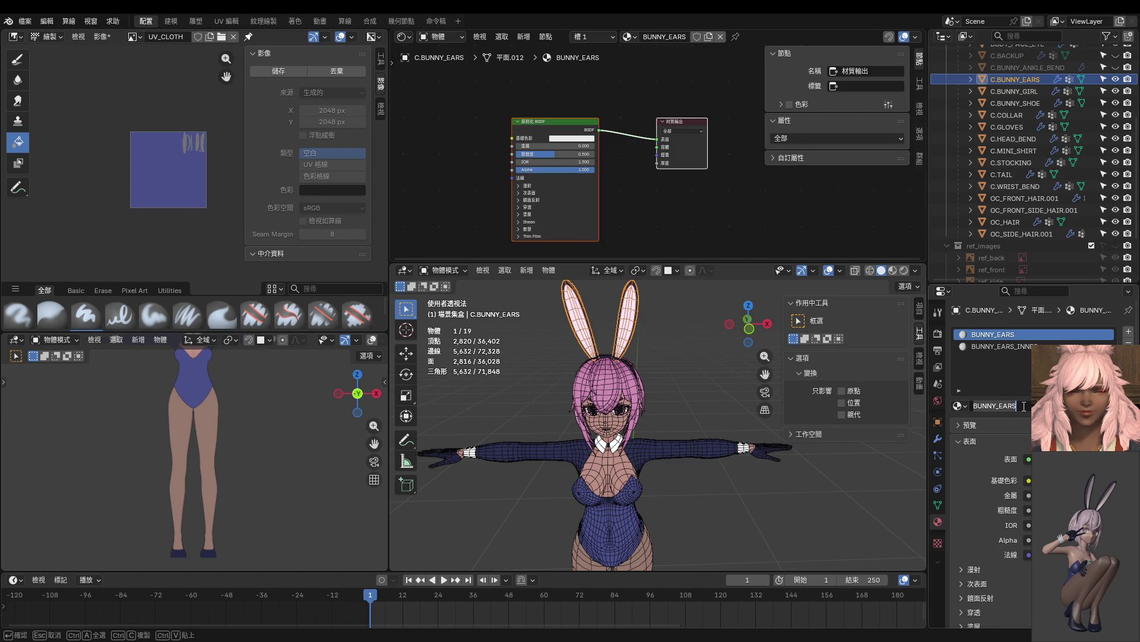
Rename the bunny ears' BUNNY_EARS material to BUNNY_CLOTH.
{"action": "key", "text": "ctrl+BackSpace"}
{"action": "type", "text": "BUNNY_B"}
{"action": "key", "text": "BackSpace"}
{"action": "type", "text": "CLO"}
{"action": "type", "text": "TH"}
{"action": "key", "text": "Return"}
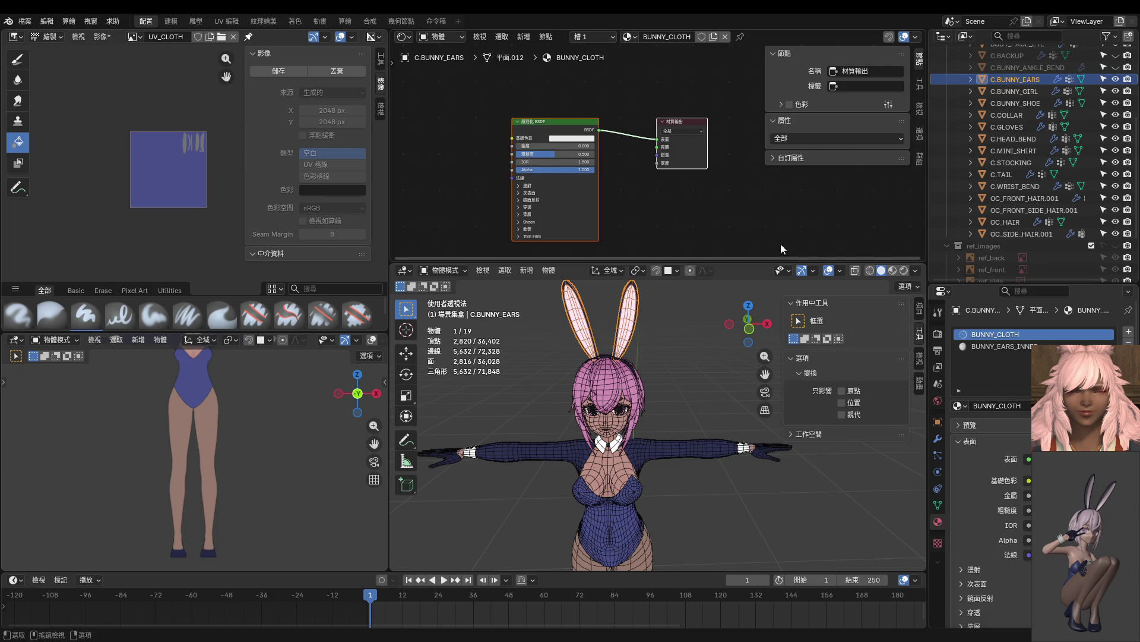
{"action": "mouse_move", "coordinate": [601, 375]}
{"action": "middle_mouse_down"}
{"action": "mouse_move", "coordinate": [667, 373]}
{"action": "mouse_move", "coordinate": [648, 379]}
{"action": "middle_mouse_up"}
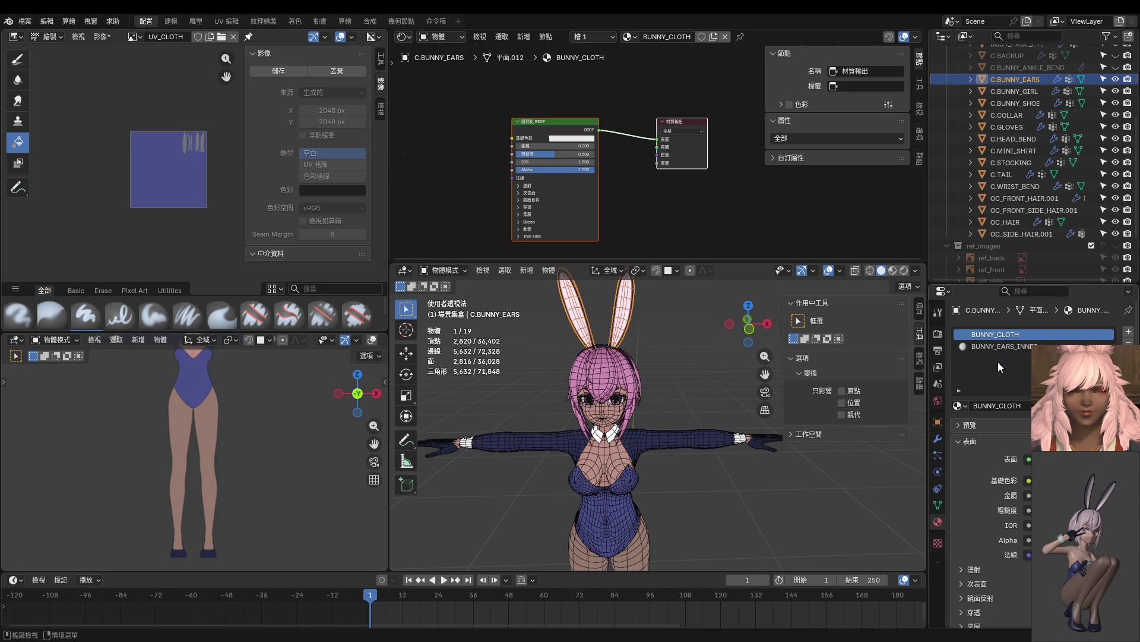
Undo that rename, then add a new material slot holding a new material named BUNNY_CLOTH.
{"action": "key", "text": "ctrl+z"}
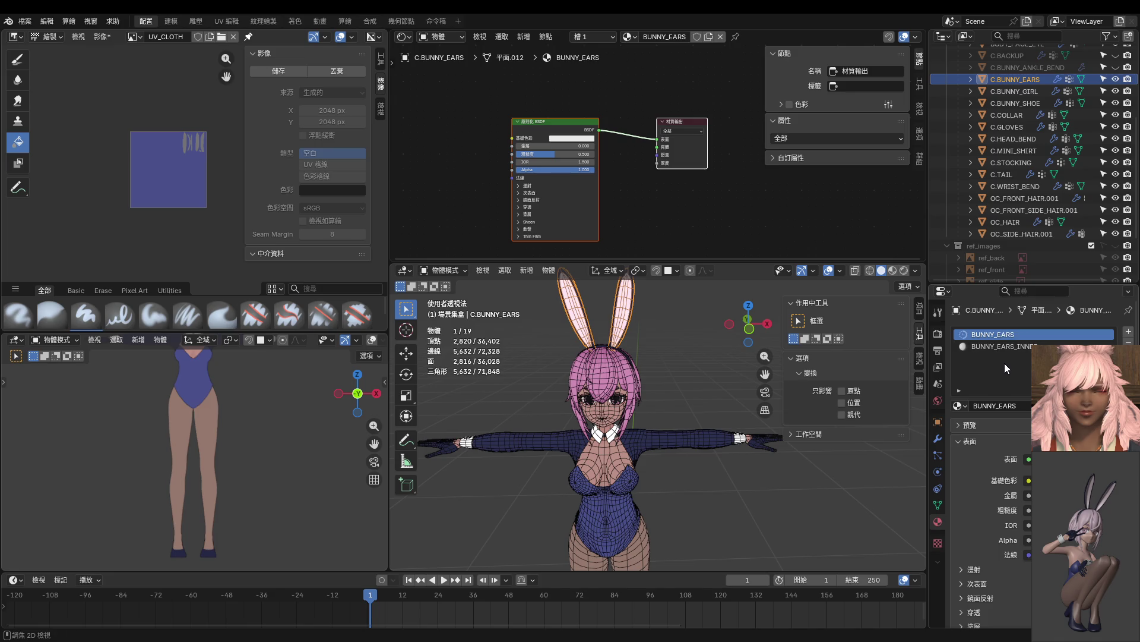
{"action": "left_click", "coordinate": [1129, 335]}
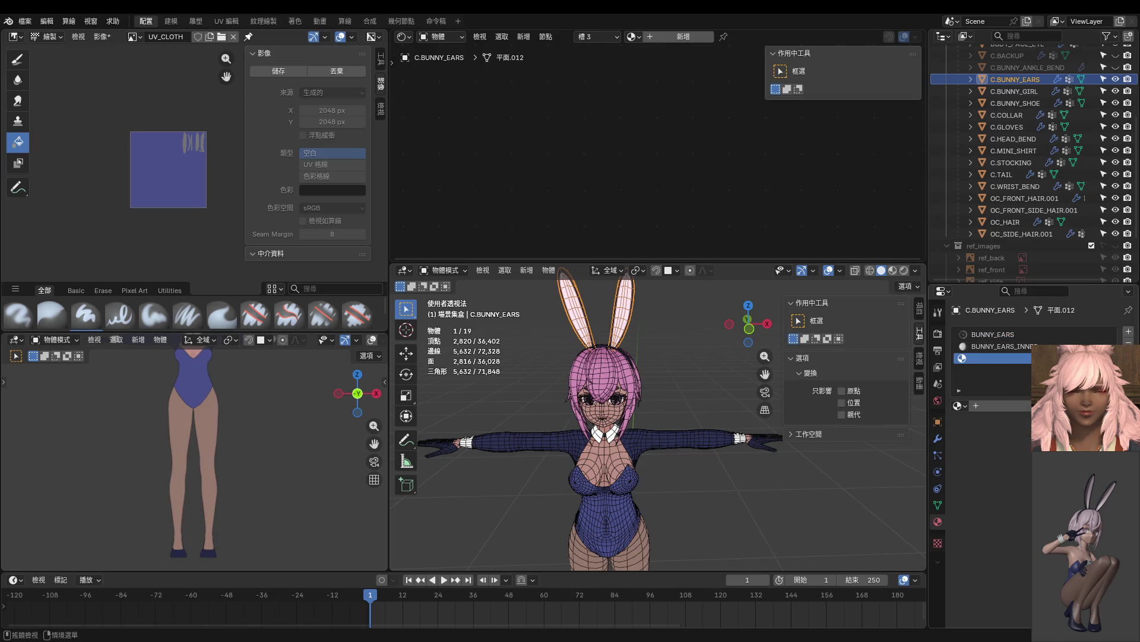
{"action": "left_click", "coordinate": [991, 408]}
{"action": "left_click", "coordinate": [992, 407]}
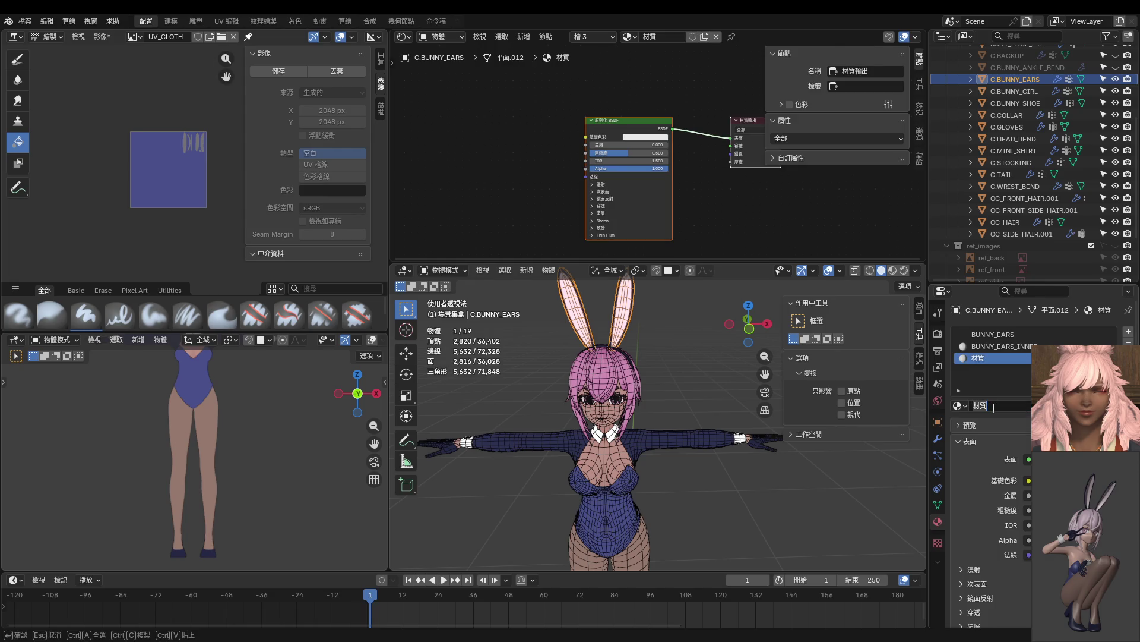
{"action": "type", "text": "BUNNY"}
{"action": "type", "text": "_CLO"}
{"action": "type", "text": "TH"}
{"action": "key", "text": "Return"}
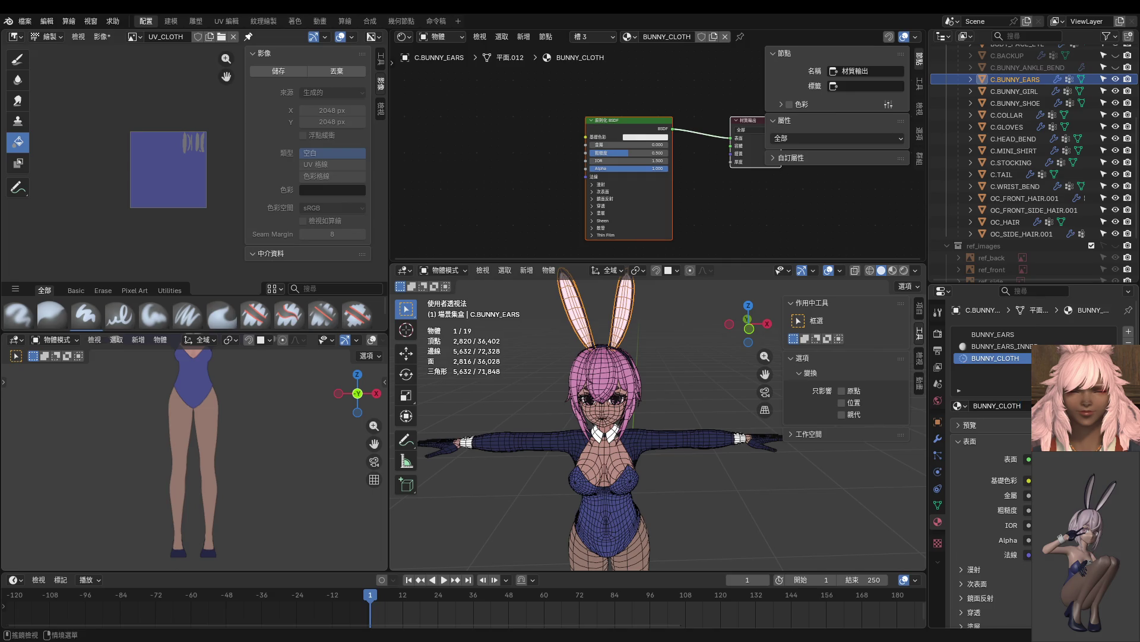
{"action": "middle_click_drag", "start_coordinate": [687, 162], "coordinate": [611, 157]}
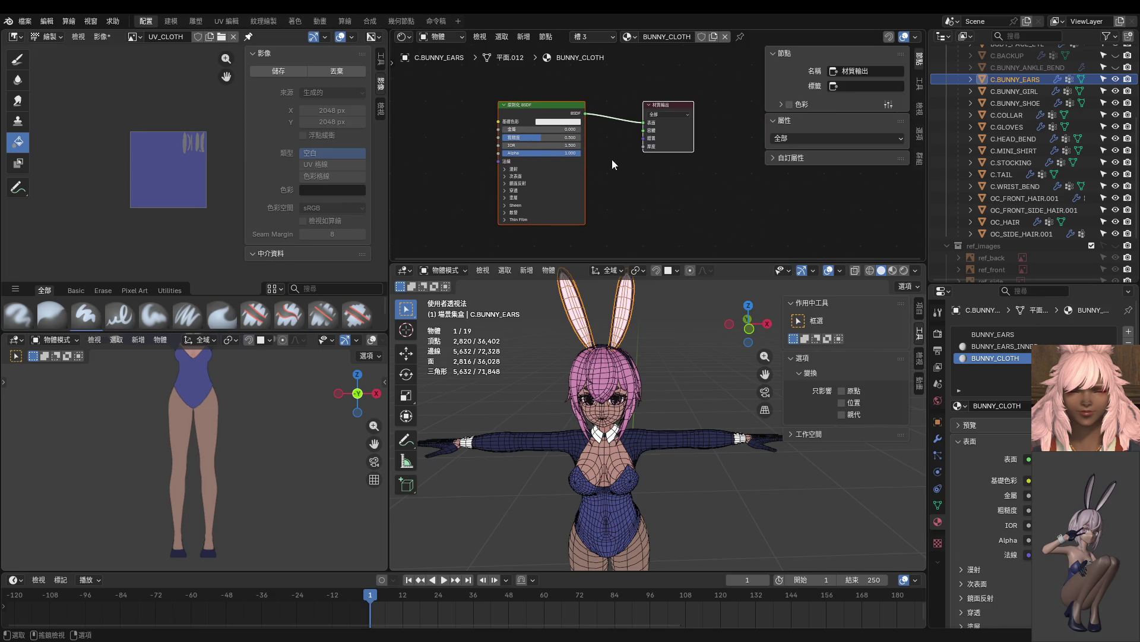
Add an Image Texture node to BUNNY_CLOTH and arrange it beside the Material Output node.
{"action": "key", "text": "shift+a"}
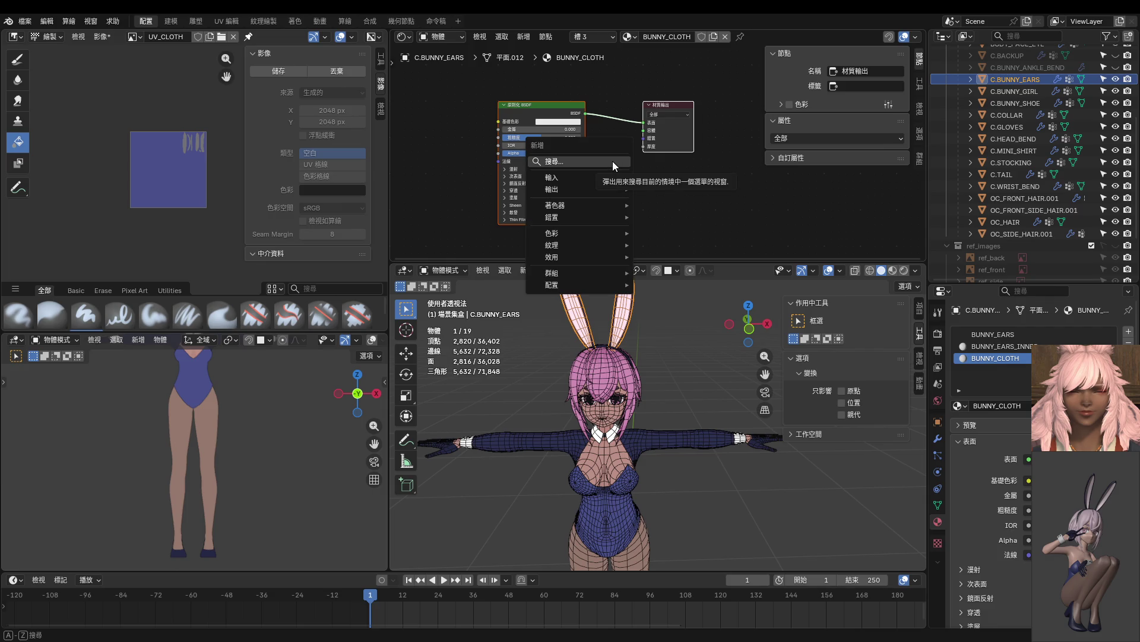
{"action": "mouse_move", "coordinate": [600, 246]}
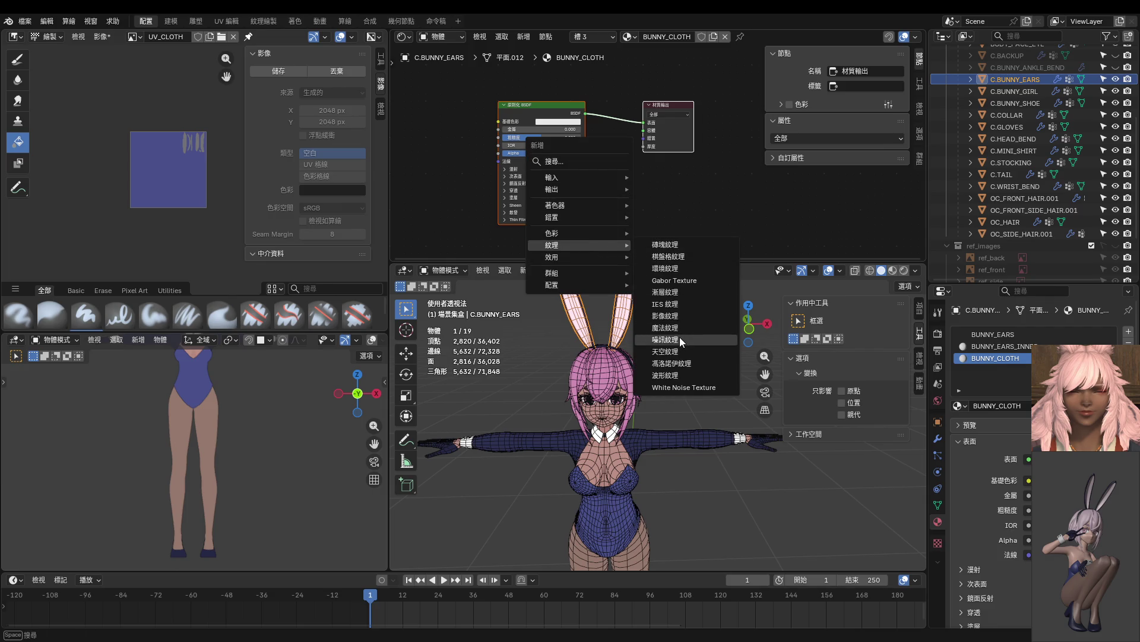
{"action": "left_click", "coordinate": [671, 315]}
{"action": "left_click", "coordinate": [659, 113]}
{"action": "left_click_drag", "start_coordinate": [664, 109], "coordinate": [739, 102]}
{"action": "mouse_move", "coordinate": [670, 144]}
{"action": "left_mouse_down"}
{"action": "mouse_move", "coordinate": [649, 141]}
{"action": "mouse_move", "coordinate": [701, 132]}
{"action": "mouse_move", "coordinate": [720, 115]}
{"action": "left_mouse_up"}
Load the UV_CLOTH image into the Image Texture node.
{"action": "left_click", "coordinate": [605, 167]}
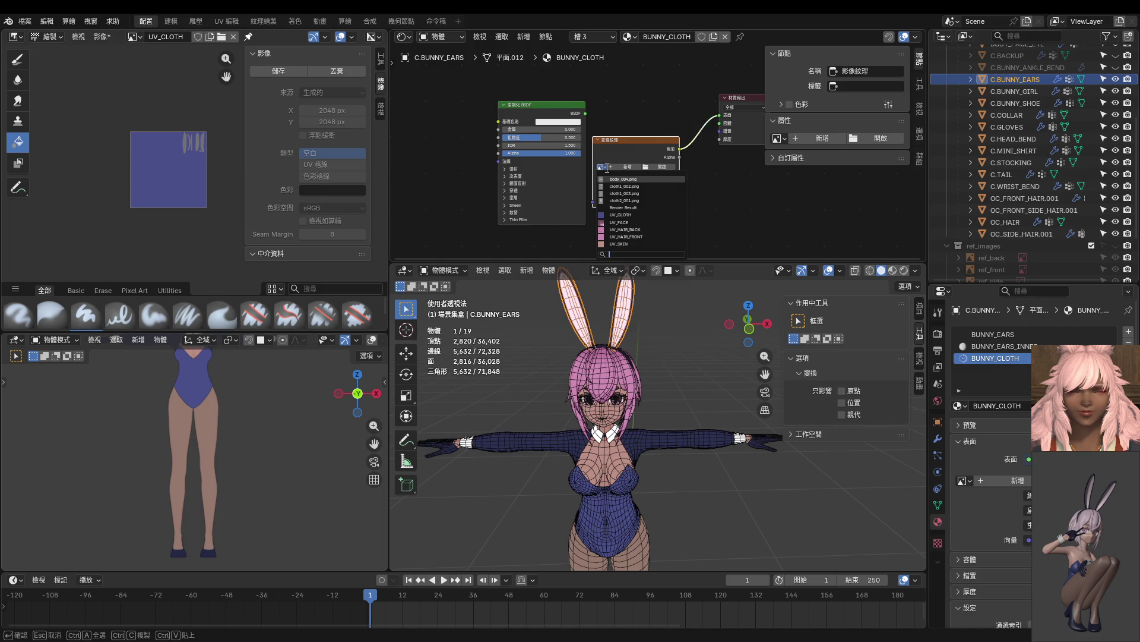
{"action": "left_click", "coordinate": [620, 215]}
{"action": "mouse_move", "coordinate": [650, 344]}
{"action": "middle_mouse_down"}
{"action": "mouse_move", "coordinate": [526, 344]}
{"action": "mouse_move", "coordinate": [633, 342]}
{"action": "middle_mouse_up"}
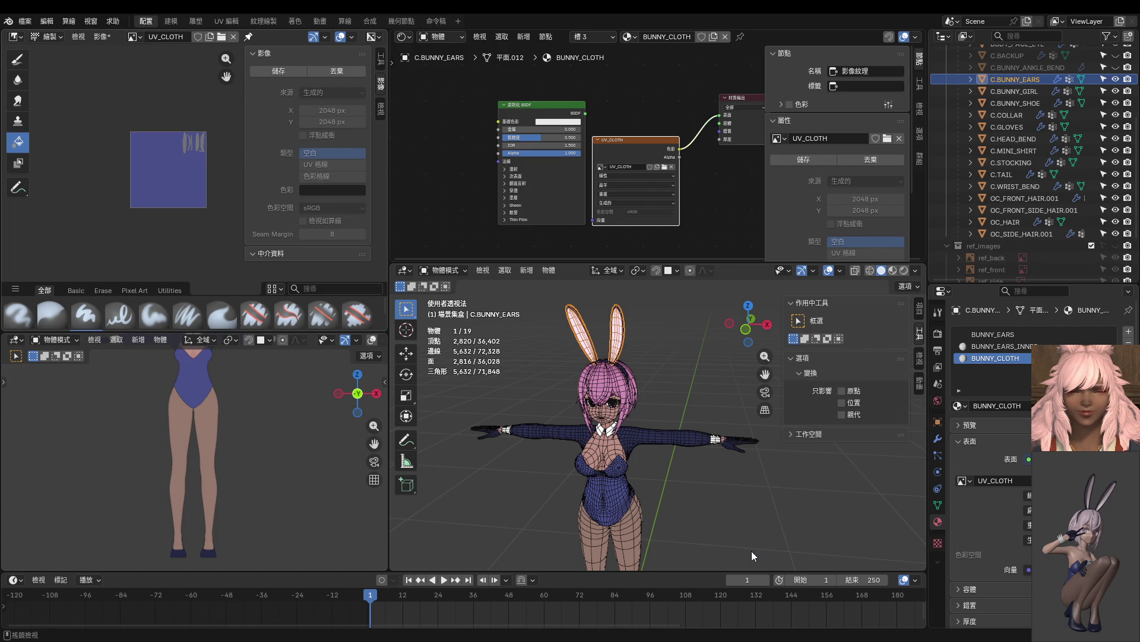
{"action": "mouse_move", "coordinate": [647, 441]}
{"action": "middle_mouse_down"}
{"action": "mouse_move", "coordinate": [606, 430]}
{"action": "mouse_move", "coordinate": [644, 403]}
{"action": "middle_mouse_up"}
{"action": "left_click", "coordinate": [644, 403]}
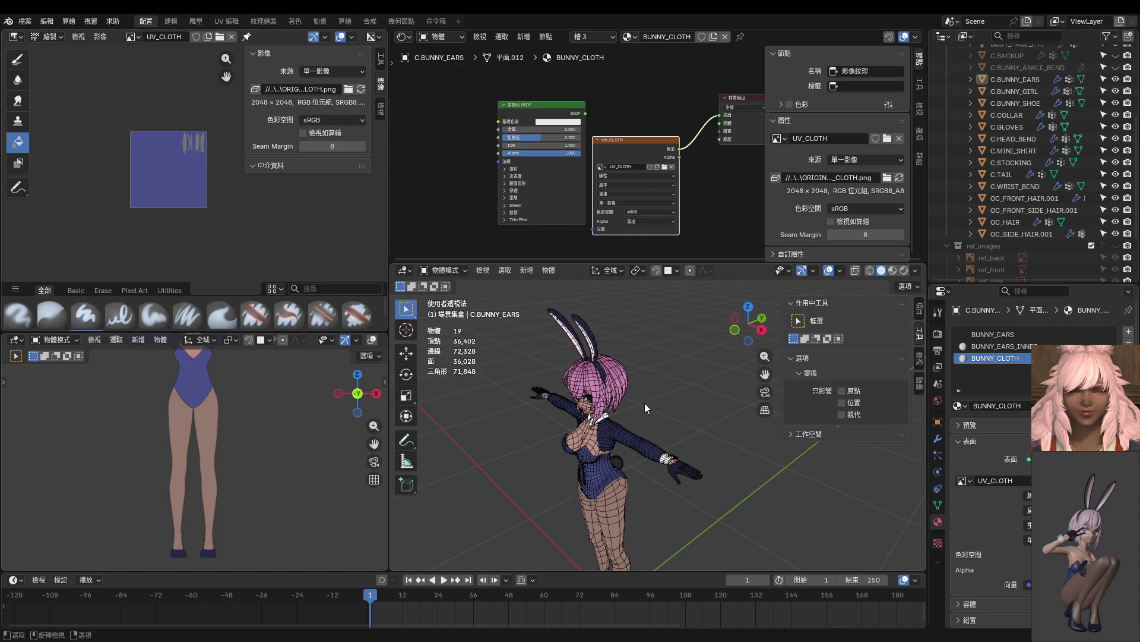
Assign the BUNNY_CLOTH material to the bodysuit.
{"action": "left_click", "coordinate": [603, 483]}
{"action": "mouse_move", "coordinate": [605, 482]}
{"action": "middle_mouse_down"}
{"action": "mouse_move", "coordinate": [656, 471]}
{"action": "mouse_move", "coordinate": [677, 419]}
{"action": "middle_mouse_up"}
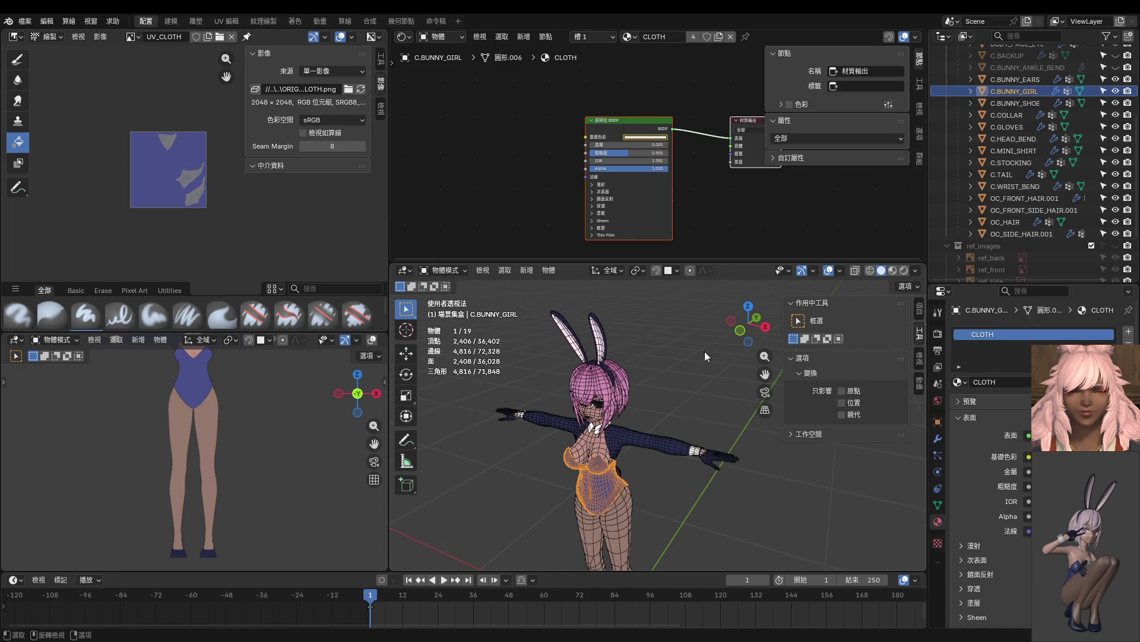
{"action": "left_click", "coordinate": [1128, 332]}
{"action": "left_click", "coordinate": [1021, 408]}
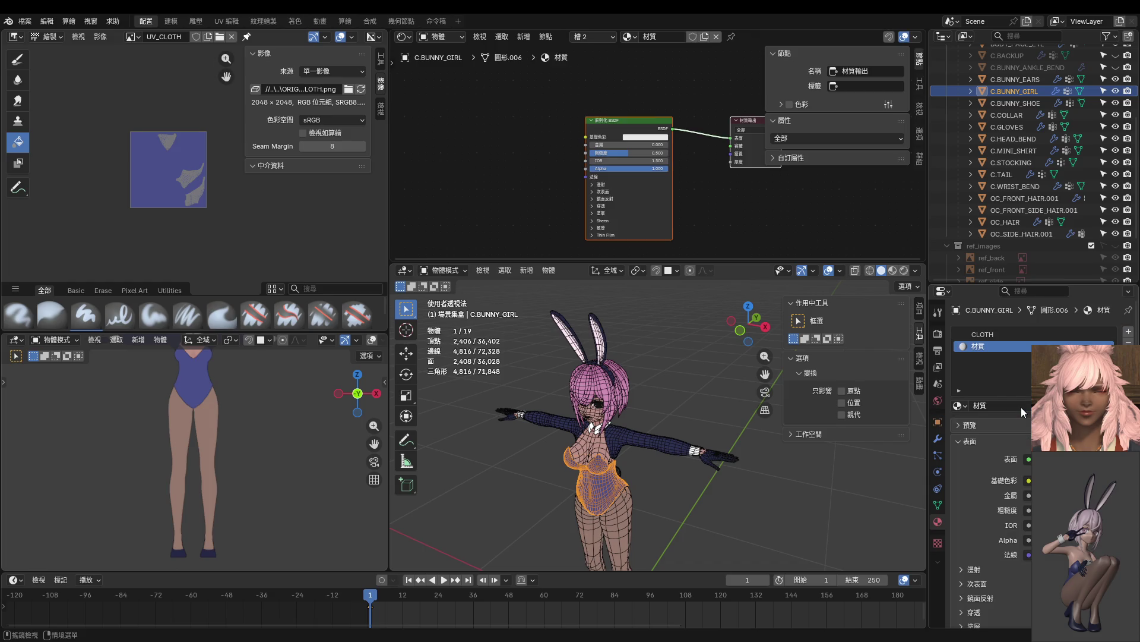
{"action": "left_click", "coordinate": [1129, 343]}
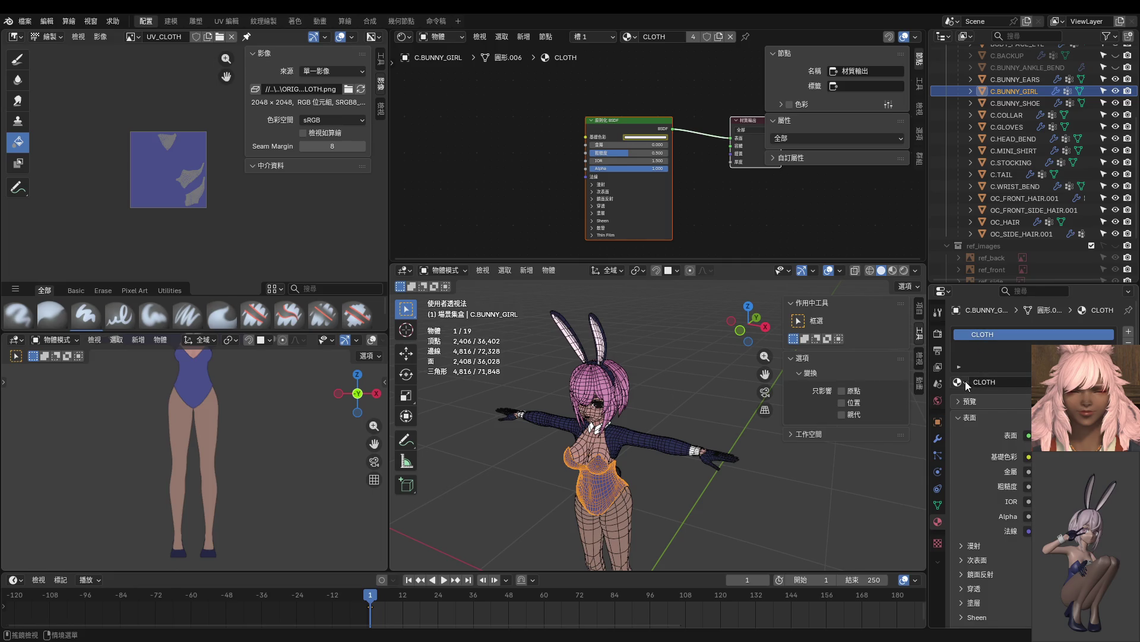
{"action": "left_click", "coordinate": [967, 384]}
{"action": "left_click", "coordinate": [1128, 331]}
{"action": "left_click", "coordinate": [959, 406]}
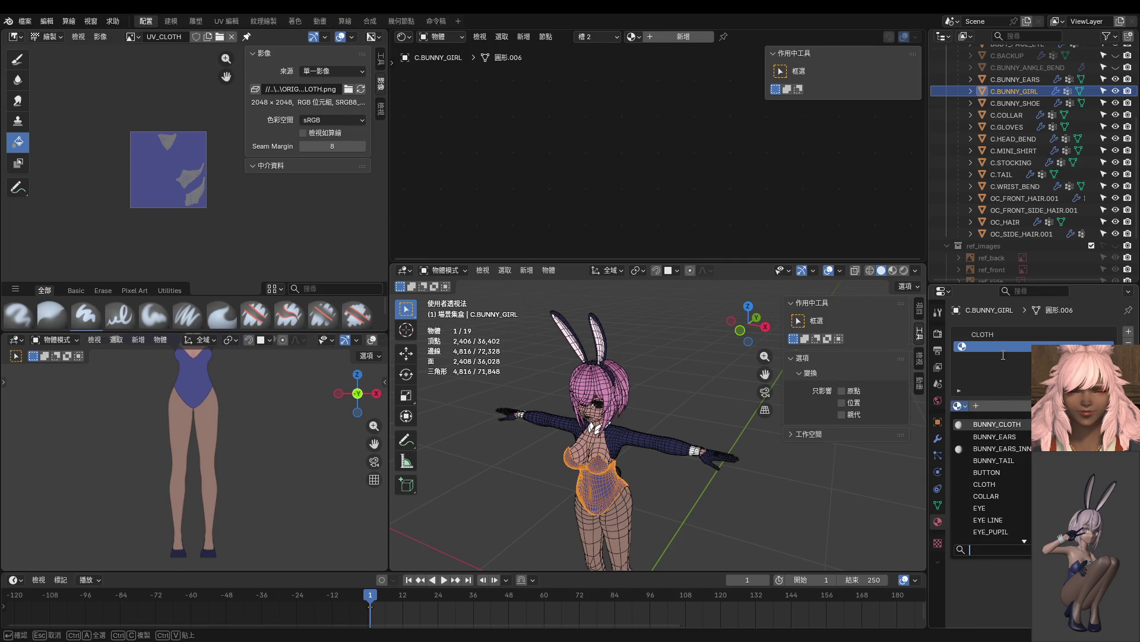
{"action": "left_click", "coordinate": [985, 484]}
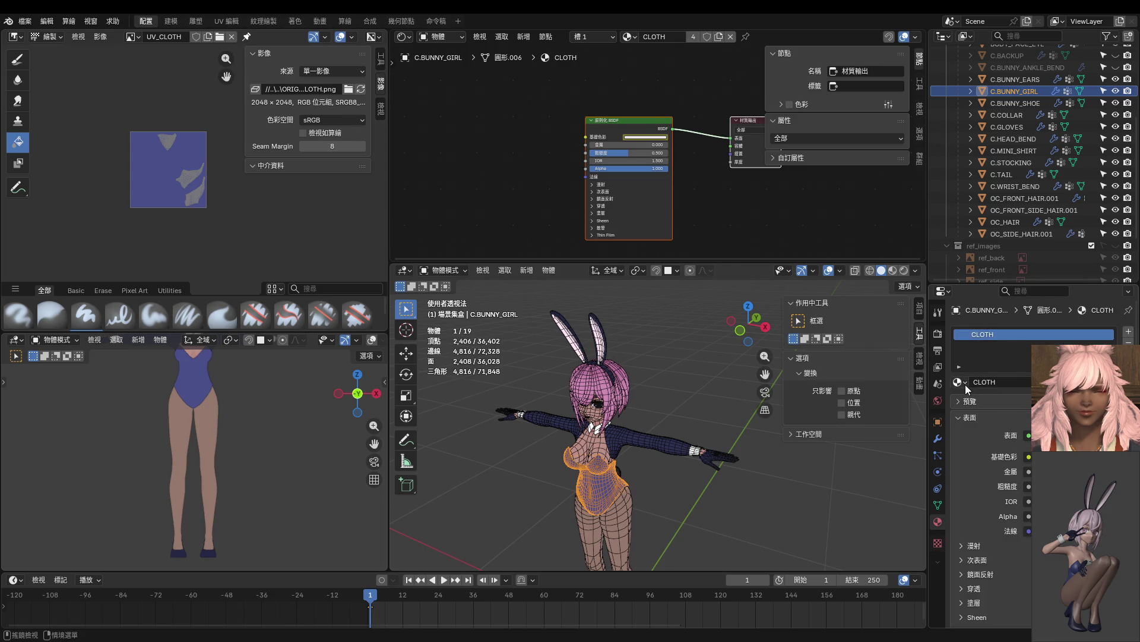
{"action": "left_click", "coordinate": [959, 382]}
{"action": "left_click", "coordinate": [996, 400]}
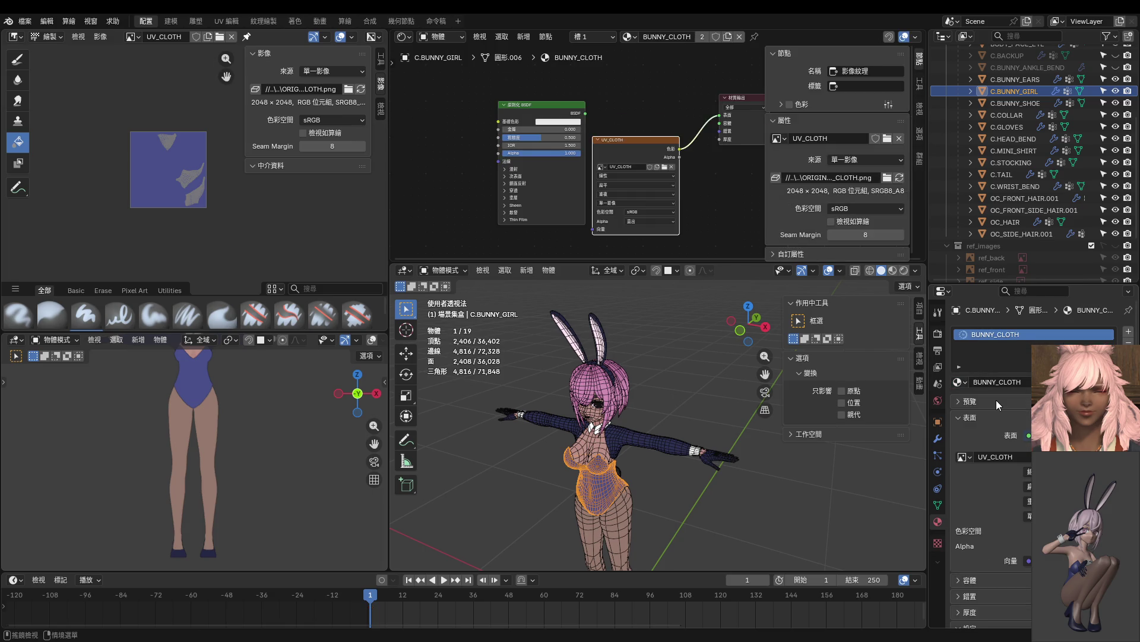
Remove the BUNNY_EARS and BUNNY_EARS_INNER material slots from the bunny ears.
{"action": "left_click", "coordinate": [655, 395]}
{"action": "left_click", "coordinate": [603, 344]}
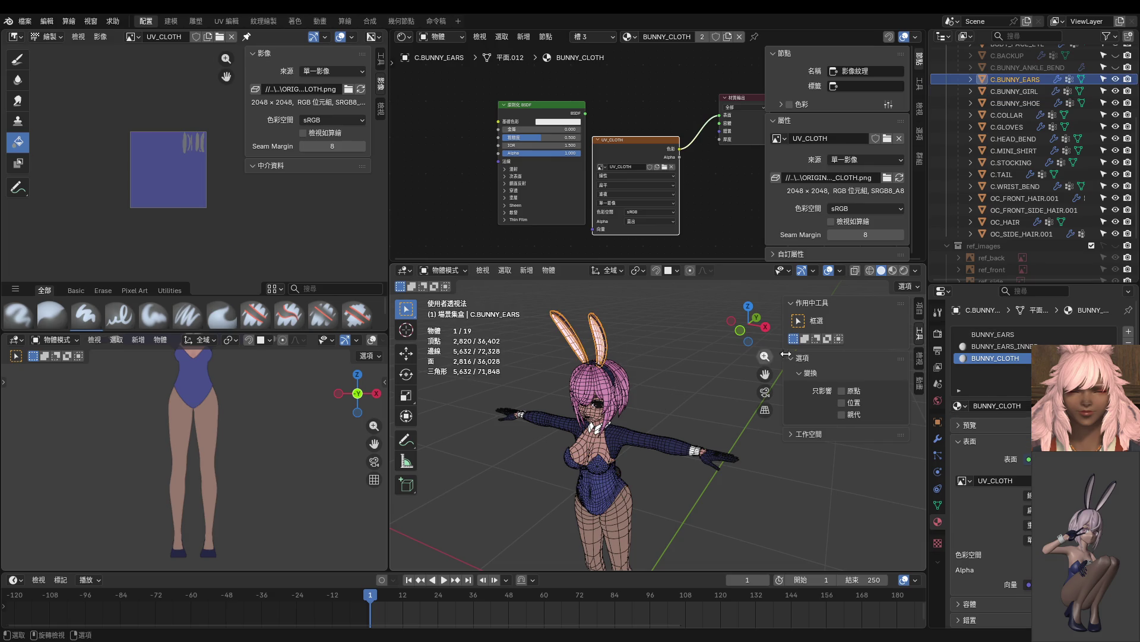
{"action": "left_click", "coordinate": [1053, 334]}
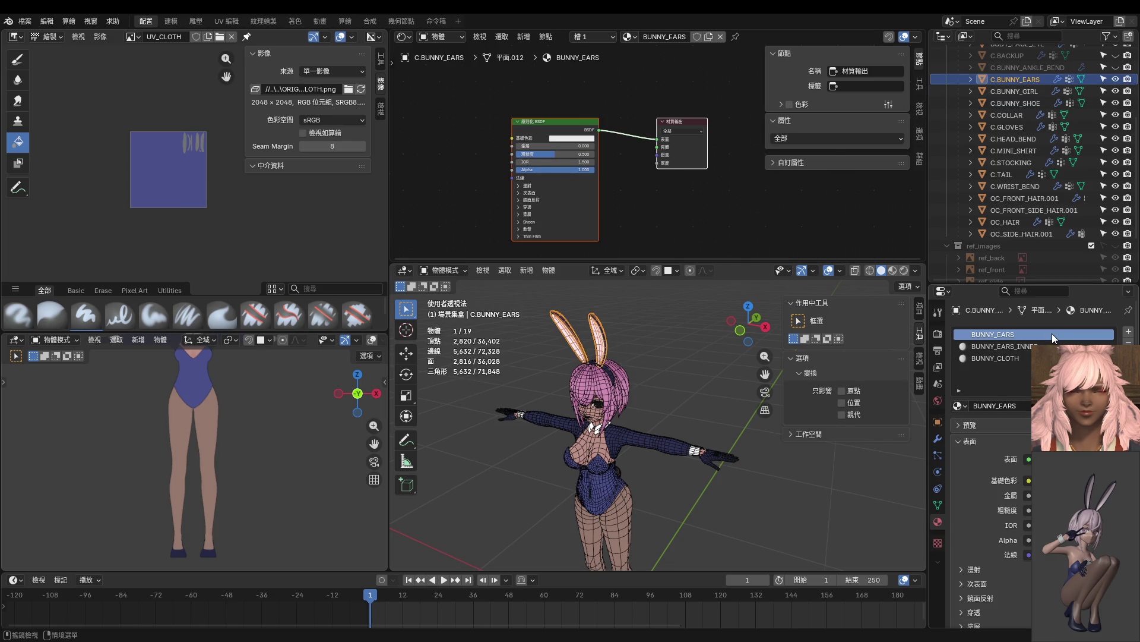
{"action": "left_click", "coordinate": [1128, 343]}
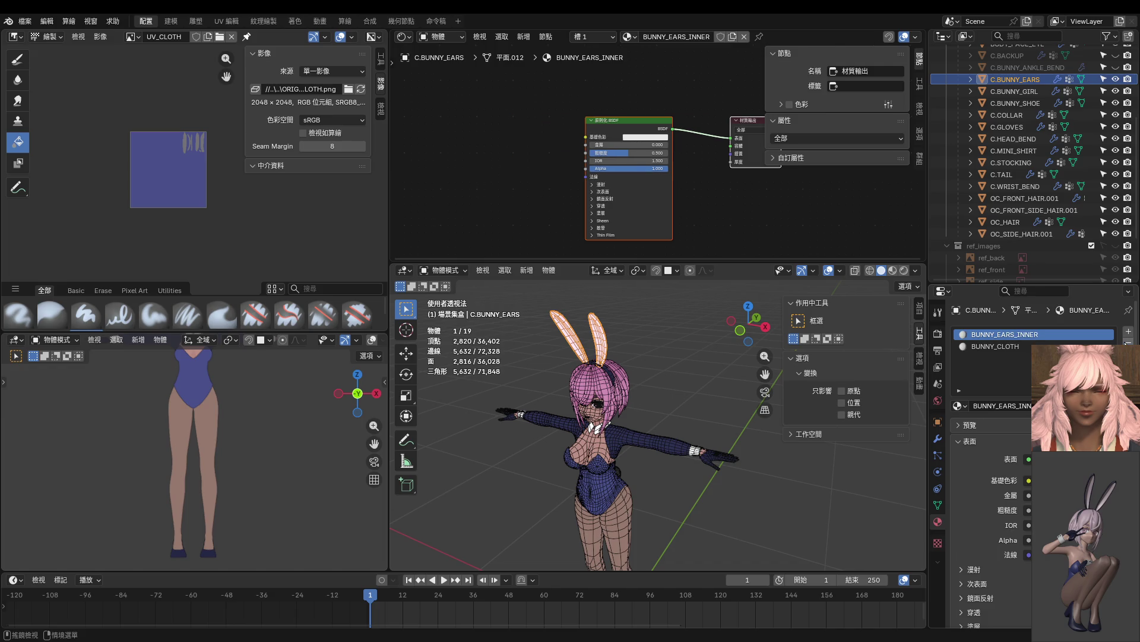
{"action": "left_click", "coordinate": [1128, 342]}
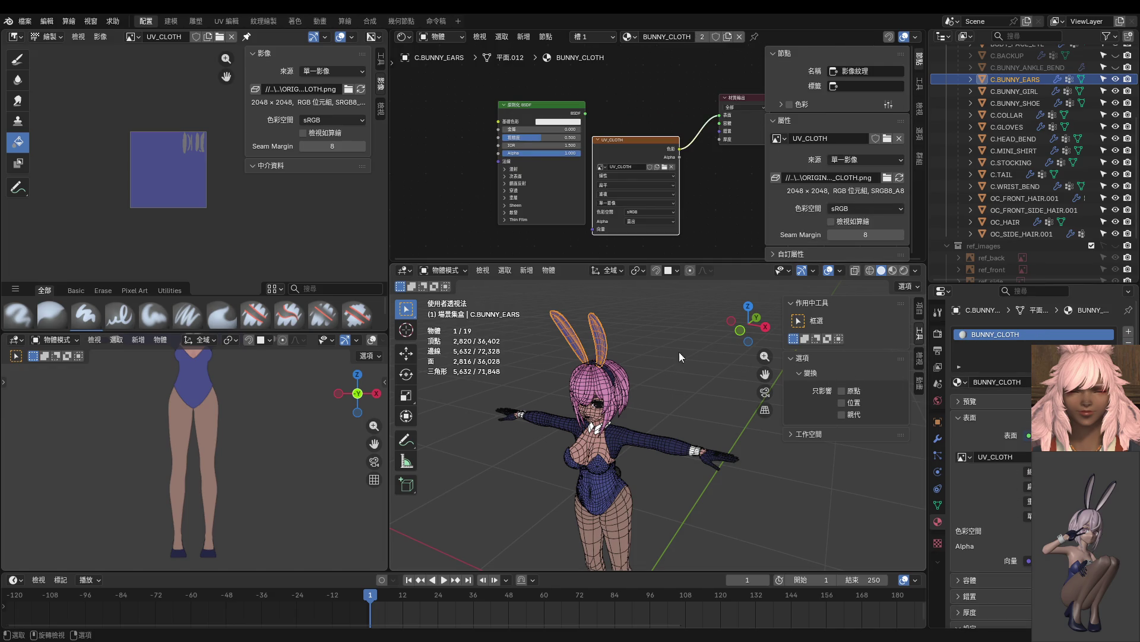
Replace the mini shirt's COLLAR material with BUNNY_CLOTH.
{"action": "left_click", "coordinate": [647, 444]}
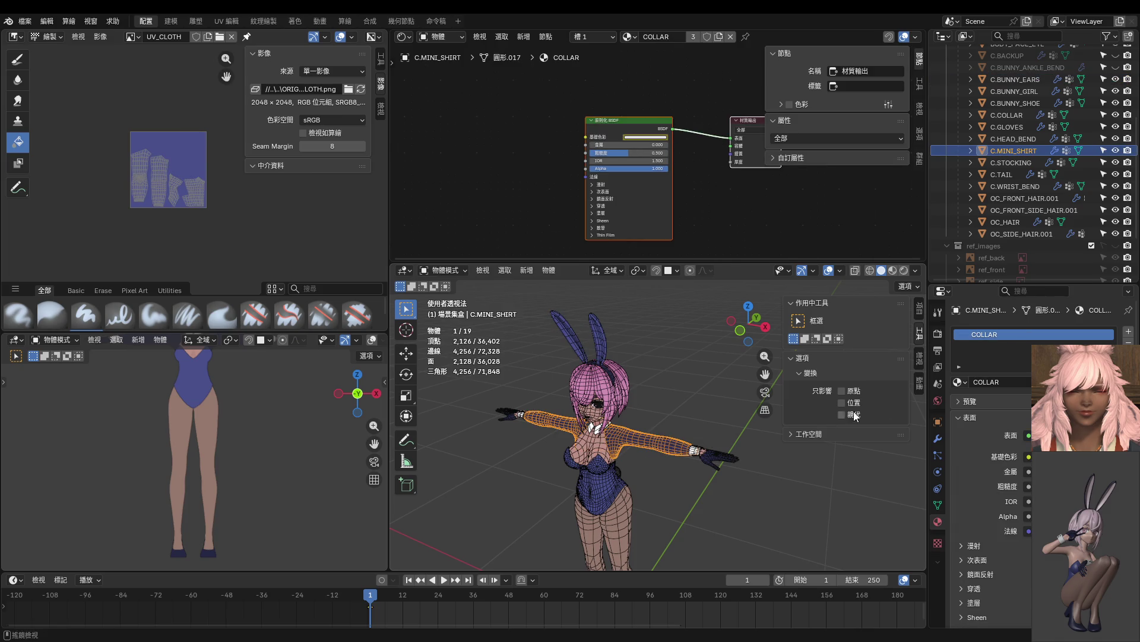
{"action": "left_click", "coordinate": [967, 383]}
{"action": "left_click", "coordinate": [1009, 399]}
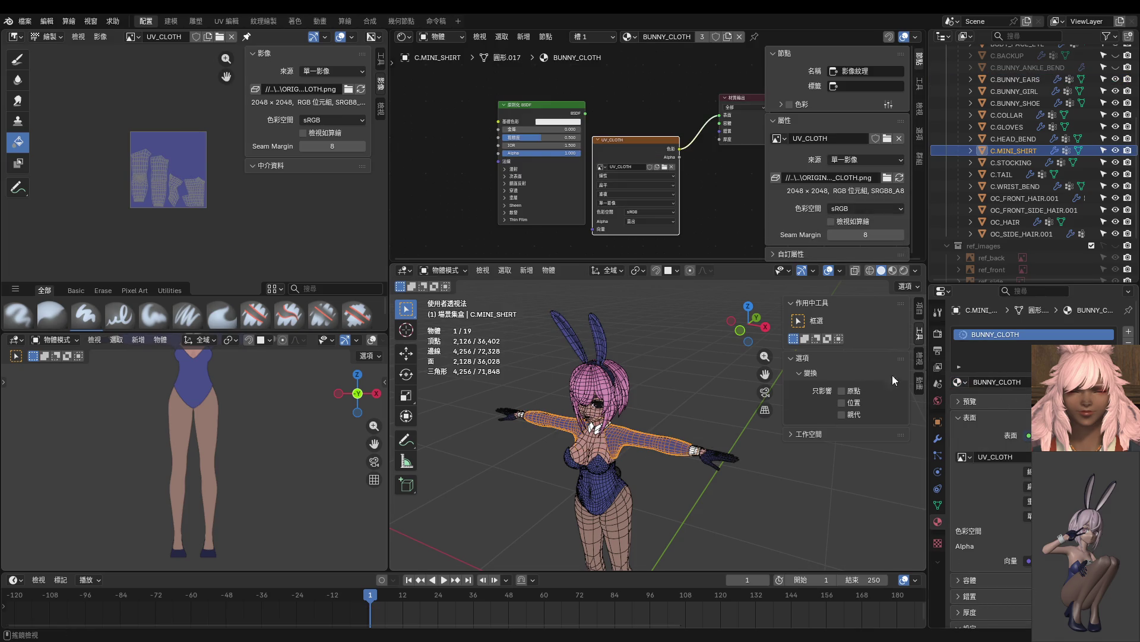
{"action": "left_click", "coordinate": [718, 455]}
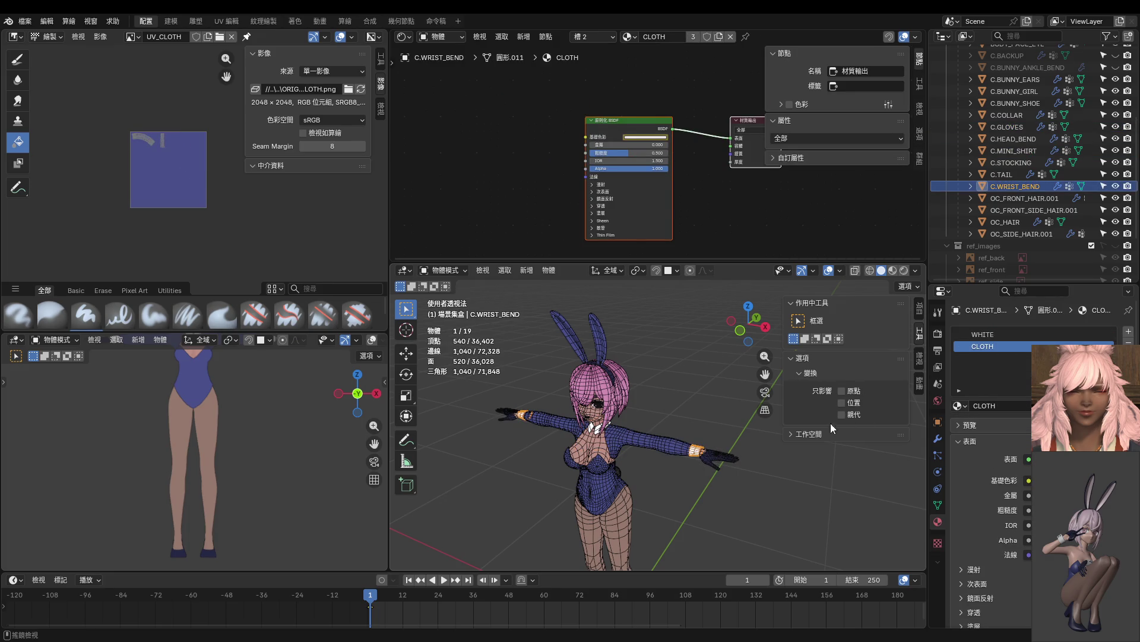
Build a trial selection of the collar, bodysuit, bunny ears, head band and stockings.
{"action": "left_click", "coordinate": [718, 463]}
{"action": "middle_click_drag", "start_coordinate": [597, 438], "coordinate": [620, 409]}
{"action": "left_click", "coordinate": [619, 409]}
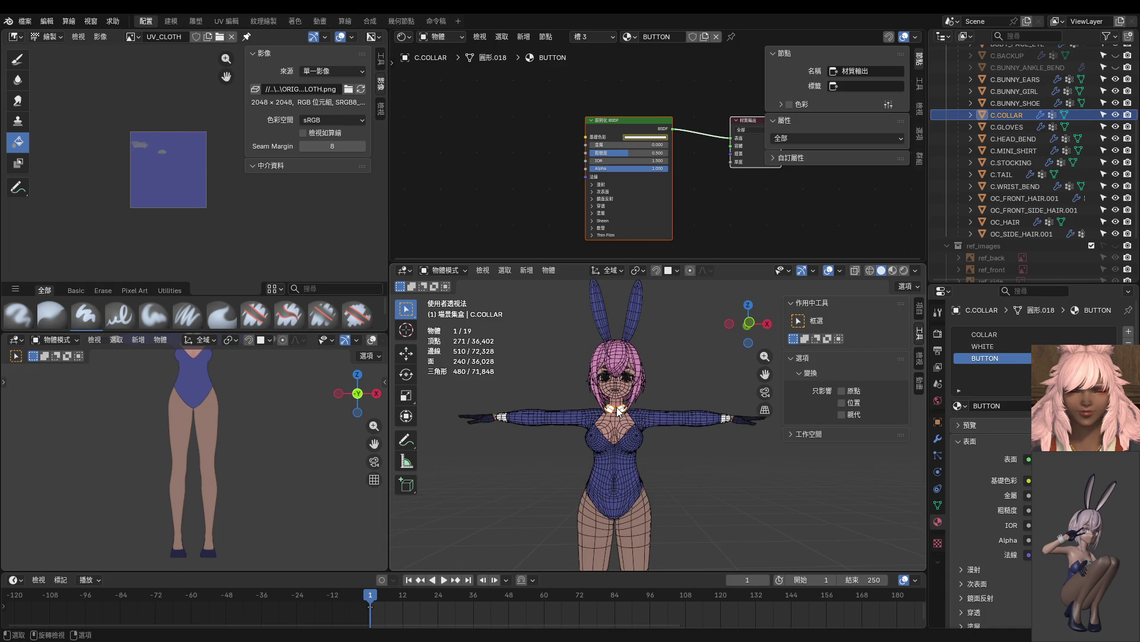
{"action": "left_click", "coordinate": [625, 440], "text": "shift"}
{"action": "left_click", "coordinate": [640, 350], "text": "shift"}
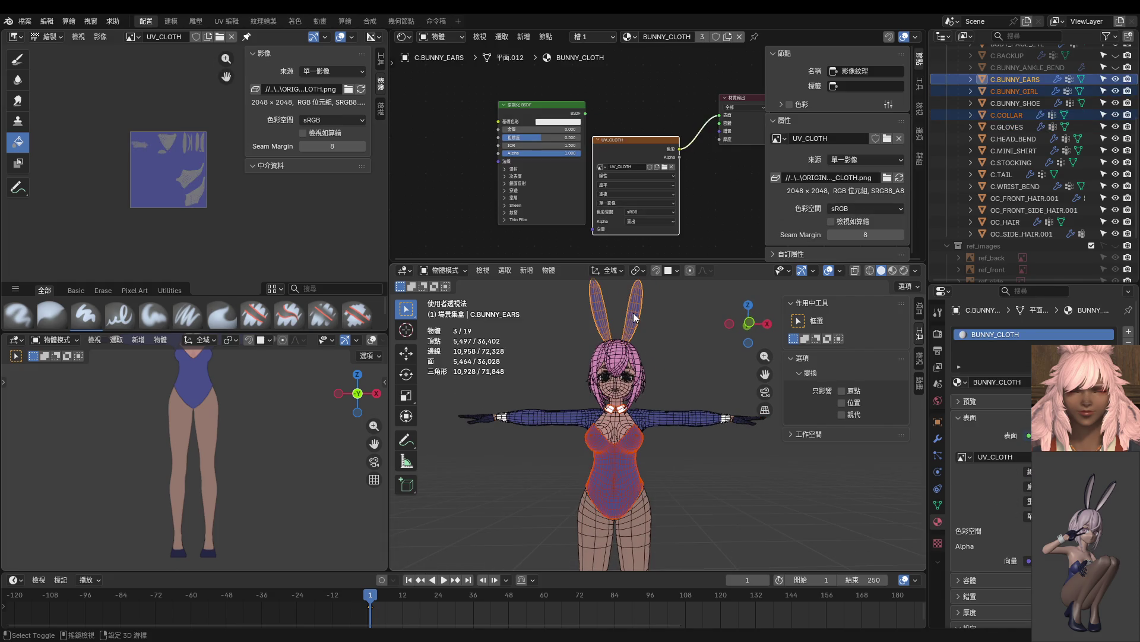
{"action": "mouse_move", "coordinate": [658, 325]}
{"action": "middle_mouse_down"}
{"action": "mouse_move", "coordinate": [573, 390]}
{"action": "mouse_move", "coordinate": [564, 343]}
{"action": "mouse_move", "coordinate": [621, 302]}
{"action": "middle_mouse_up"}
{"action": "left_click", "coordinate": [564, 342], "text": "shift"}
{"action": "left_click", "coordinate": [613, 525], "text": "shift"}
{"action": "mouse_move", "coordinate": [614, 525]}
{"action": "middle_mouse_down"}
{"action": "mouse_move", "coordinate": [725, 492]}
{"action": "mouse_move", "coordinate": [673, 302]}
{"action": "middle_mouse_up"}
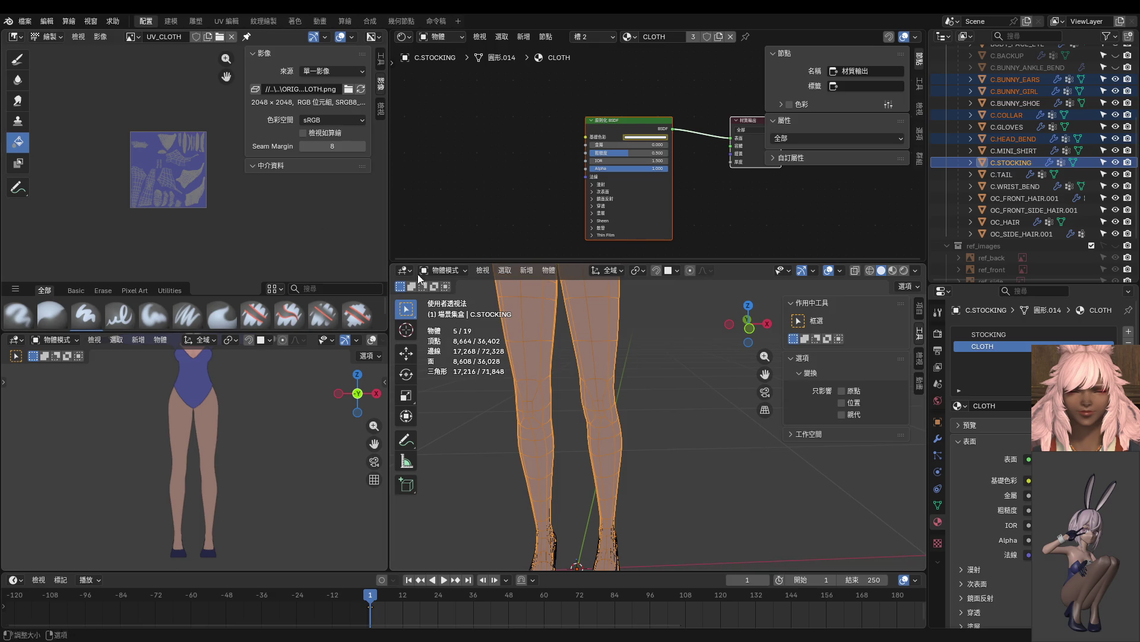
{"action": "scroll", "coordinate": [623, 348], "scroll_direction": "down", "scroll_amount": 5}
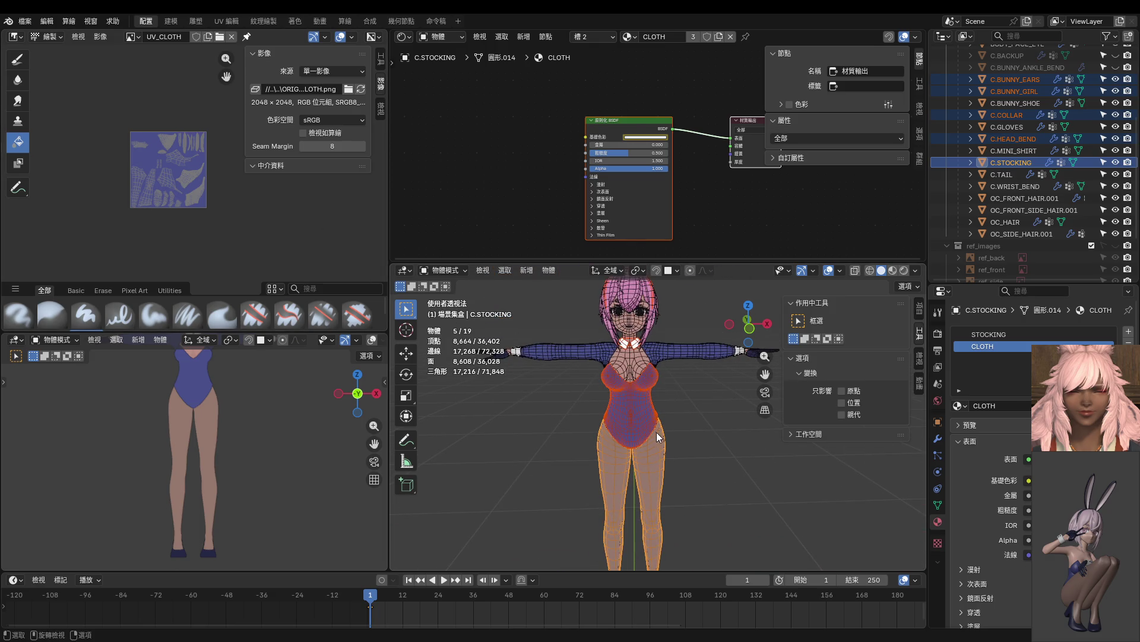
{"action": "mouse_move", "coordinate": [636, 348]}
{"action": "middle_mouse_down", "text": "shift"}
{"action": "mouse_move", "coordinate": [687, 394]}
{"action": "mouse_move", "coordinate": [725, 393]}
{"action": "middle_mouse_up", "text": "shift"}
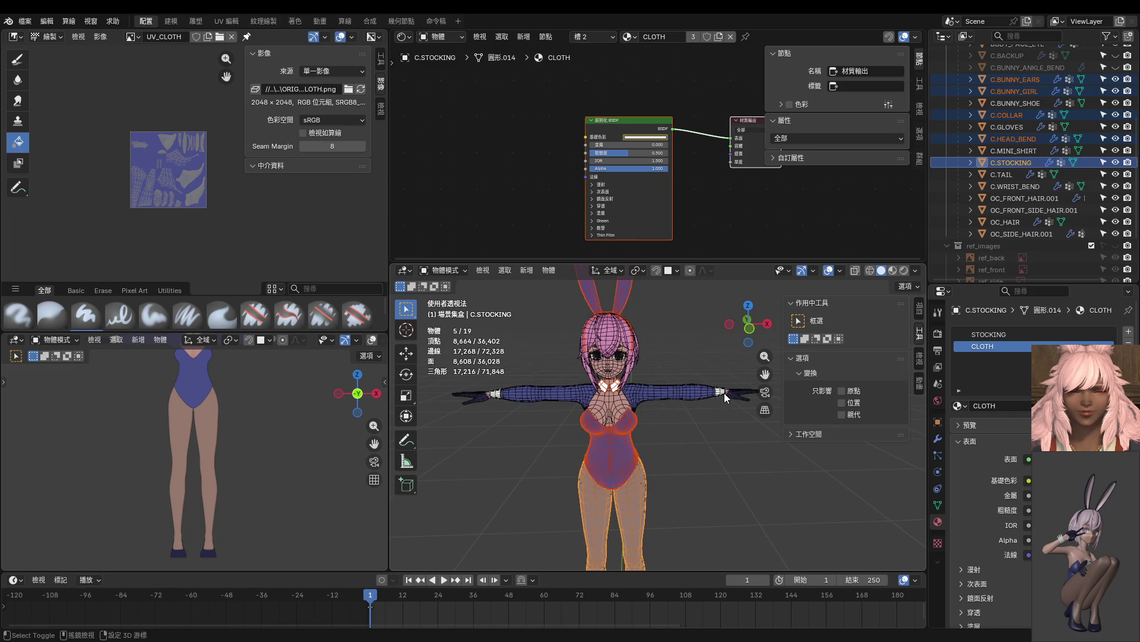
Select the bunny shoes, then add the stockings and bunny ears, leaving the collar out.
{"action": "left_click", "coordinate": [722, 397]}
{"action": "left_click", "coordinate": [742, 393], "text": "shift"}
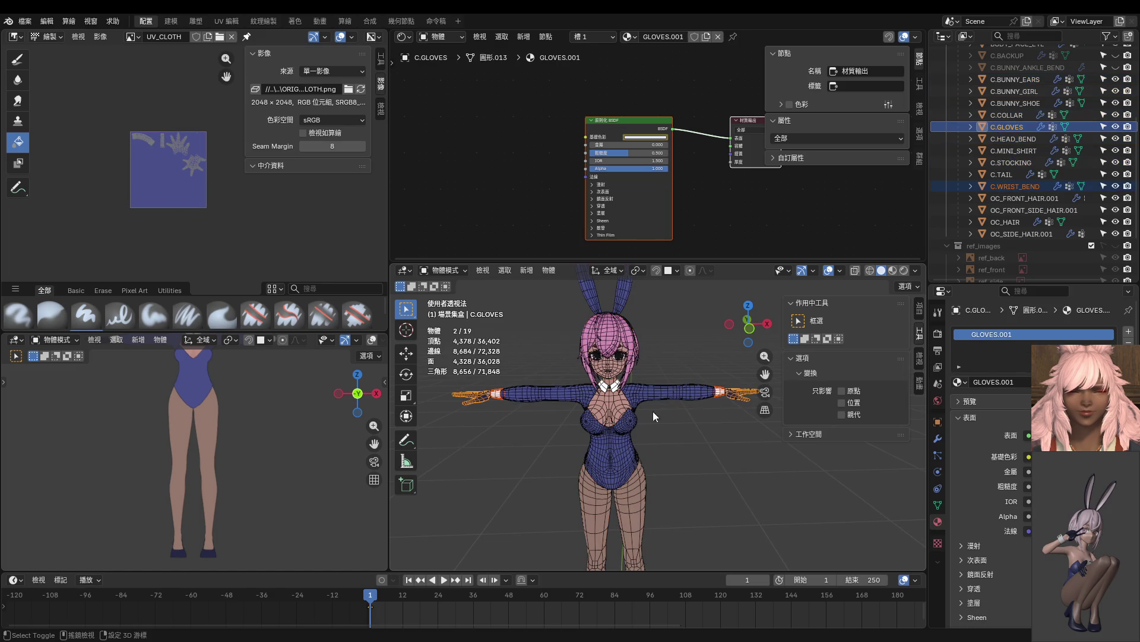
{"action": "middle_click_drag", "start_coordinate": [658, 409], "coordinate": [623, 285], "text": "shift"}
{"action": "left_click", "coordinate": [627, 497], "text": "shift"}
{"action": "mouse_move", "coordinate": [630, 434]}
{"action": "middle_mouse_down", "text": "shift"}
{"action": "mouse_move", "coordinate": [640, 479]}
{"action": "mouse_move", "coordinate": [640, 470]}
{"action": "middle_mouse_up", "text": "shift"}
{"action": "left_click", "coordinate": [633, 503]}
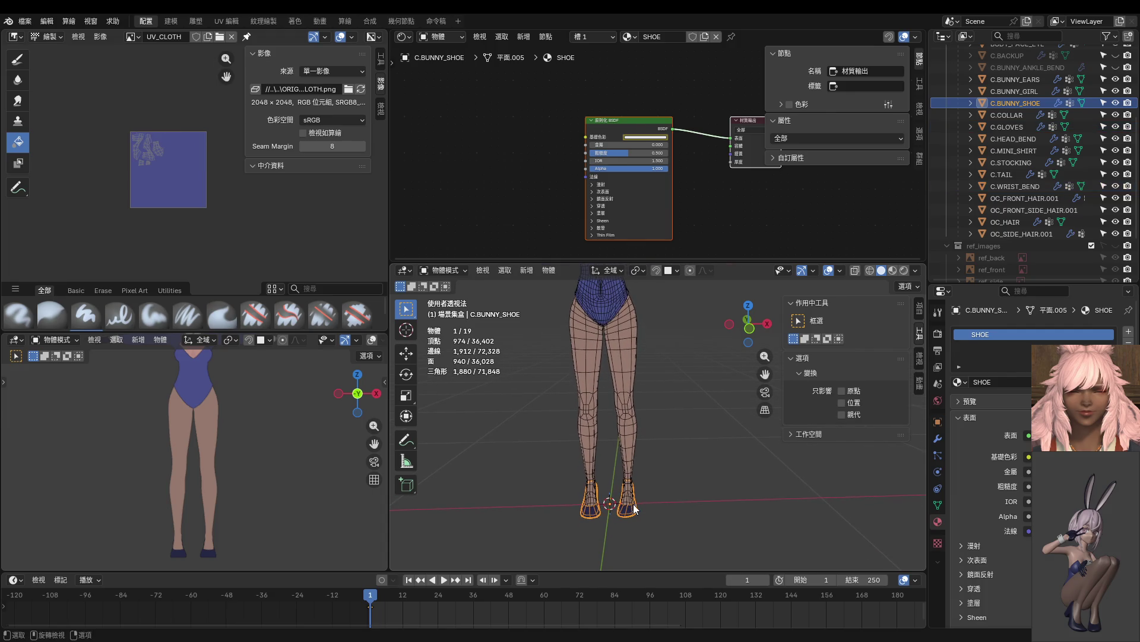
{"action": "middle_click_drag", "start_coordinate": [630, 368], "coordinate": [629, 416], "text": "shift"}
{"action": "left_click", "coordinate": [644, 411], "text": "shift"}
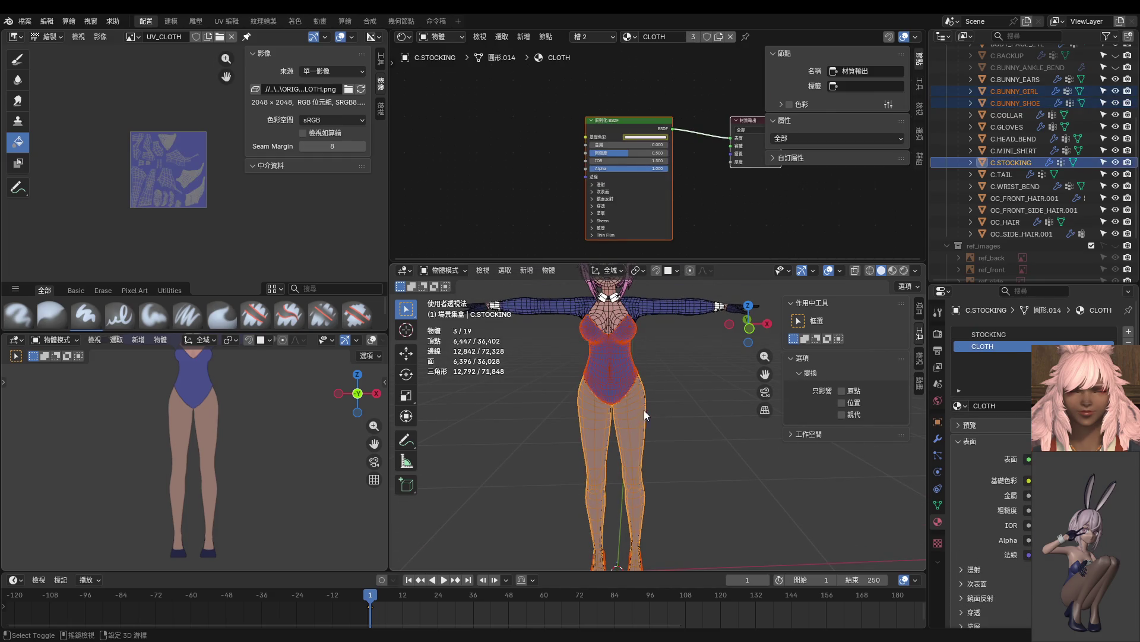
{"action": "scroll", "coordinate": [653, 380], "scroll_direction": "up", "scroll_amount": 3, "text": "shift"}
{"action": "left_click", "coordinate": [615, 384], "text": "shift"}
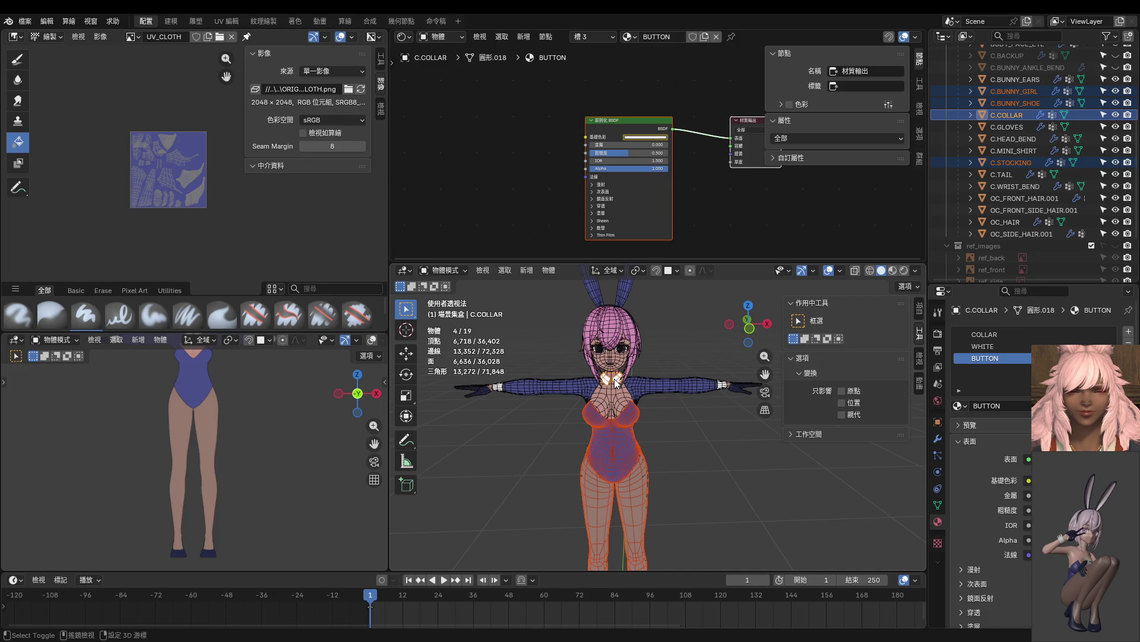
{"action": "left_click", "coordinate": [618, 382], "text": "shift"}
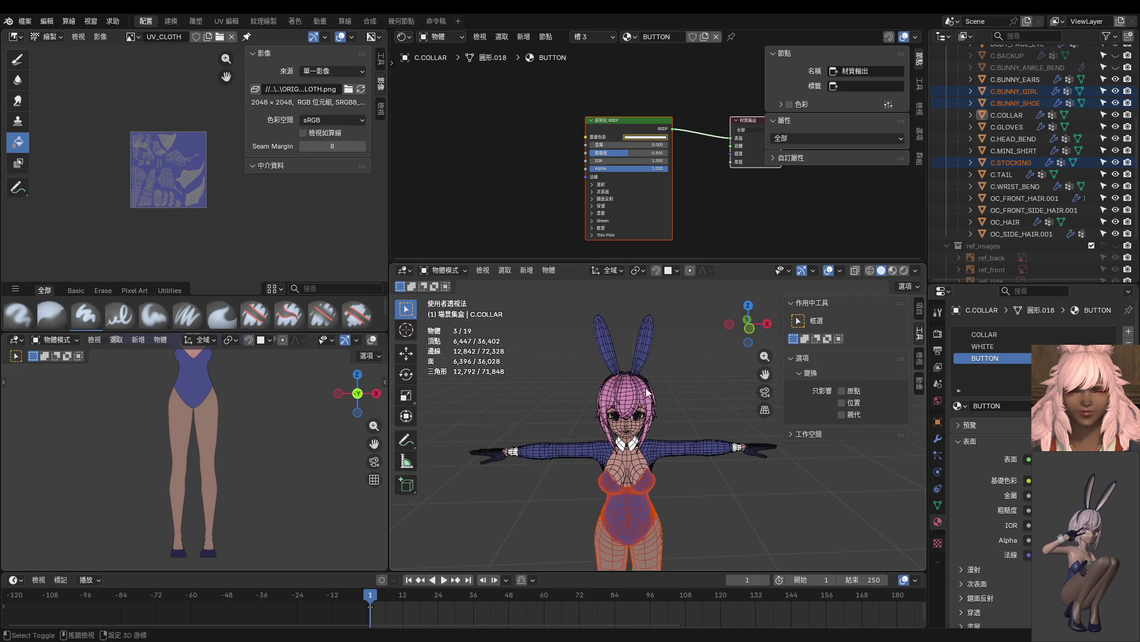
{"action": "left_click", "coordinate": [643, 349], "text": "shift"}
{"action": "middle_click_drag", "start_coordinate": [676, 372], "coordinate": [595, 393]}
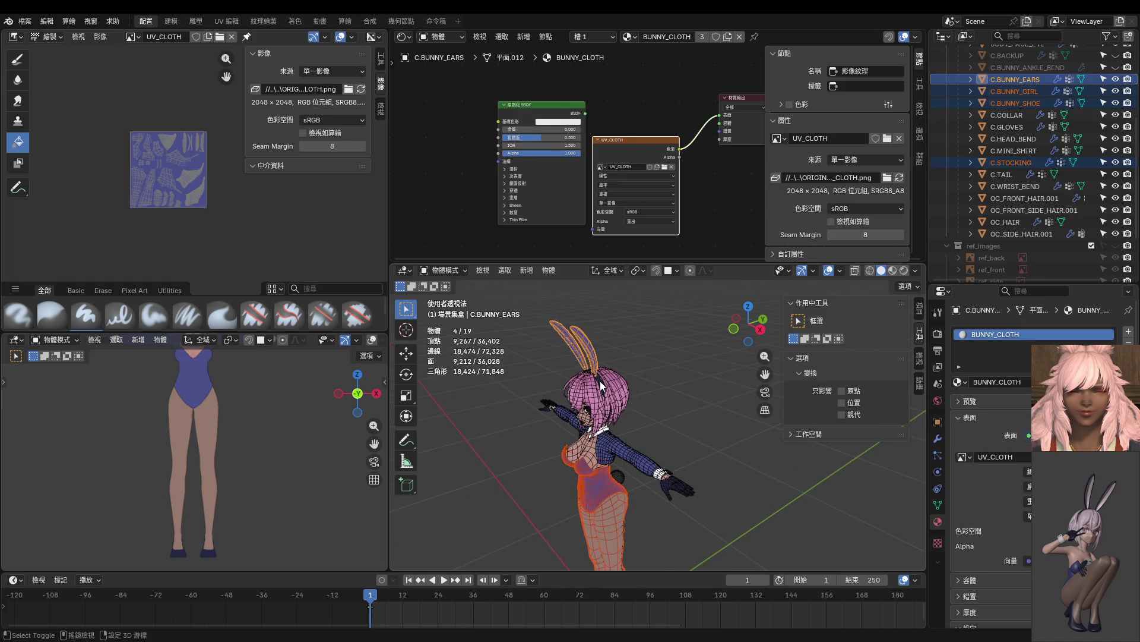
Adjust the selection around the head band and bodysuit while orbiting to a high angled view.
{"action": "left_click", "coordinate": [602, 387], "text": "shift"}
{"action": "scroll", "coordinate": [561, 398], "scroll_direction": "up", "scroll_amount": 5}
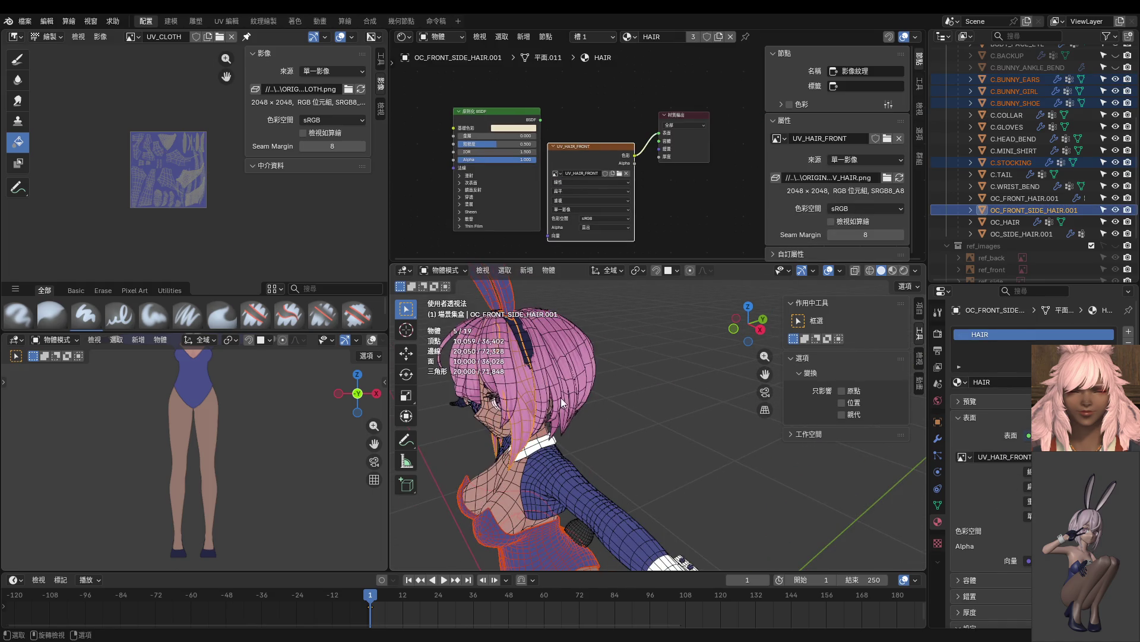
{"action": "left_click", "coordinate": [525, 371], "text": "shift"}
{"action": "left_click", "coordinate": [523, 346], "text": "shift"}
{"action": "scroll", "coordinate": [523, 345], "scroll_direction": "down", "scroll_amount": 3}
{"action": "mouse_move", "coordinate": [504, 401]}
{"action": "middle_mouse_down"}
{"action": "mouse_move", "coordinate": [633, 432]}
{"action": "mouse_move", "coordinate": [642, 448]}
{"action": "middle_mouse_up"}
{"action": "scroll", "coordinate": [642, 448], "scroll_direction": "down", "scroll_amount": 3}
{"action": "mouse_move", "coordinate": [643, 506]}
{"action": "middle_mouse_down"}
{"action": "mouse_move", "coordinate": [639, 426]}
{"action": "mouse_move", "coordinate": [661, 380]}
{"action": "mouse_move", "coordinate": [653, 418]}
{"action": "mouse_move", "coordinate": [673, 472]}
{"action": "middle_mouse_up"}
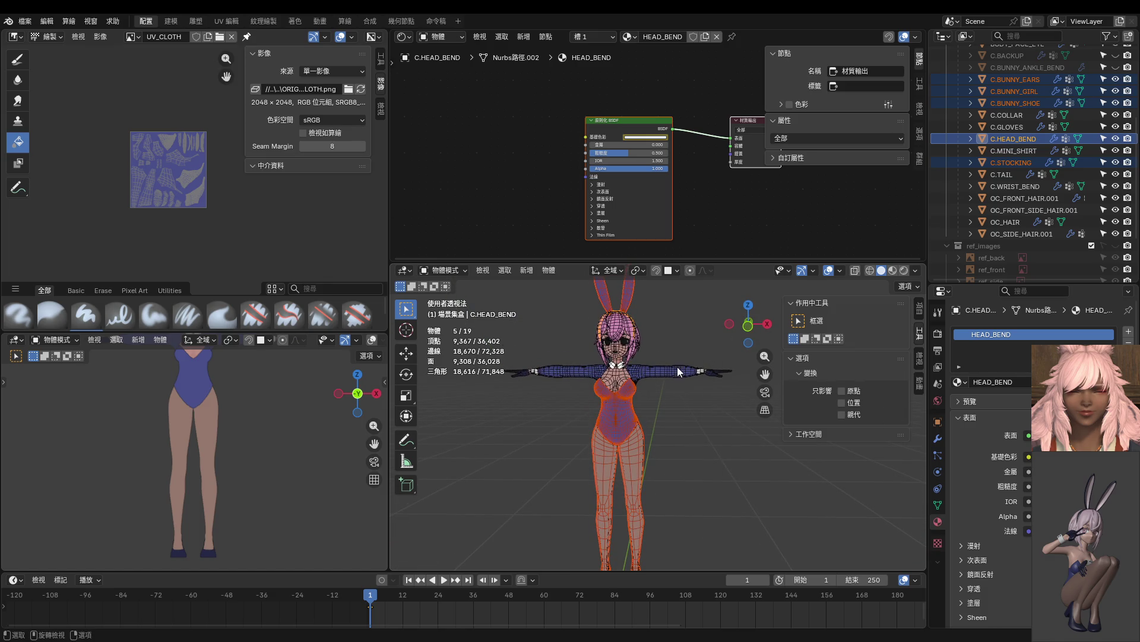
{"action": "mouse_move", "coordinate": [687, 354]}
{"action": "middle_mouse_down"}
{"action": "mouse_move", "coordinate": [644, 355]}
{"action": "mouse_move", "coordinate": [624, 399]}
{"action": "mouse_move", "coordinate": [641, 420]}
{"action": "mouse_move", "coordinate": [595, 411]}
{"action": "mouse_move", "coordinate": [604, 325]}
{"action": "mouse_move", "coordinate": [646, 394]}
{"action": "mouse_move", "coordinate": [653, 387]}
{"action": "mouse_move", "coordinate": [607, 365]}
{"action": "mouse_move", "coordinate": [586, 332]}
{"action": "middle_mouse_up"}
{"action": "left_click", "coordinate": [651, 414], "text": "shift"}
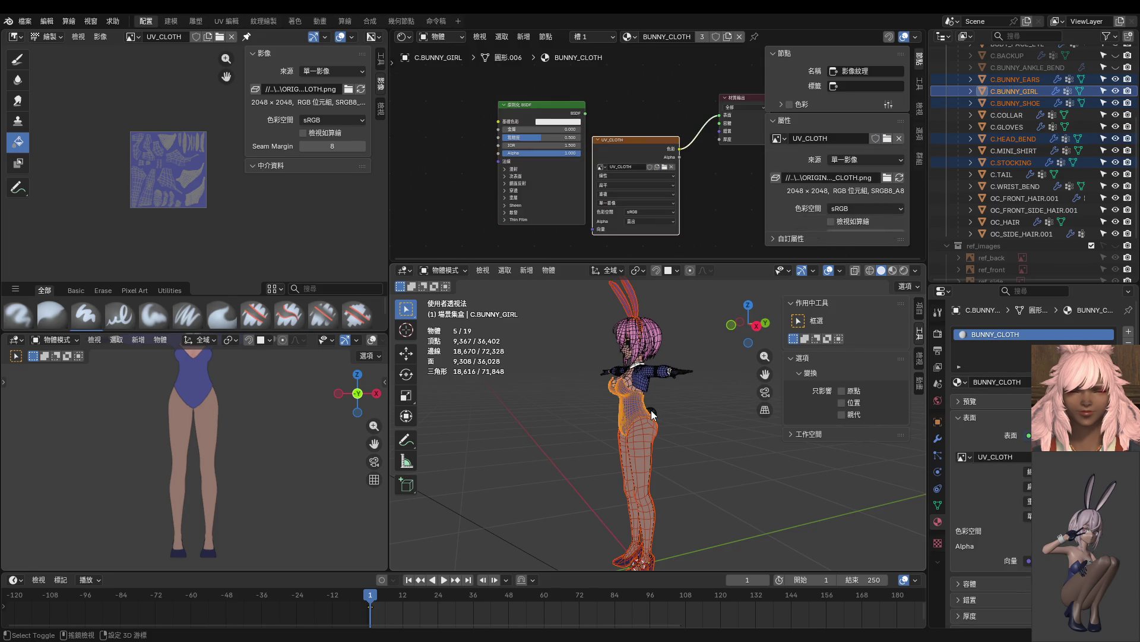
Select the tail, then add the mini shirt, wrist bands, gloves and collar.
{"action": "scroll", "coordinate": [665, 409], "scroll_direction": "up", "scroll_amount": 4}
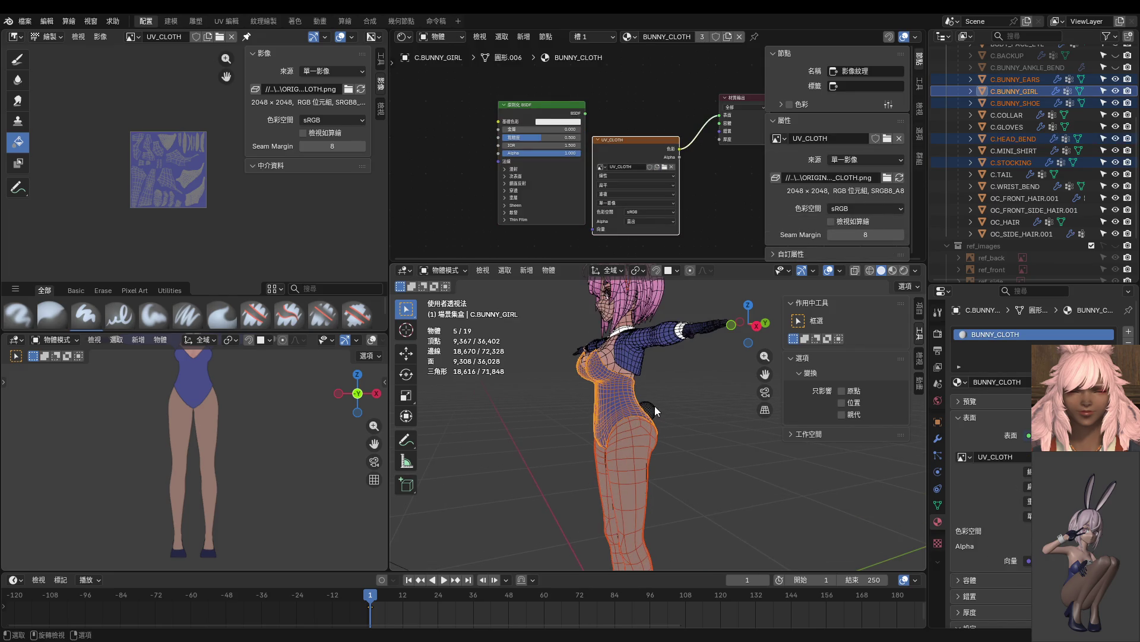
{"action": "left_click", "coordinate": [653, 405]}
{"action": "left_click", "coordinate": [633, 354], "text": "shift"}
{"action": "mouse_move", "coordinate": [633, 354]}
{"action": "middle_mouse_down"}
{"action": "mouse_move", "coordinate": [710, 379]}
{"action": "mouse_move", "coordinate": [661, 389]}
{"action": "middle_mouse_up"}
{"action": "left_click", "coordinate": [725, 351], "text": "shift"}
{"action": "left_click", "coordinate": [700, 379], "text": "shift"}
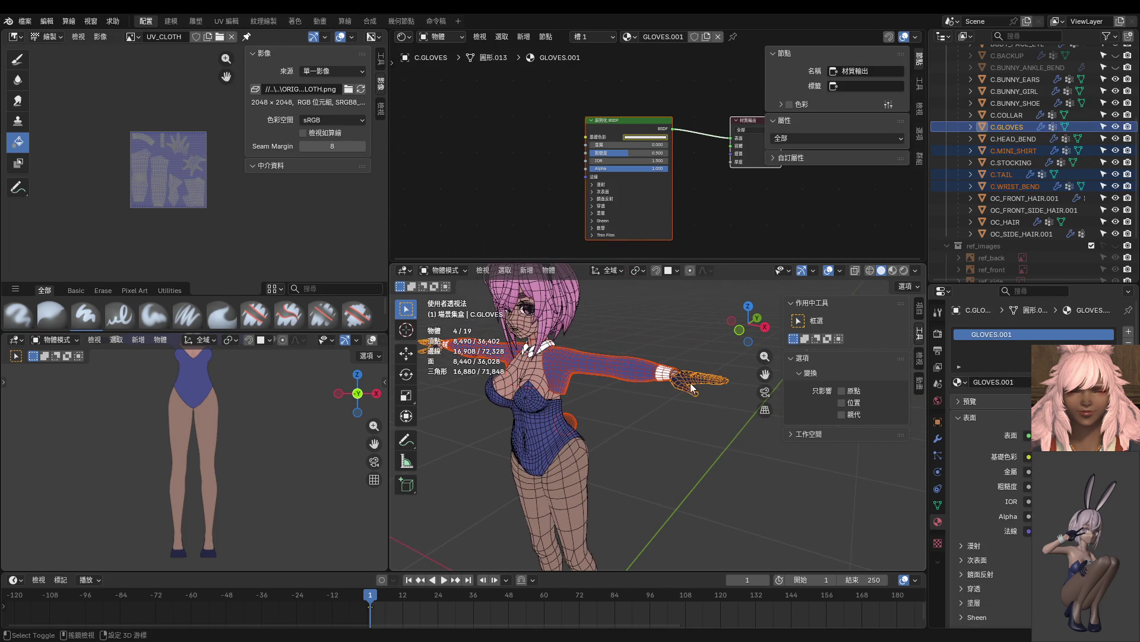
{"action": "mouse_move", "coordinate": [587, 394]}
{"action": "middle_mouse_down"}
{"action": "mouse_move", "coordinate": [589, 404]}
{"action": "mouse_move", "coordinate": [592, 285]}
{"action": "mouse_move", "coordinate": [605, 366]}
{"action": "middle_mouse_up"}
{"action": "left_click", "coordinate": [600, 365], "text": "shift"}
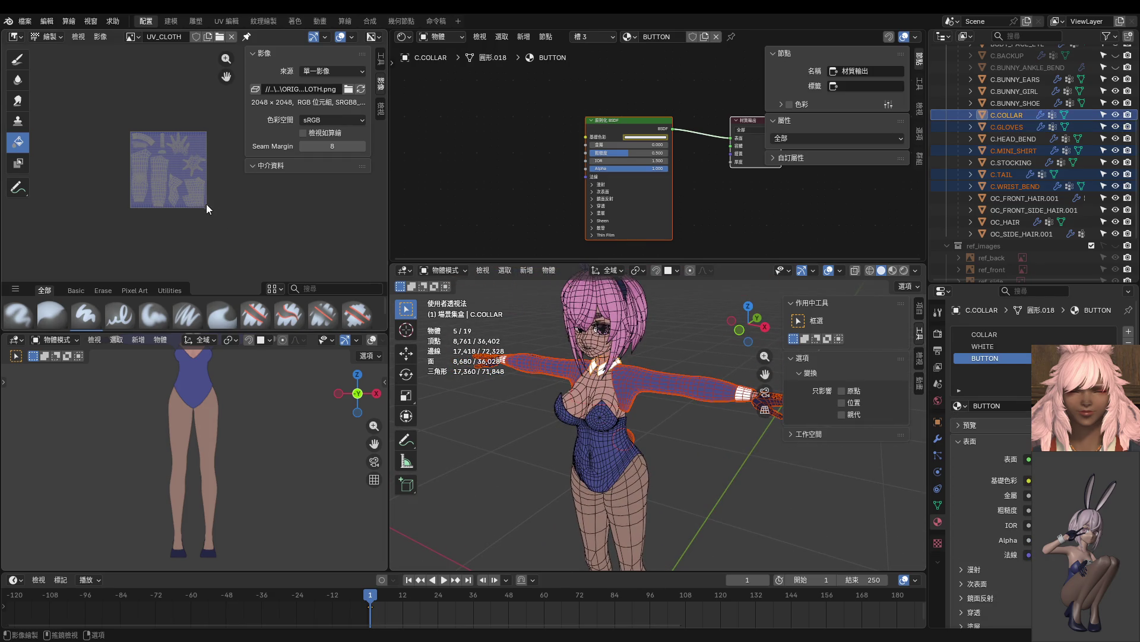
Zoom and pan across the UV layout on UV_CLOTH, then show the full character again.
{"action": "scroll", "coordinate": [179, 161], "scroll_direction": "up", "scroll_amount": 2}
{"action": "mouse_move", "coordinate": [169, 160]}
{"action": "middle_mouse_down", "text": "ctrl"}
{"action": "mouse_move", "coordinate": [230, 227]}
{"action": "mouse_move", "coordinate": [184, 135]}
{"action": "middle_mouse_up", "text": "ctrl"}
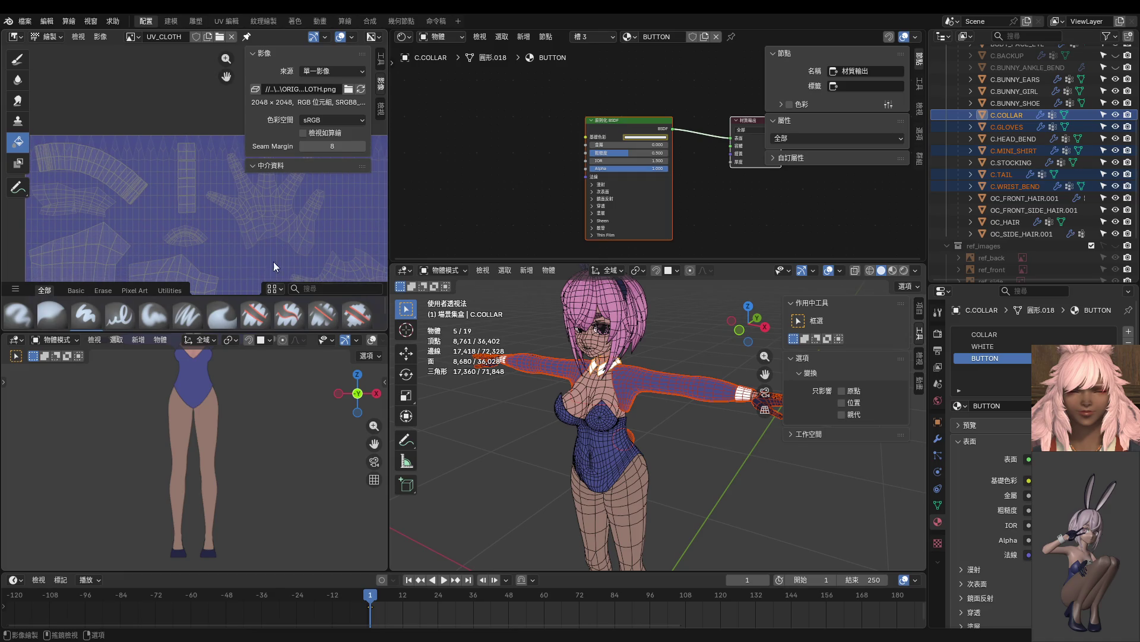
{"action": "scroll", "coordinate": [200, 212], "scroll_direction": "down", "scroll_amount": 2}
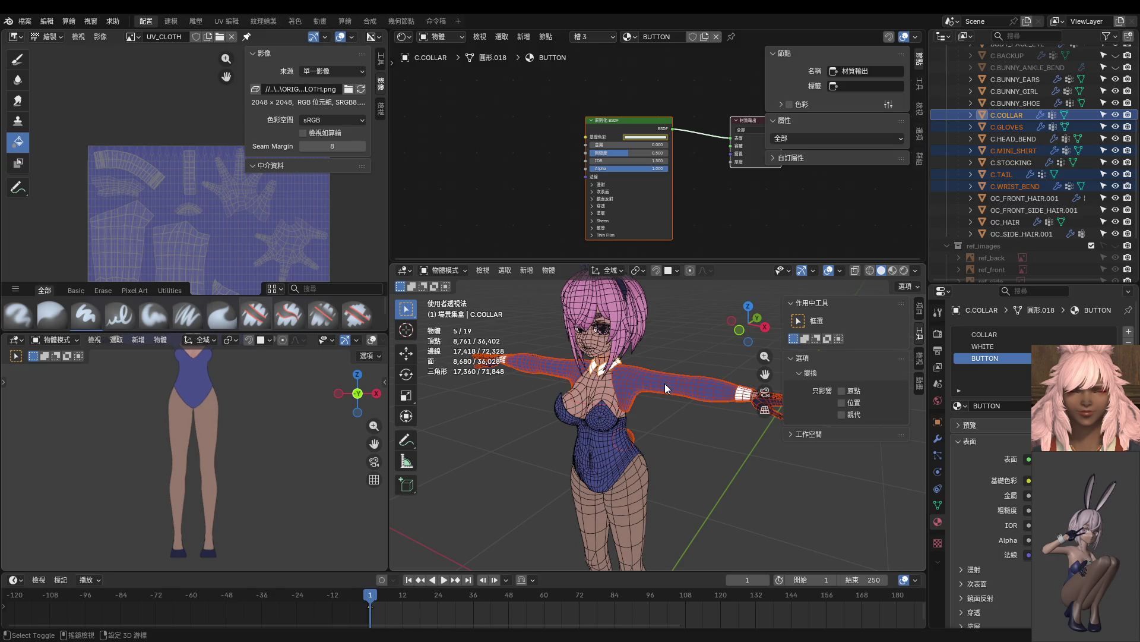
{"action": "mouse_move", "coordinate": [259, 233]}
{"action": "middle_mouse_down"}
{"action": "mouse_move", "coordinate": [188, 144]}
{"action": "mouse_move", "coordinate": [218, 190]}
{"action": "middle_mouse_up"}
{"action": "mouse_move", "coordinate": [615, 404]}
{"action": "middle_mouse_down"}
{"action": "mouse_move", "coordinate": [651, 437]}
{"action": "mouse_move", "coordinate": [640, 364]}
{"action": "mouse_move", "coordinate": [659, 391]}
{"action": "middle_mouse_up"}
{"action": "scroll", "coordinate": [640, 363], "scroll_direction": "down", "scroll_amount": 4}
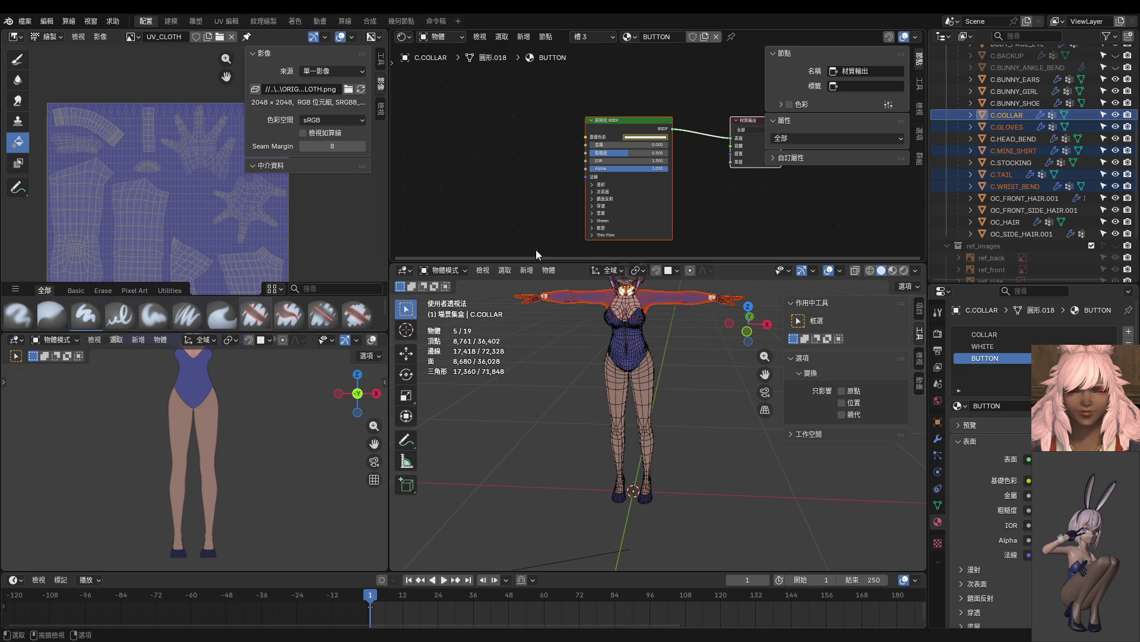
Select the mini shirt and duplicate its material into BUNNY_CLOTH.001.
{"action": "left_click", "coordinate": [661, 298]}
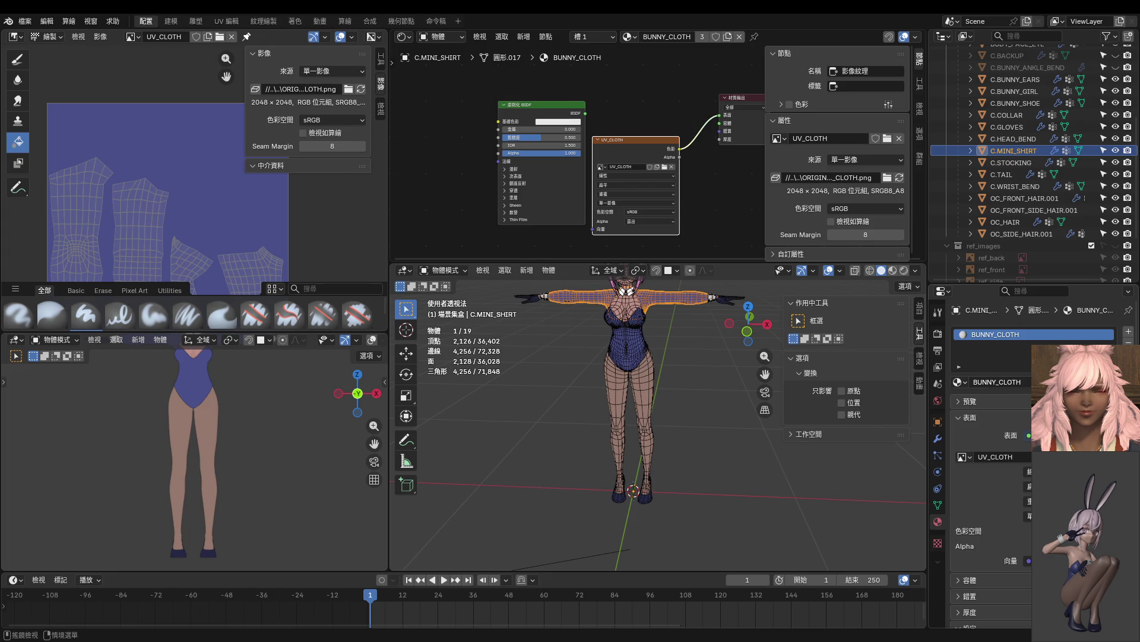
{"action": "double_click", "coordinate": [1029, 382]}
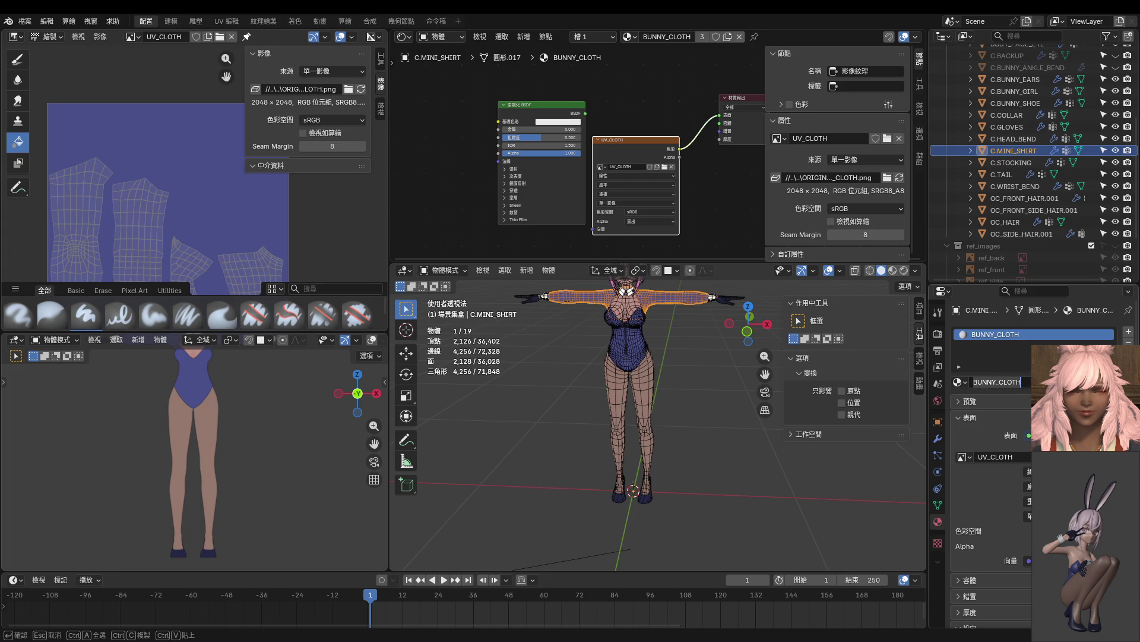
{"action": "key", "text": "Escape"}
{"action": "left_click", "coordinate": [1100, 382]}
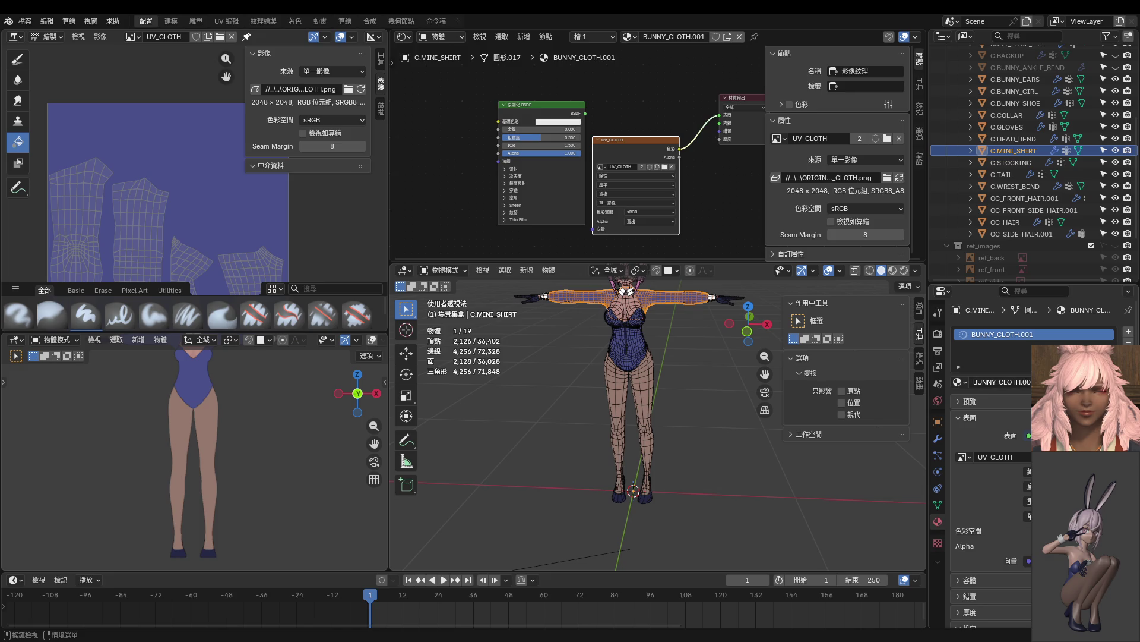
Rename the shirt's BUNNY_CLOTH.001 material to BUNNY_CLOTH_EXTRA, then select the wrist bands.
{"action": "double_click", "coordinate": [1021, 382]}
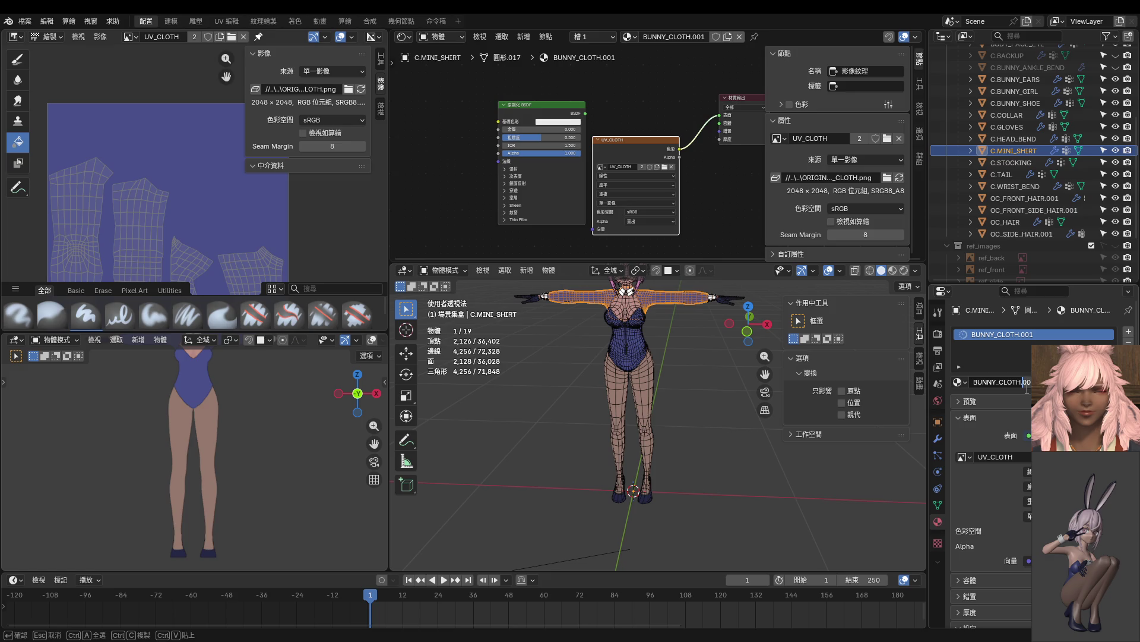
{"action": "type", "text": "AD"}
{"action": "key", "text": "Left"}
{"action": "key", "text": "Left"}
{"action": "key", "text": "BackSpace"}
{"action": "type", "text": "_"}
{"action": "key", "text": "Delete"}
{"action": "key", "text": "Delete"}
{"action": "type", "text": "E"}
{"action": "key", "text": "Return"}
{"action": "middle_click_drag", "start_coordinate": [732, 283], "coordinate": [704, 348], "text": "shift"}
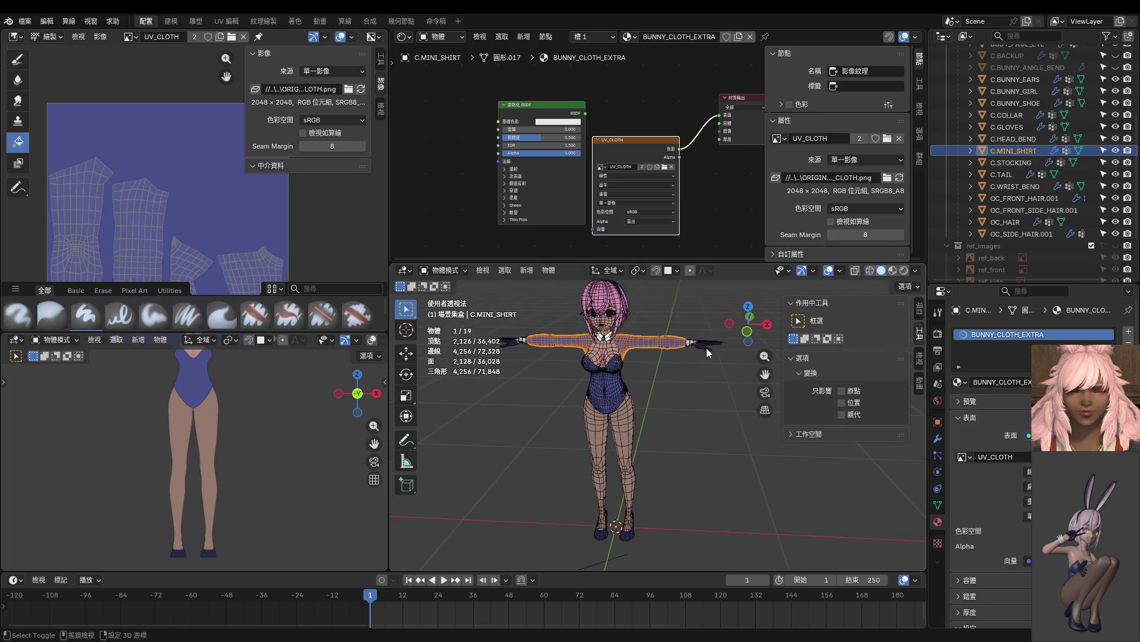
{"action": "left_click", "coordinate": [689, 341], "text": "shift"}
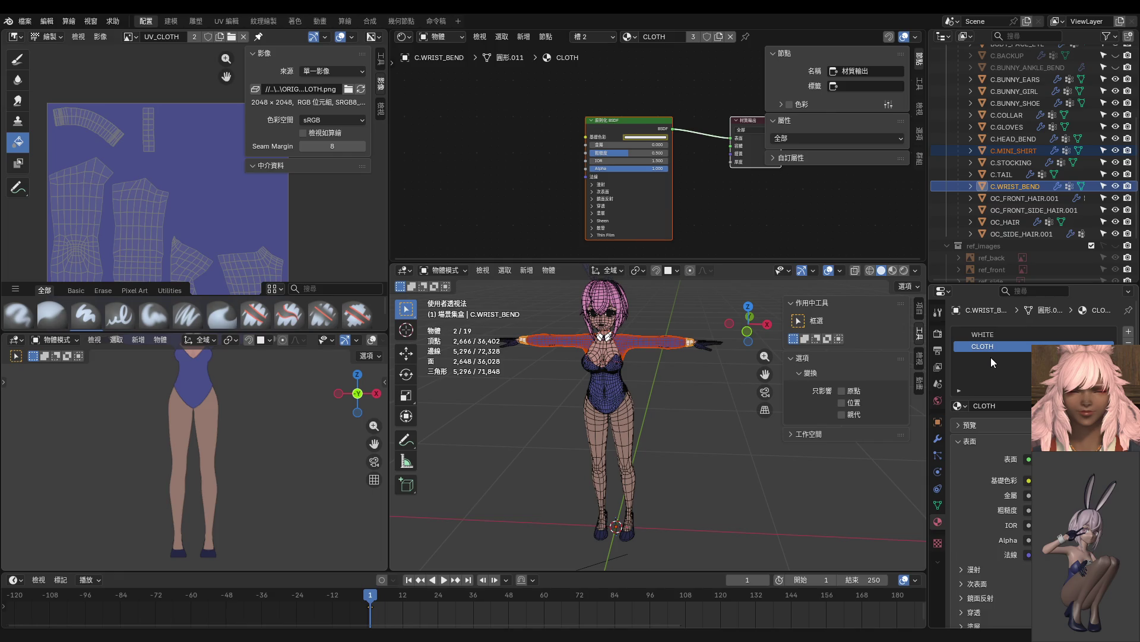
Replace the wrist bands' CLOTH and WHITE material slots with BUNNY_CLOTH_EXTRA.
{"action": "left_click", "coordinate": [1128, 342]}
{"action": "left_click", "coordinate": [1129, 343]}
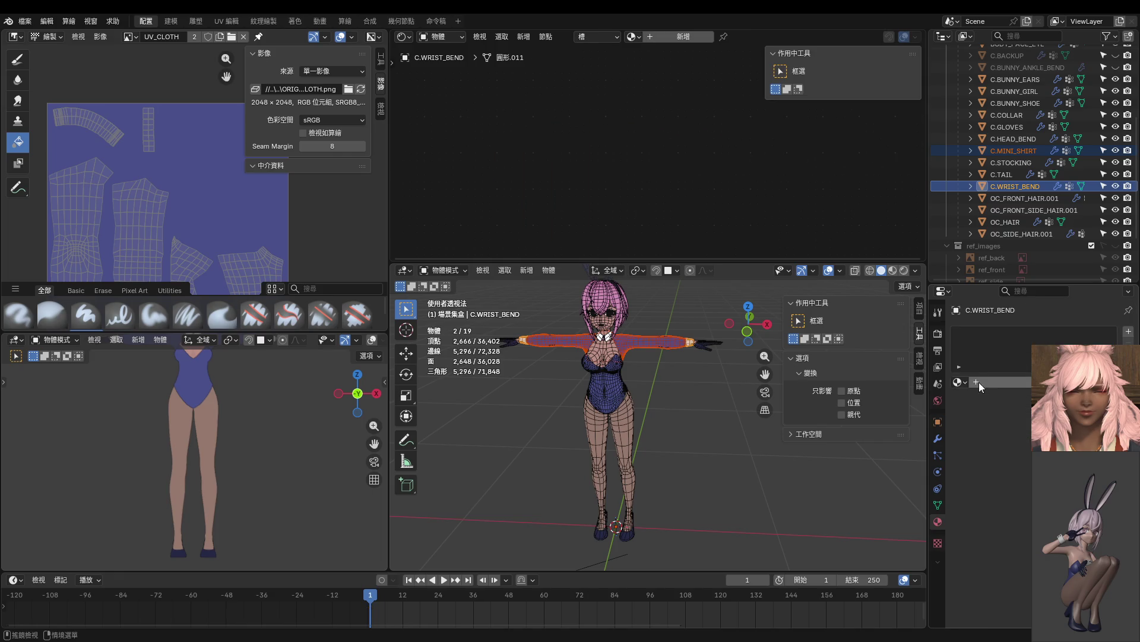
{"action": "left_click", "coordinate": [959, 382]}
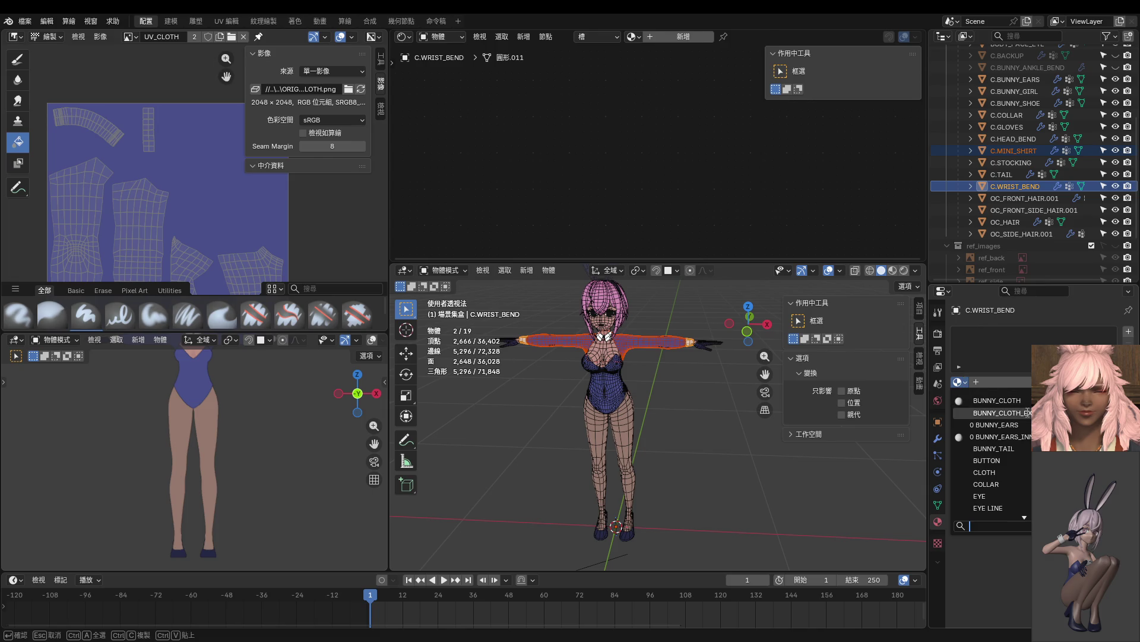
{"action": "left_click", "coordinate": [1012, 402]}
Switch the gloves' material from GLOVES.001 to BUNNY_CLOTH_EXTRA.
{"action": "left_click", "coordinate": [705, 347]}
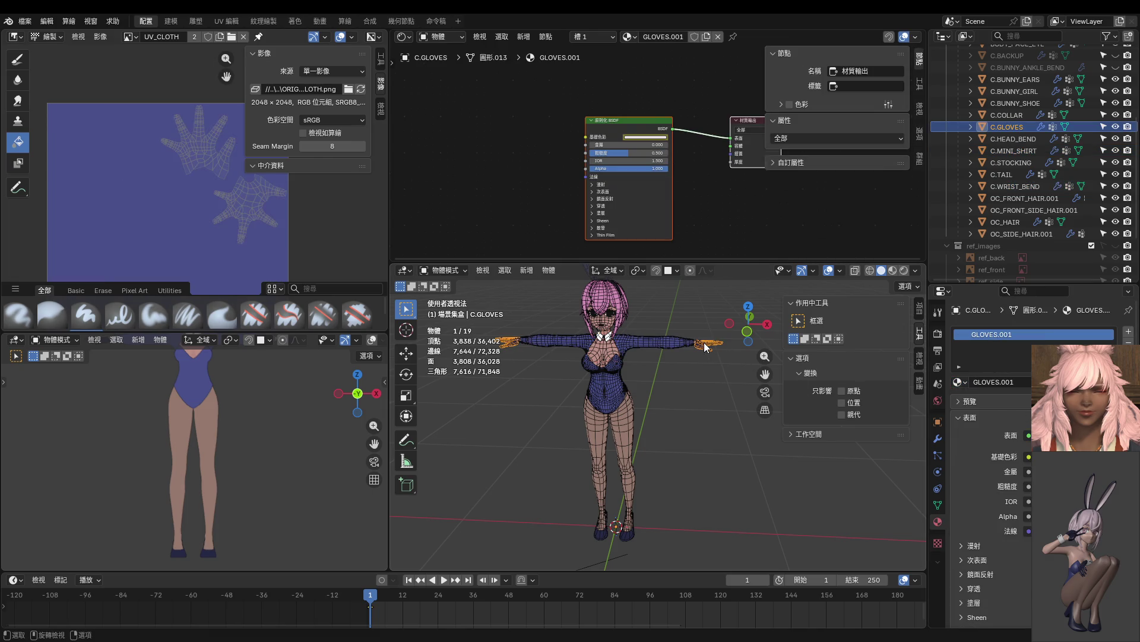
{"action": "left_click", "coordinate": [966, 383]}
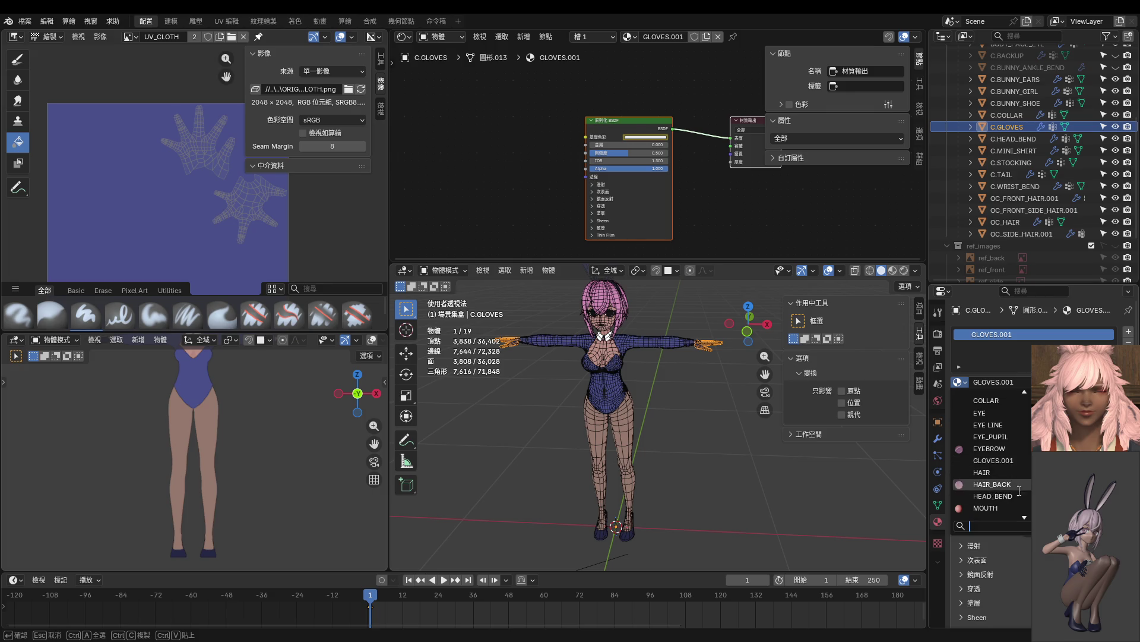
{"action": "scroll", "coordinate": [1014, 406], "scroll_direction": "up", "scroll_amount": 7}
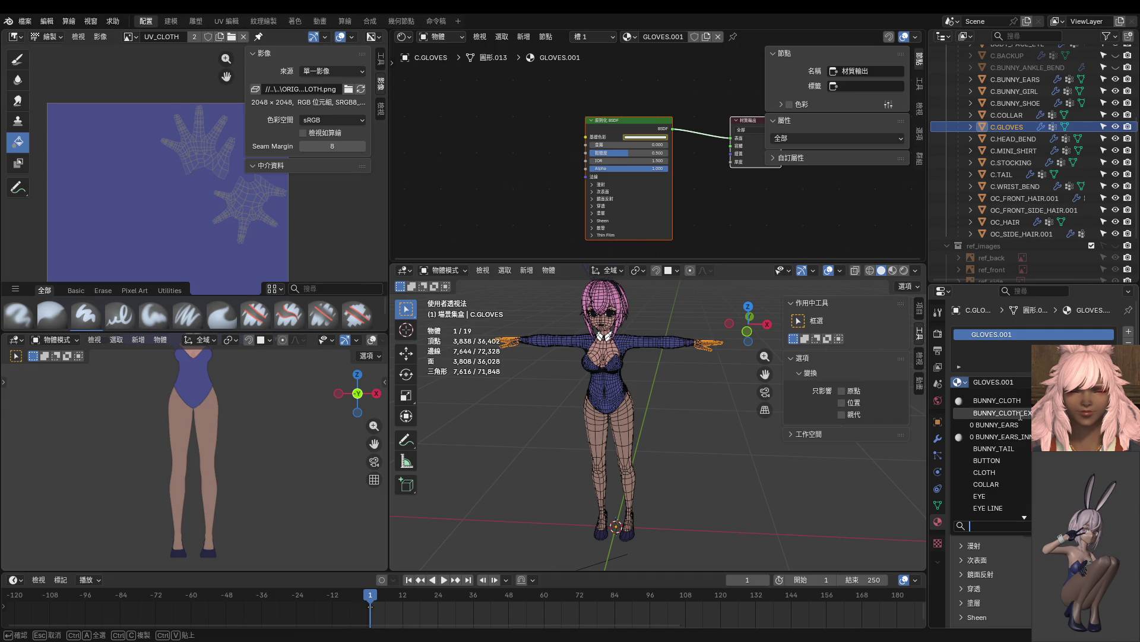
{"action": "left_click", "coordinate": [1002, 412]}
{"action": "mouse_move", "coordinate": [683, 410]}
{"action": "middle_mouse_down"}
{"action": "mouse_move", "coordinate": [669, 412]}
{"action": "mouse_move", "coordinate": [676, 469]}
{"action": "mouse_move", "coordinate": [660, 455]}
{"action": "mouse_move", "coordinate": [657, 412]}
{"action": "middle_mouse_up"}
{"action": "left_click", "coordinate": [665, 380], "text": "shift"}
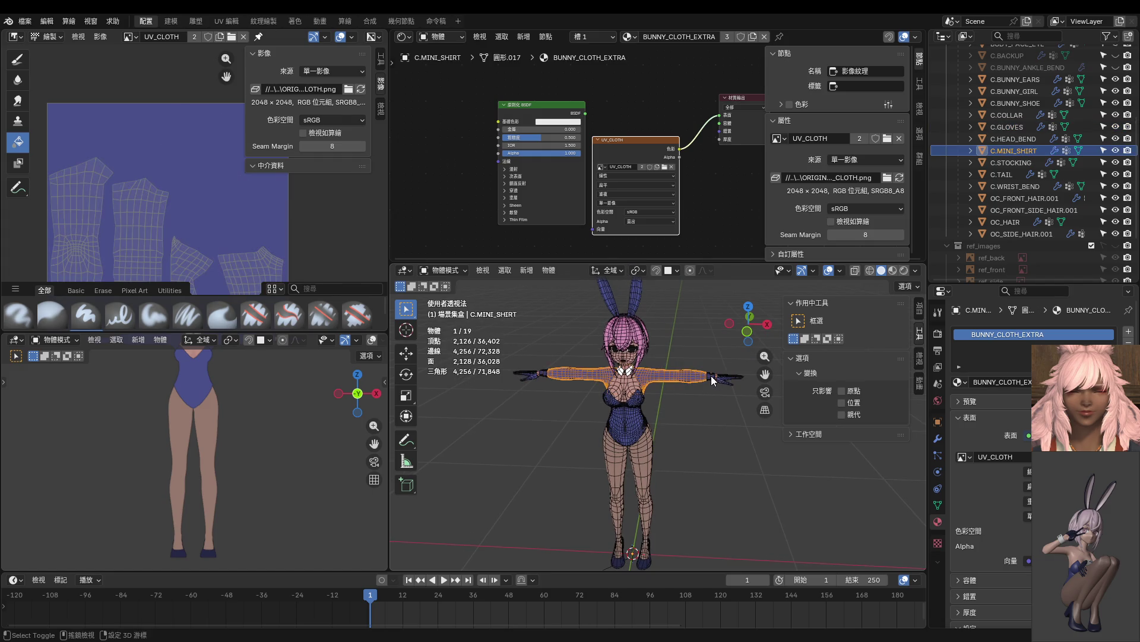
Replace the collar's WHITE and COLLAR material slots with BUNNY_CLOTH_EXTRA.
{"action": "left_click", "coordinate": [711, 376], "text": "shift"}
{"action": "left_click", "coordinate": [720, 378], "text": "shift"}
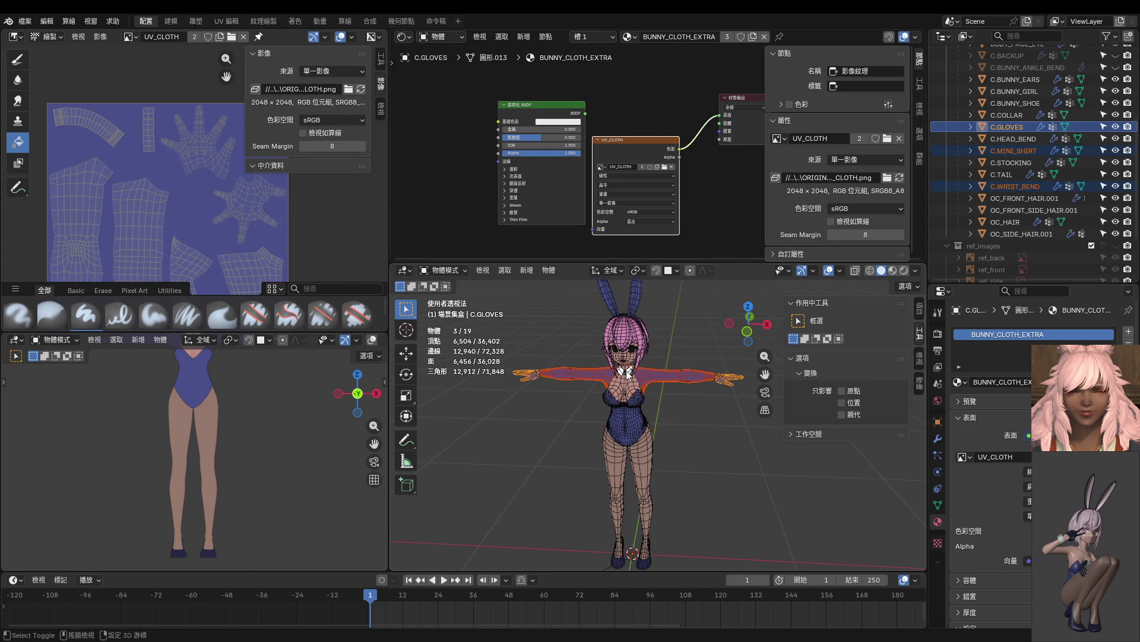
{"action": "left_click", "coordinate": [628, 374], "text": "shift"}
{"action": "scroll", "coordinate": [216, 229], "scroll_direction": "down", "scroll_amount": 3}
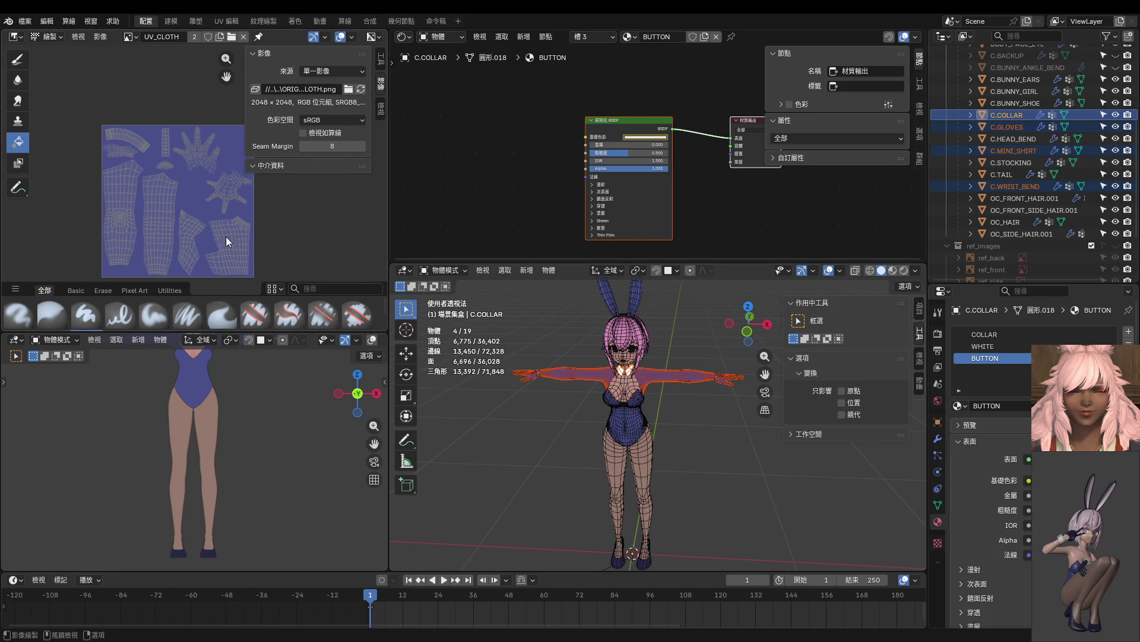
{"action": "middle_click_drag", "start_coordinate": [692, 357], "coordinate": [623, 375]}
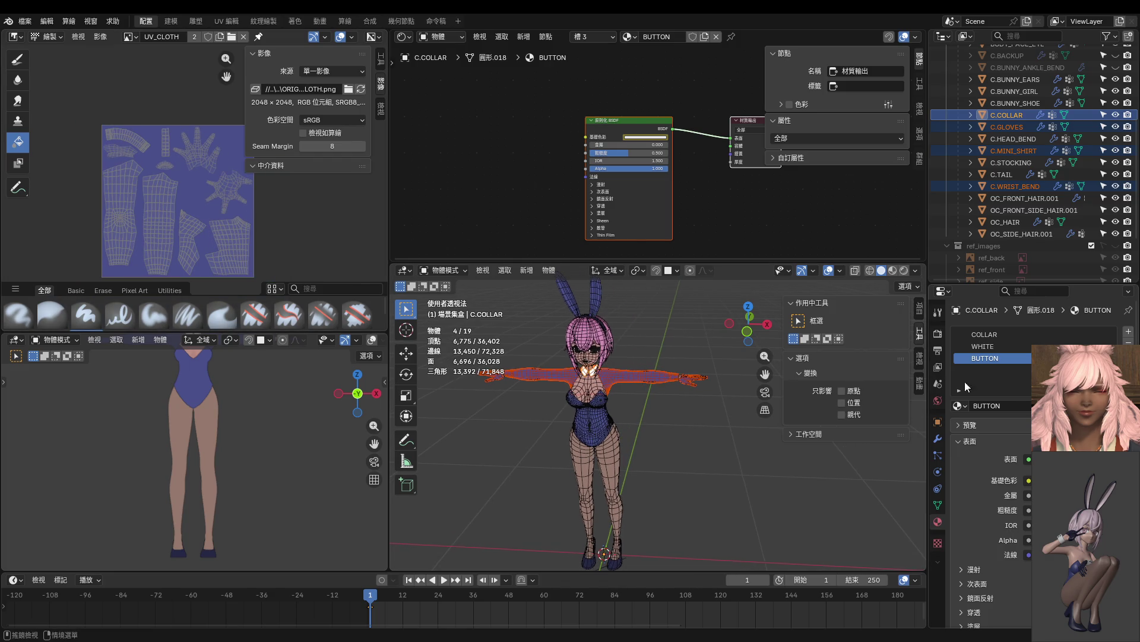
{"action": "left_click", "coordinate": [986, 347]}
{"action": "left_click", "coordinate": [1129, 343]}
{"action": "left_click", "coordinate": [1129, 343]}
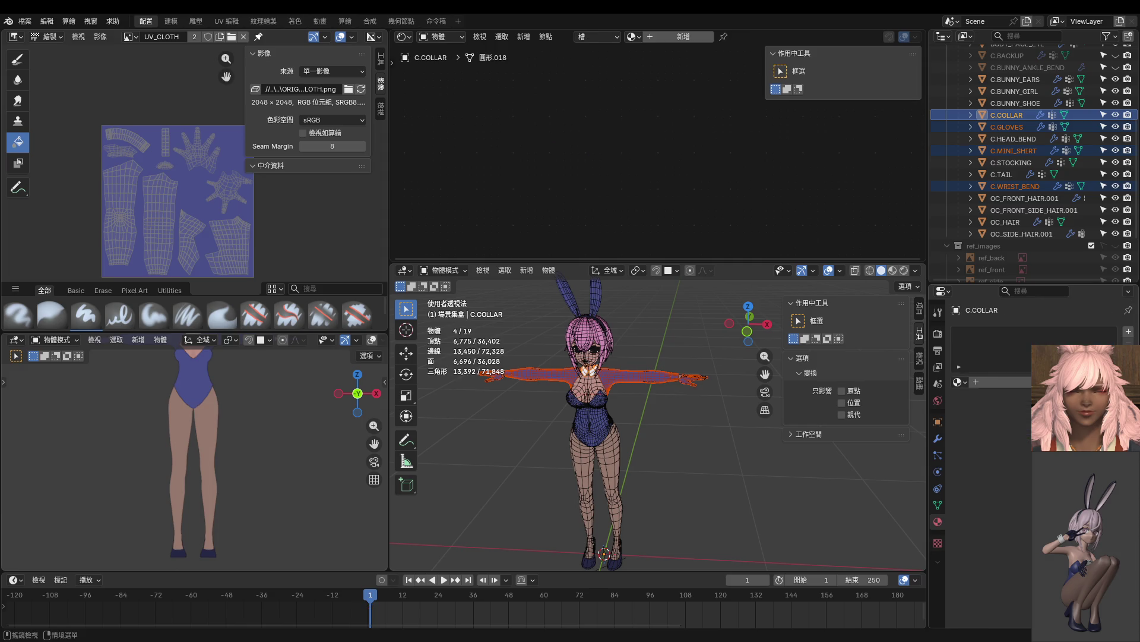
{"action": "left_click", "coordinate": [958, 381]}
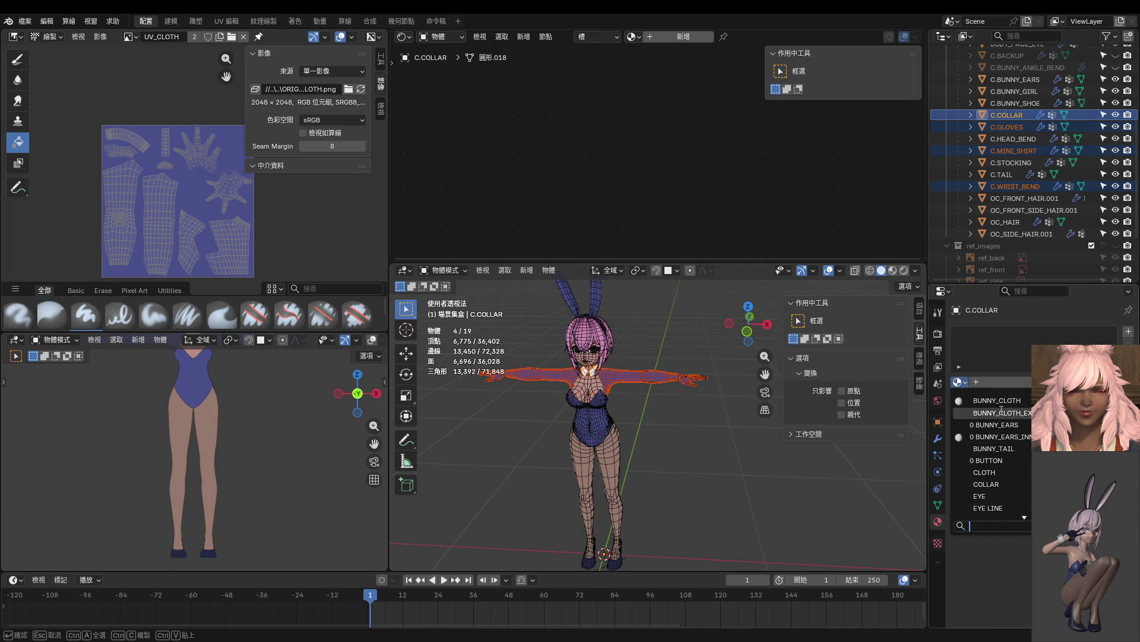
{"action": "left_click", "coordinate": [1003, 412]}
Replace the stocking's CLOTH and STOCKING material slots with BUNNY_CLOTH_EXTRA.
{"action": "left_click", "coordinate": [589, 428]}
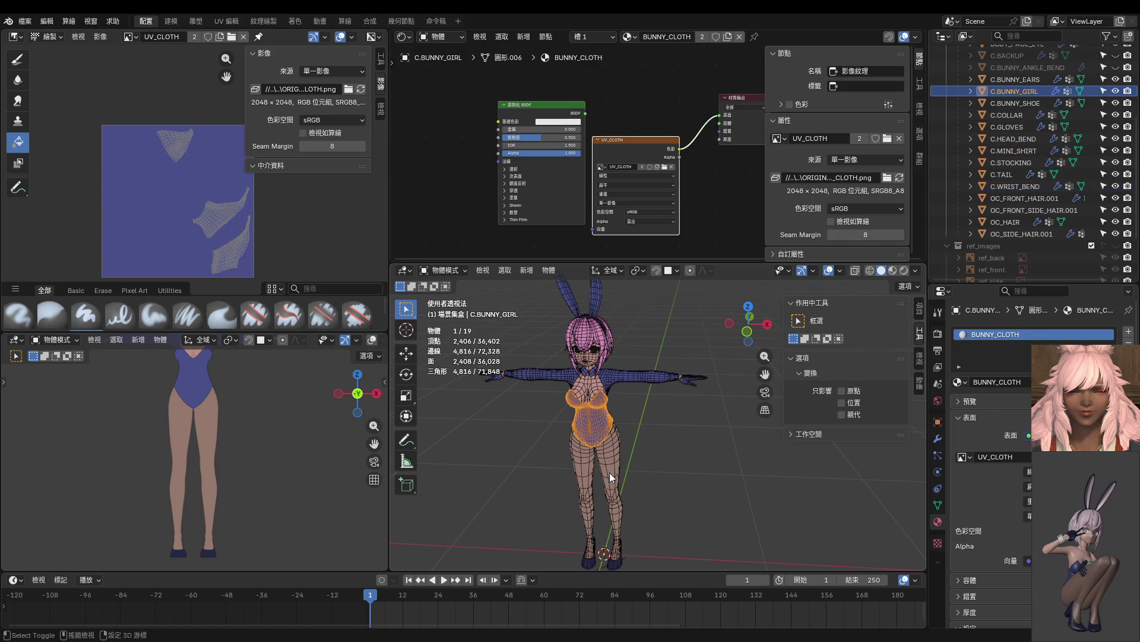
{"action": "middle_click_drag", "start_coordinate": [612, 472], "coordinate": [624, 430]}
{"action": "left_click", "coordinate": [619, 432]}
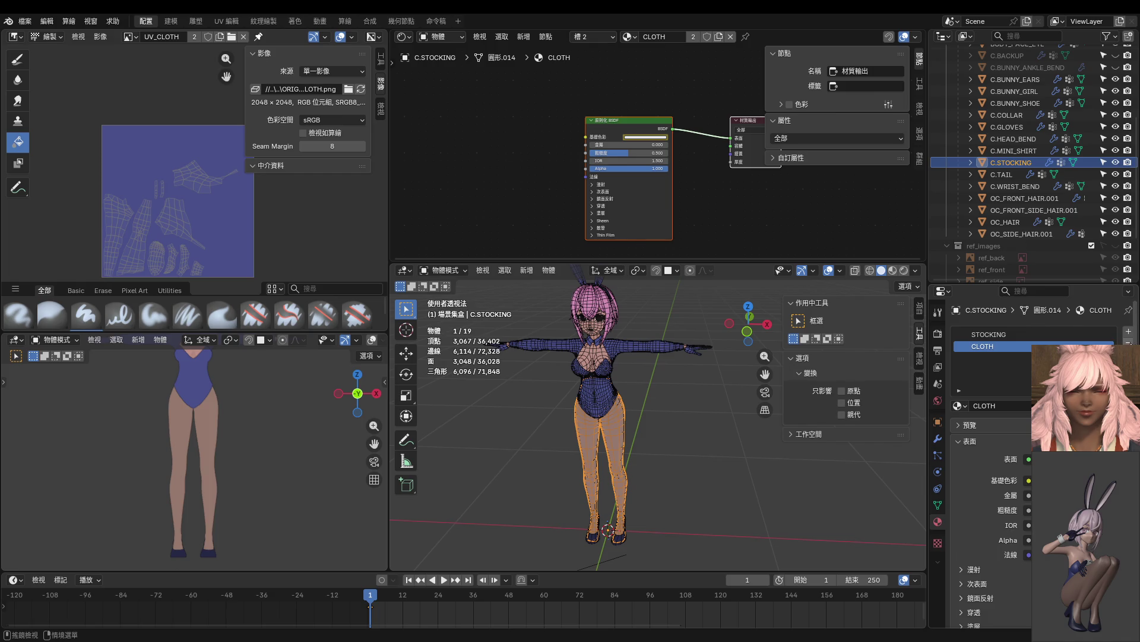
{"action": "left_click", "coordinate": [1128, 342]}
{"action": "left_click", "coordinate": [1128, 342]}
{"action": "left_click", "coordinate": [957, 382]}
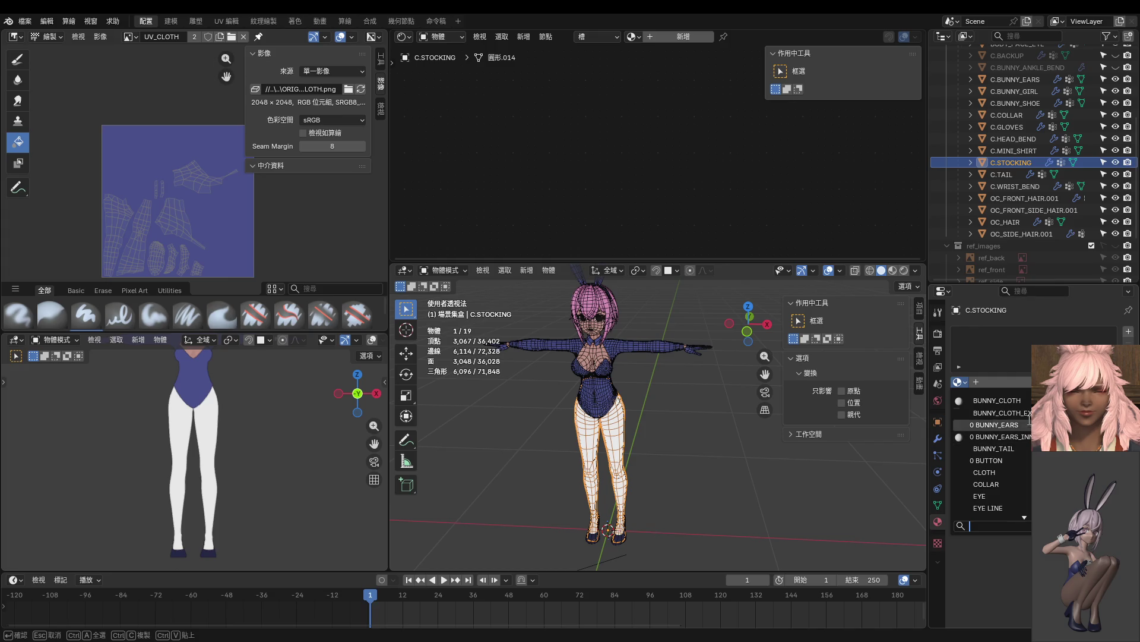
{"action": "left_click", "coordinate": [998, 412]}
{"action": "middle_click_drag", "start_coordinate": [695, 486], "coordinate": [682, 440], "text": "shift"}
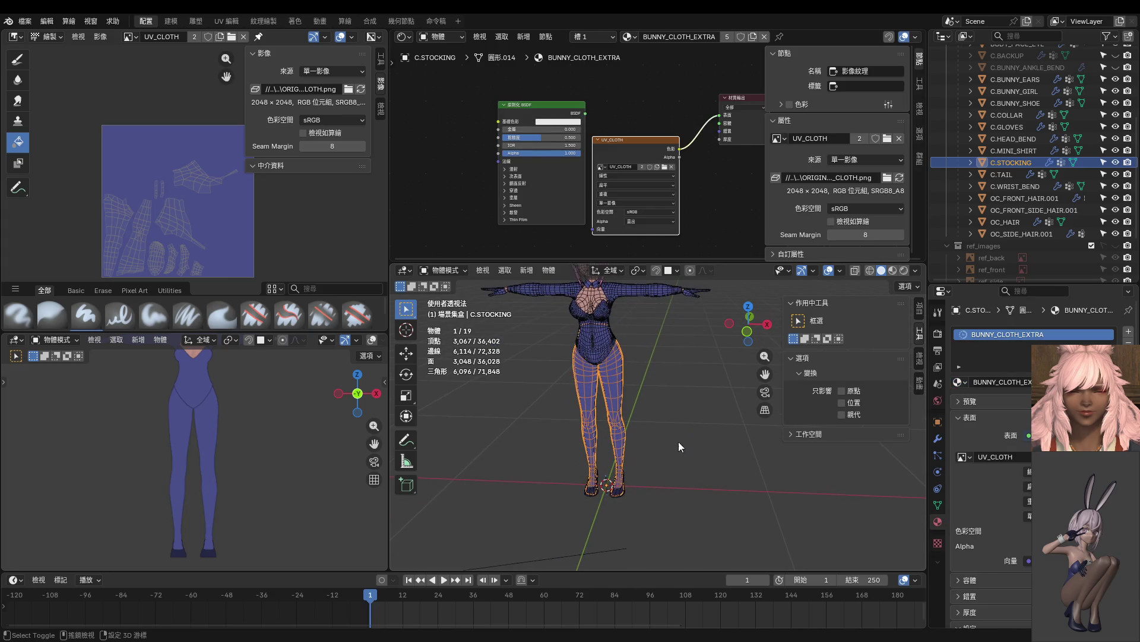
{"action": "left_click", "coordinate": [618, 493]}
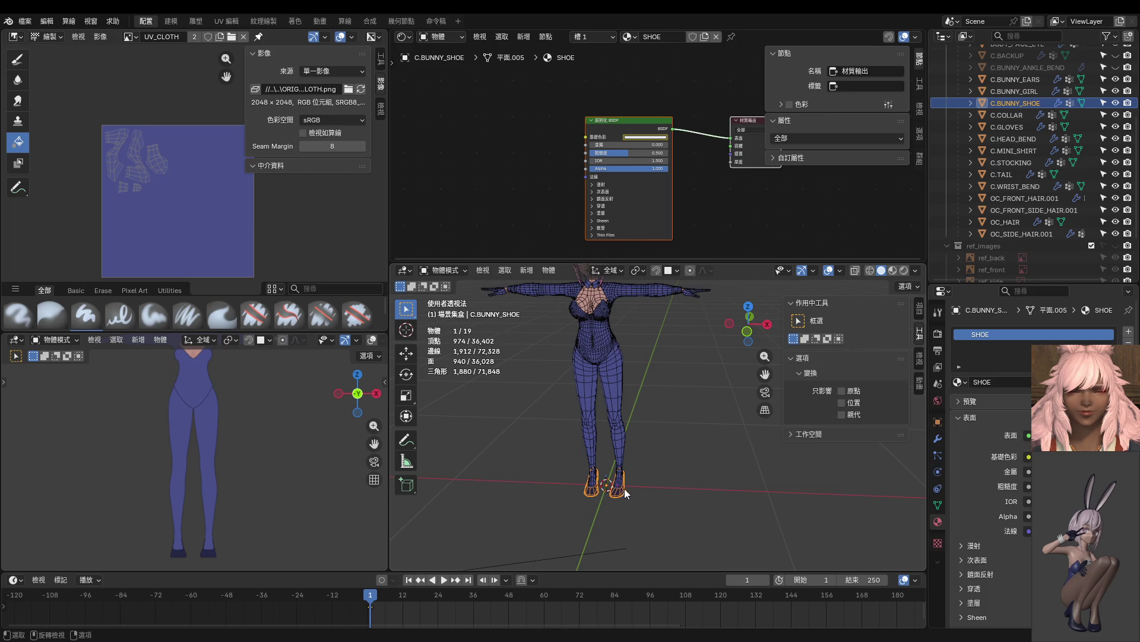
Select the bodysuit, front hair, bunny ears, head band and shoes to inspect their materials.
{"action": "left_click", "coordinate": [594, 336], "text": "shift"}
{"action": "middle_click_drag", "start_coordinate": [594, 336], "coordinate": [619, 444], "text": "shift"}
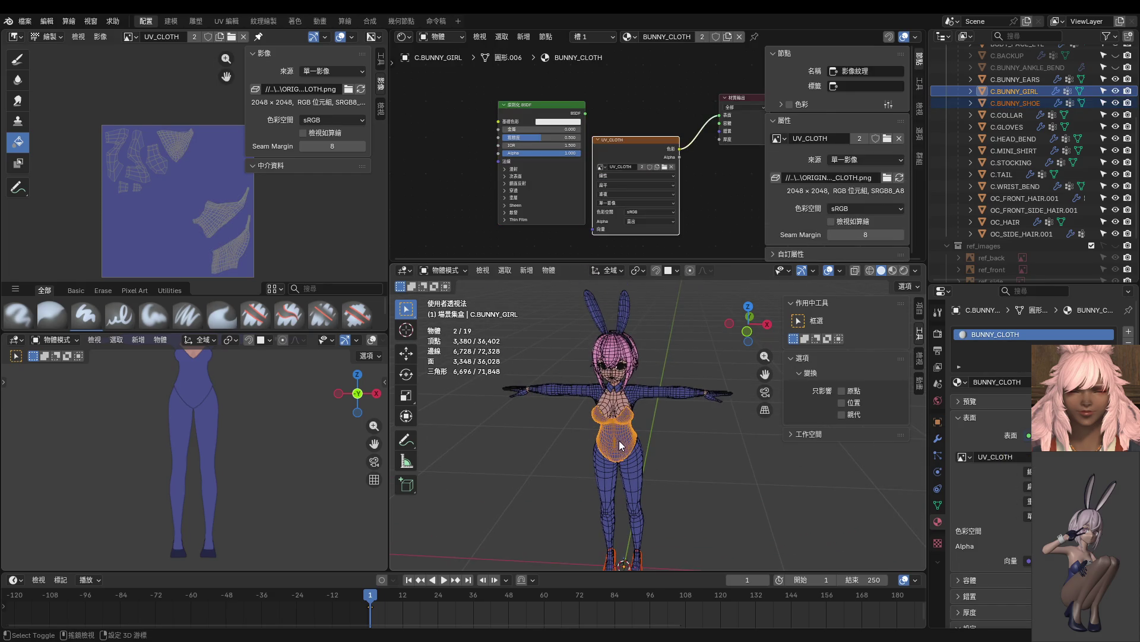
{"action": "left_click", "coordinate": [624, 340], "text": "shift"}
{"action": "mouse_move", "coordinate": [624, 341]}
{"action": "middle_mouse_down"}
{"action": "mouse_move", "coordinate": [634, 427]}
{"action": "mouse_move", "coordinate": [633, 389]}
{"action": "middle_mouse_up"}
{"action": "left_click", "coordinate": [633, 389], "text": "shift"}
{"action": "left_click", "coordinate": [621, 351], "text": "shift"}
{"action": "middle_click_drag", "start_coordinate": [621, 351], "coordinate": [632, 368]}
{"action": "left_click", "coordinate": [632, 443], "text": "shift"}
{"action": "middle_click_drag", "start_coordinate": [632, 444], "coordinate": [627, 324], "text": "shift"}
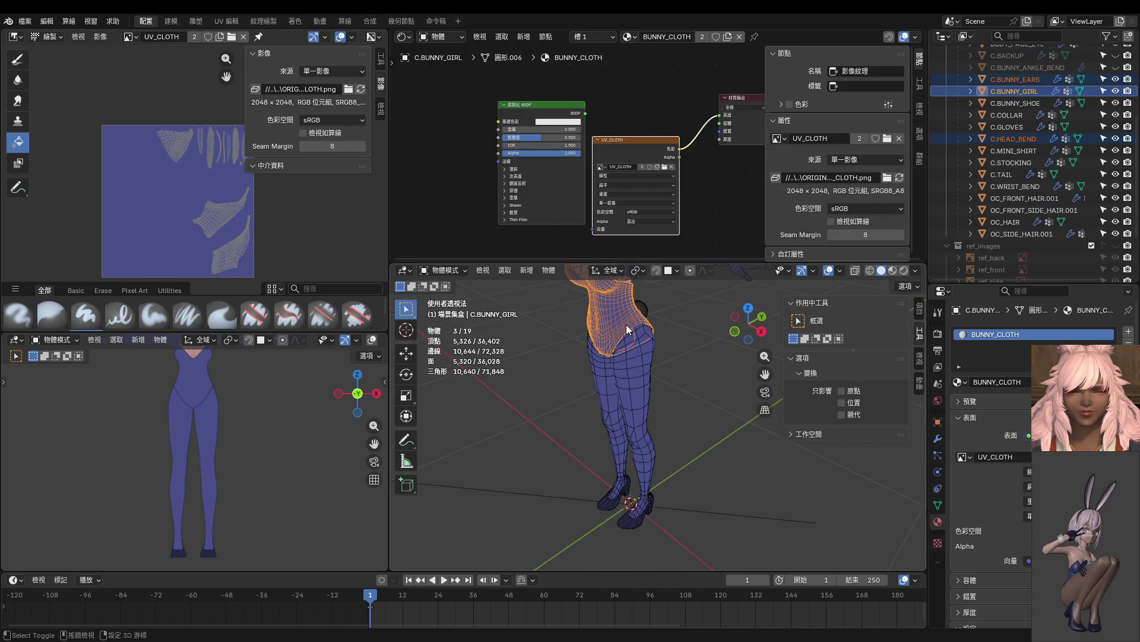
{"action": "left_click", "coordinate": [624, 526], "text": "shift"}
{"action": "scroll", "coordinate": [187, 212], "scroll_direction": "down", "scroll_amount": 4}
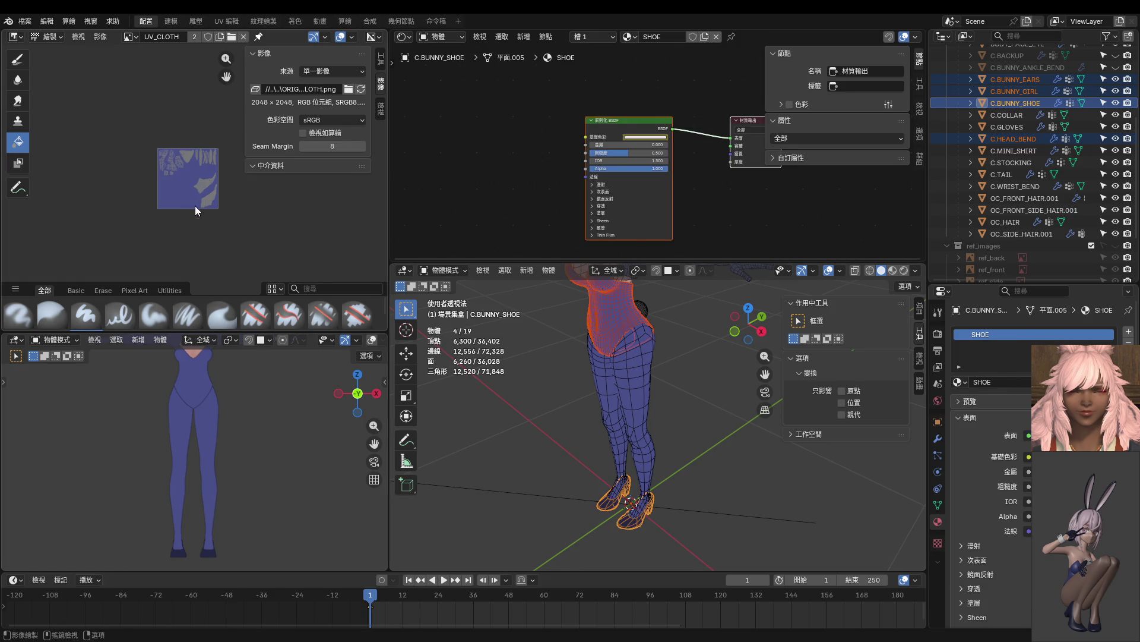
{"action": "middle_click_drag", "start_coordinate": [195, 211], "coordinate": [194, 232]}
{"action": "scroll", "coordinate": [194, 231], "scroll_direction": "up", "scroll_amount": 4}
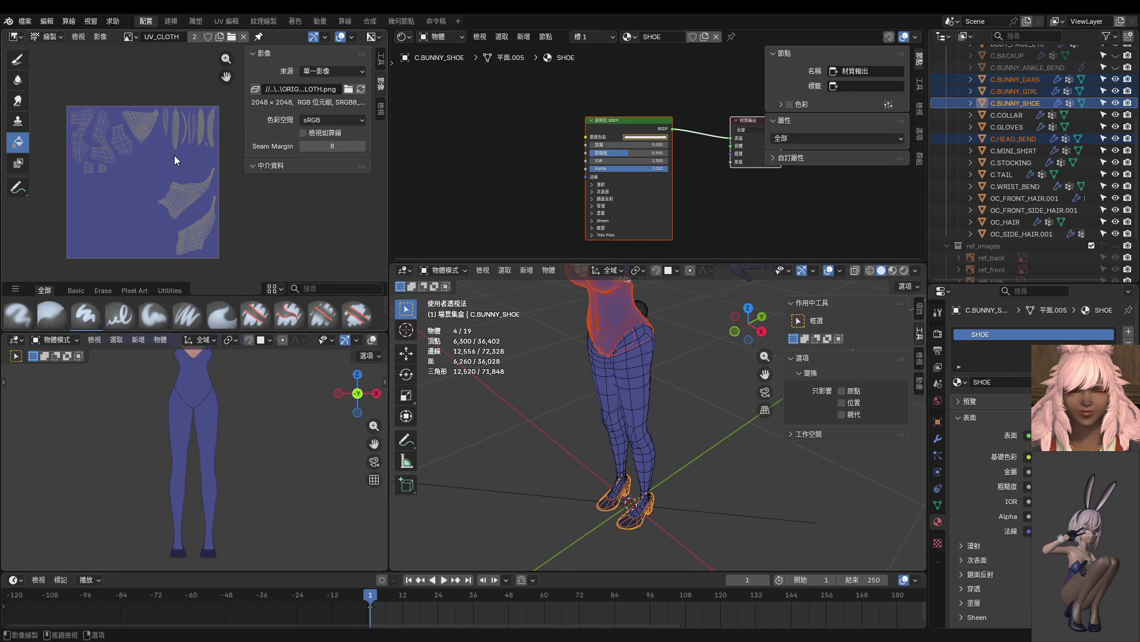
{"action": "mouse_move", "coordinate": [617, 376]}
{"action": "middle_mouse_down", "text": "shift"}
{"action": "mouse_move", "coordinate": [637, 551]}
{"action": "mouse_move", "coordinate": [630, 439]}
{"action": "middle_mouse_up", "text": "shift"}
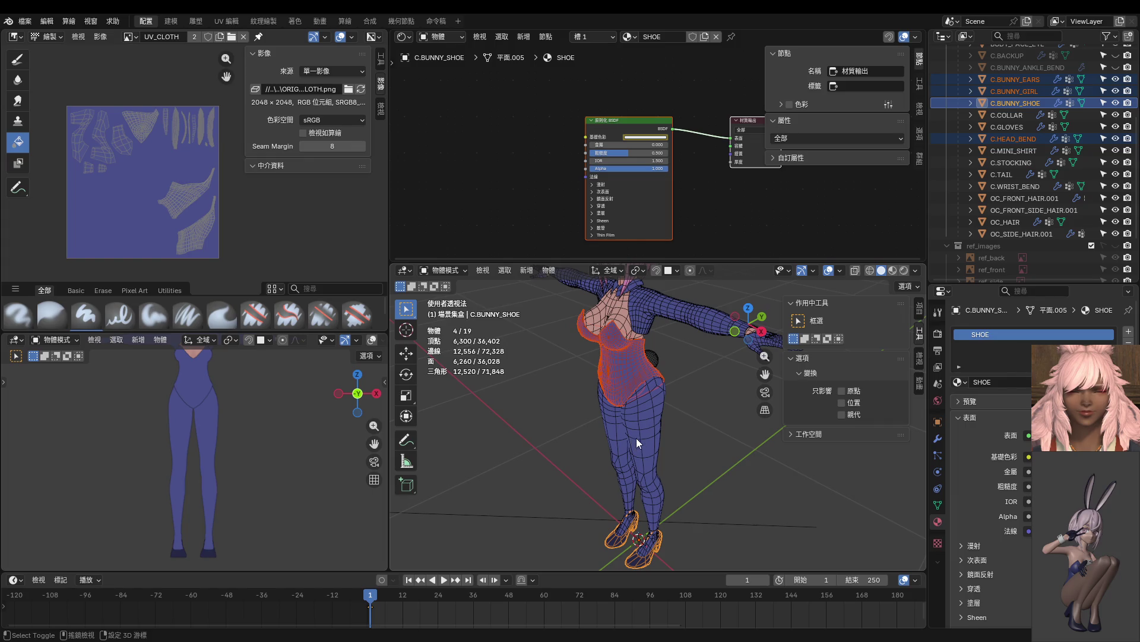
Switch the stocking's material from BUNNY_CLOTH_EXTRA to BUNNY_CLOTH.
{"action": "left_click", "coordinate": [649, 434], "text": "shift"}
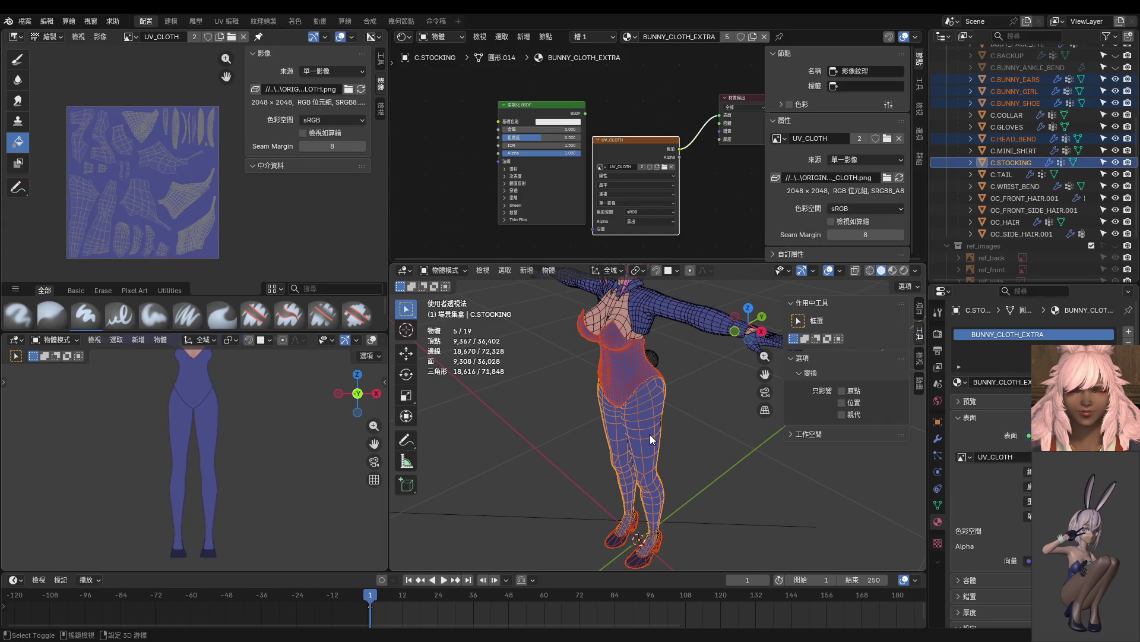
{"action": "left_click", "coordinate": [649, 433]}
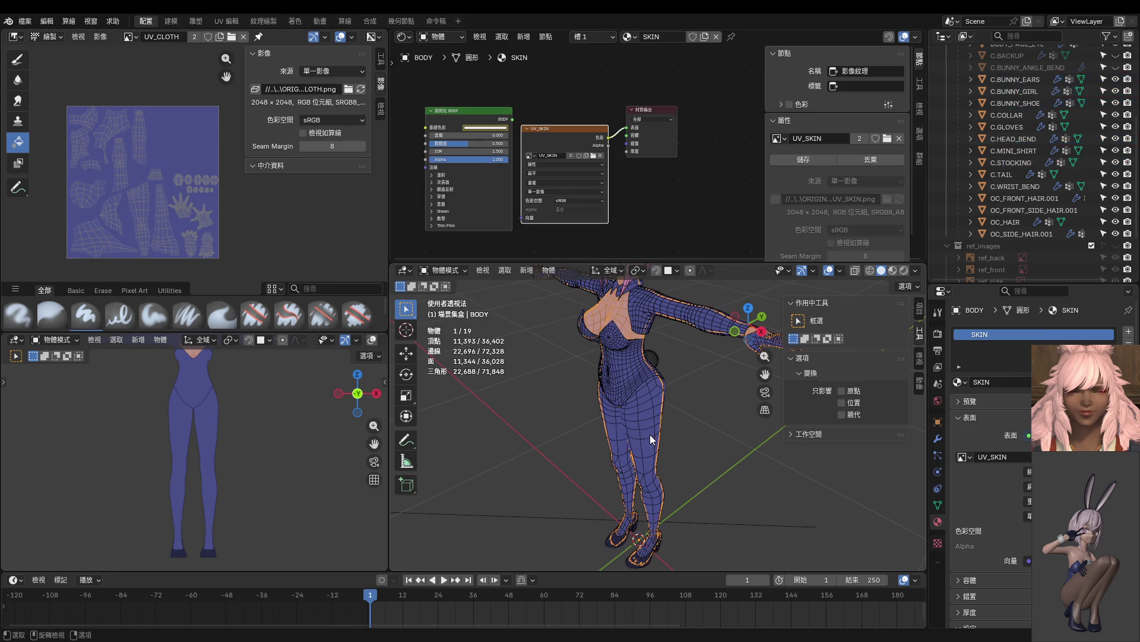
{"action": "left_click", "coordinate": [650, 434]}
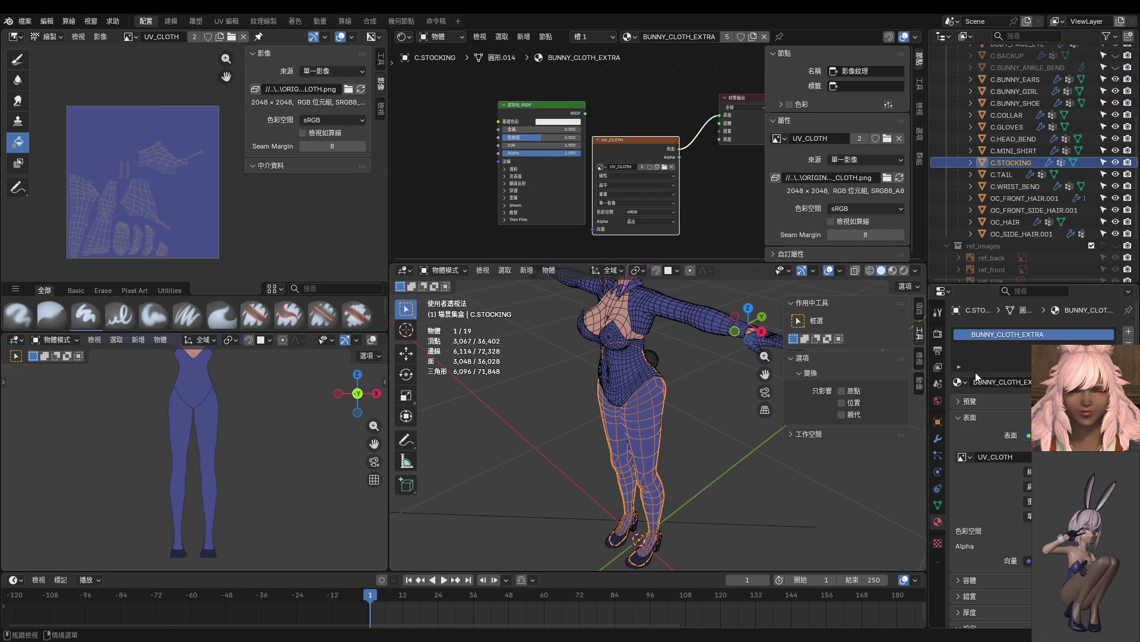
{"action": "left_click", "coordinate": [959, 382]}
{"action": "left_click", "coordinate": [997, 401]}
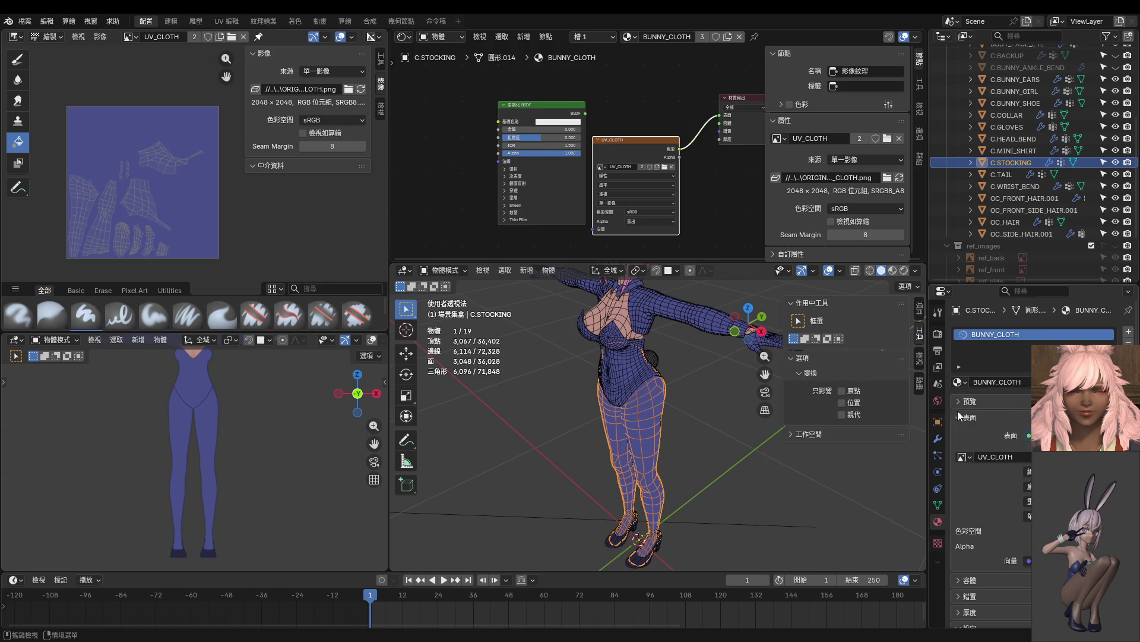
{"action": "scroll", "coordinate": [642, 534], "scroll_direction": "up", "scroll_amount": 2}
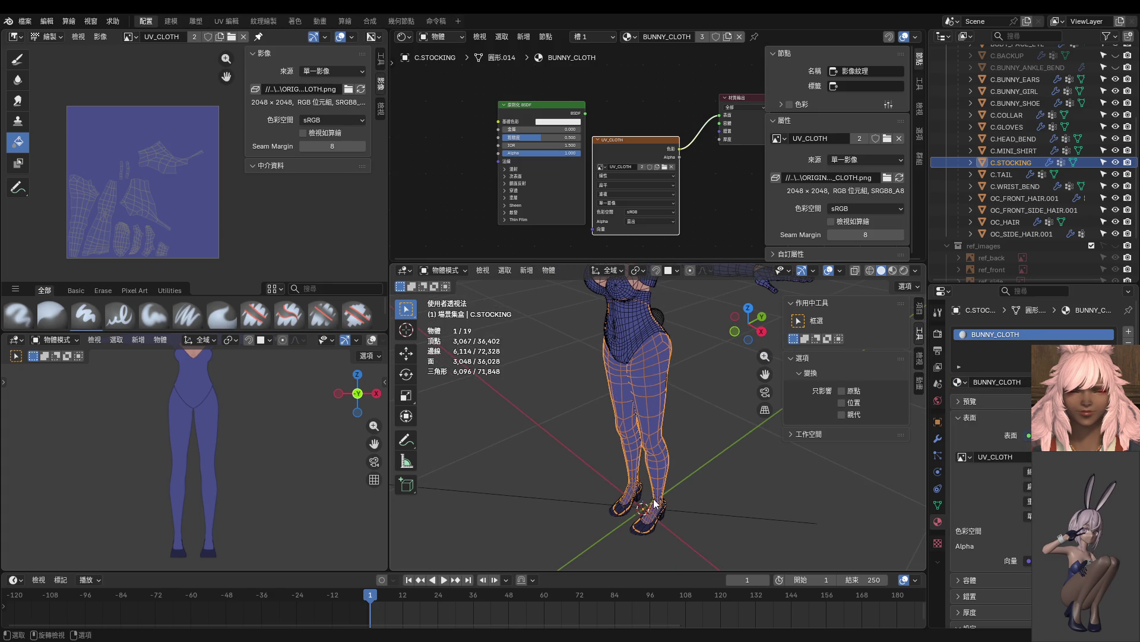
{"action": "left_click", "coordinate": [644, 535]}
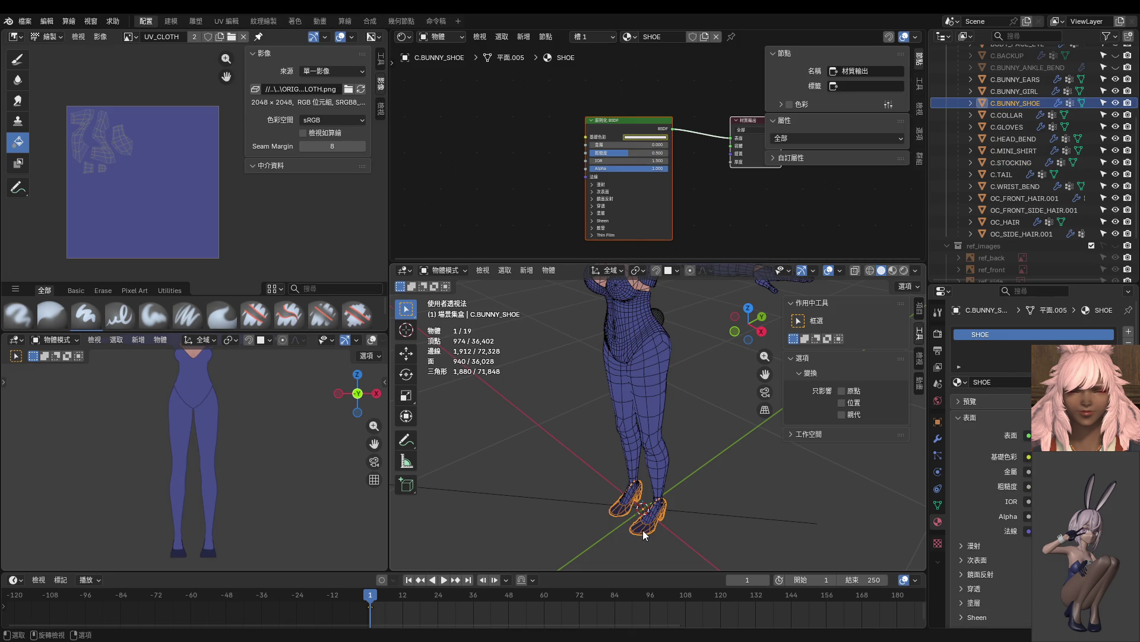
{"action": "middle_click_drag", "start_coordinate": [650, 327], "coordinate": [652, 426], "text": "shift"}
{"action": "left_click", "coordinate": [645, 323], "text": "shift"}
{"action": "left_click", "coordinate": [644, 319], "text": "shift"}
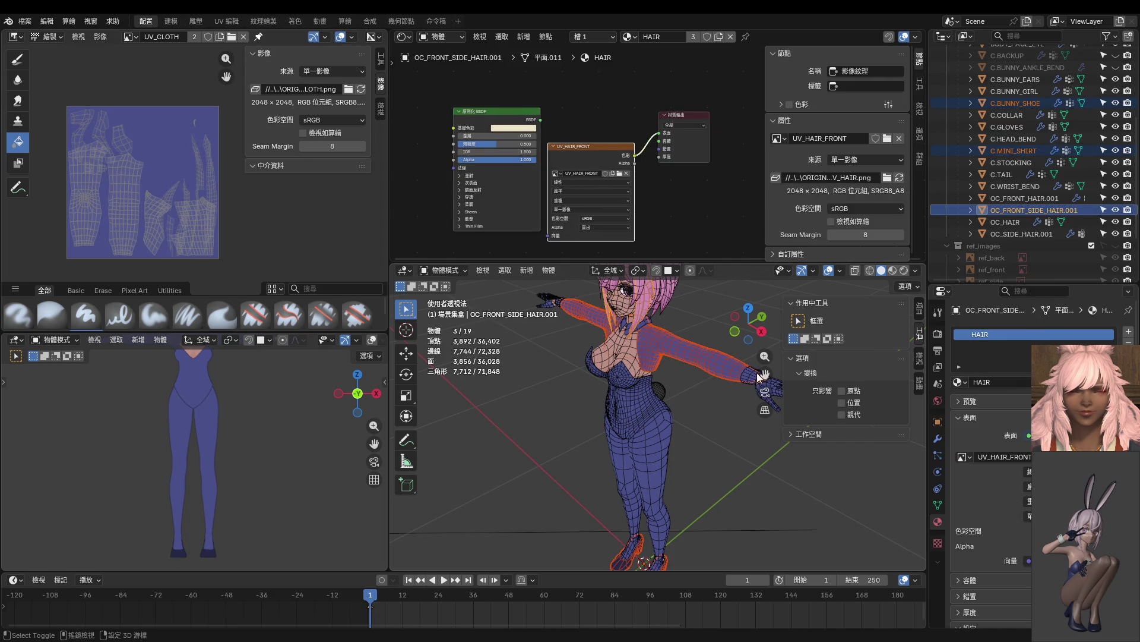
Select the mini shirt, collar, wrist band and gloves to check their materials.
{"action": "left_click", "coordinate": [658, 321]}
{"action": "left_click", "coordinate": [648, 322], "text": "shift"}
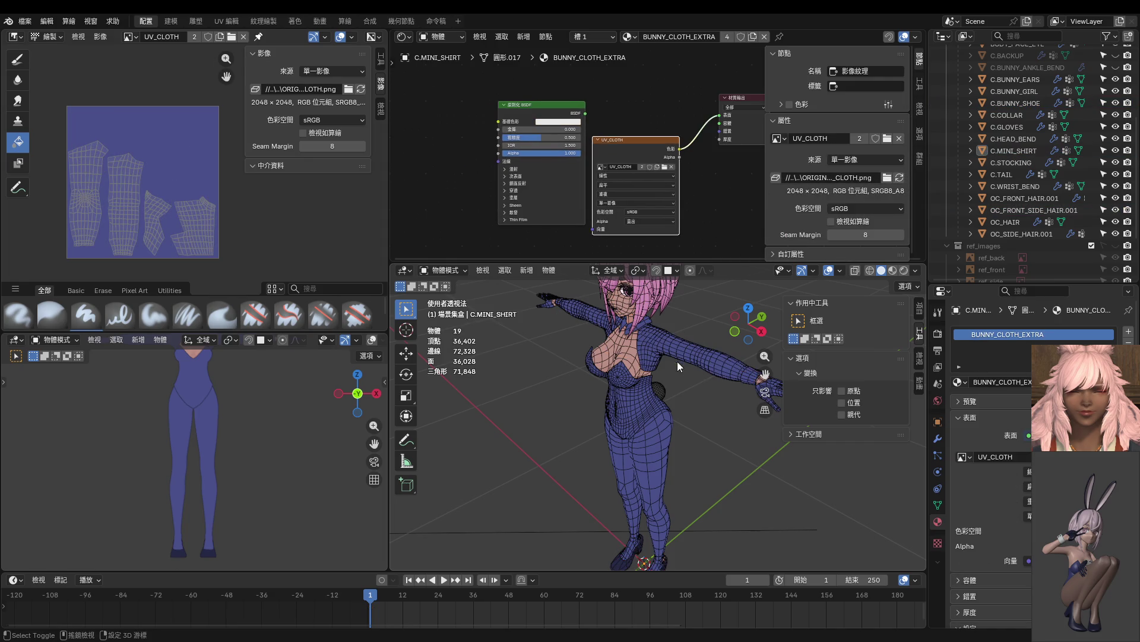
{"action": "left_click", "coordinate": [641, 323], "text": "shift"}
{"action": "left_click", "coordinate": [643, 323], "text": "shift"}
{"action": "left_click", "coordinate": [646, 323], "text": "shift"}
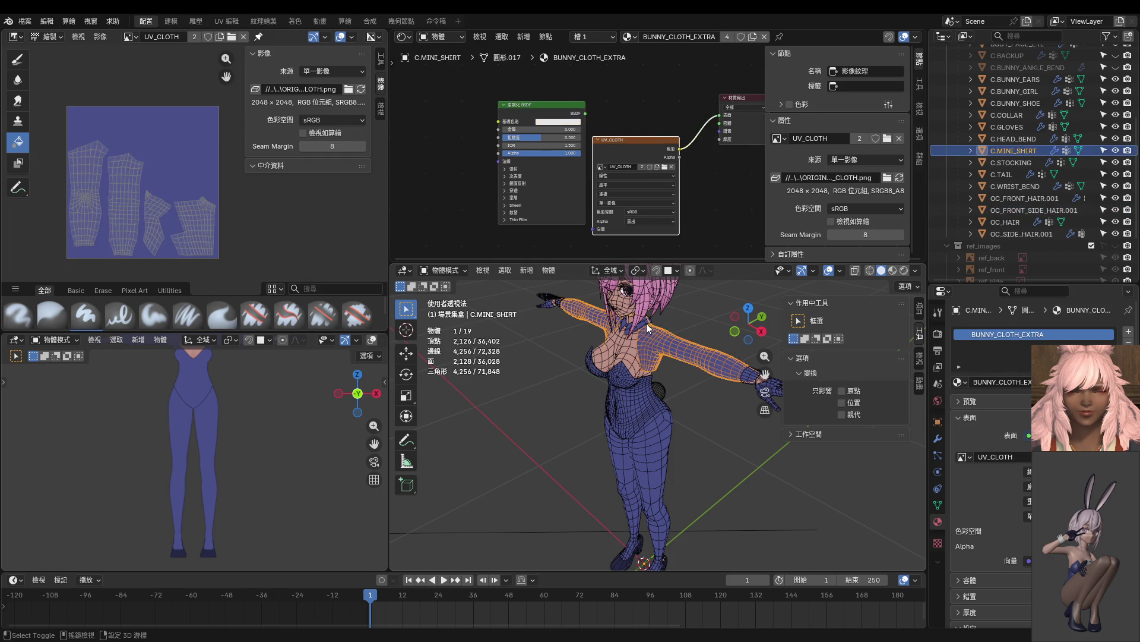
{"action": "left_click", "coordinate": [647, 321], "text": "shift"}
{"action": "mouse_move", "coordinate": [666, 376]}
{"action": "middle_mouse_down"}
{"action": "mouse_move", "coordinate": [629, 332]}
{"action": "mouse_move", "coordinate": [616, 502]}
{"action": "middle_mouse_up"}
{"action": "left_click", "coordinate": [679, 365], "text": "shift"}
{"action": "left_click", "coordinate": [685, 377], "text": "shift"}
{"action": "left_click", "coordinate": [601, 514], "text": "shift"}
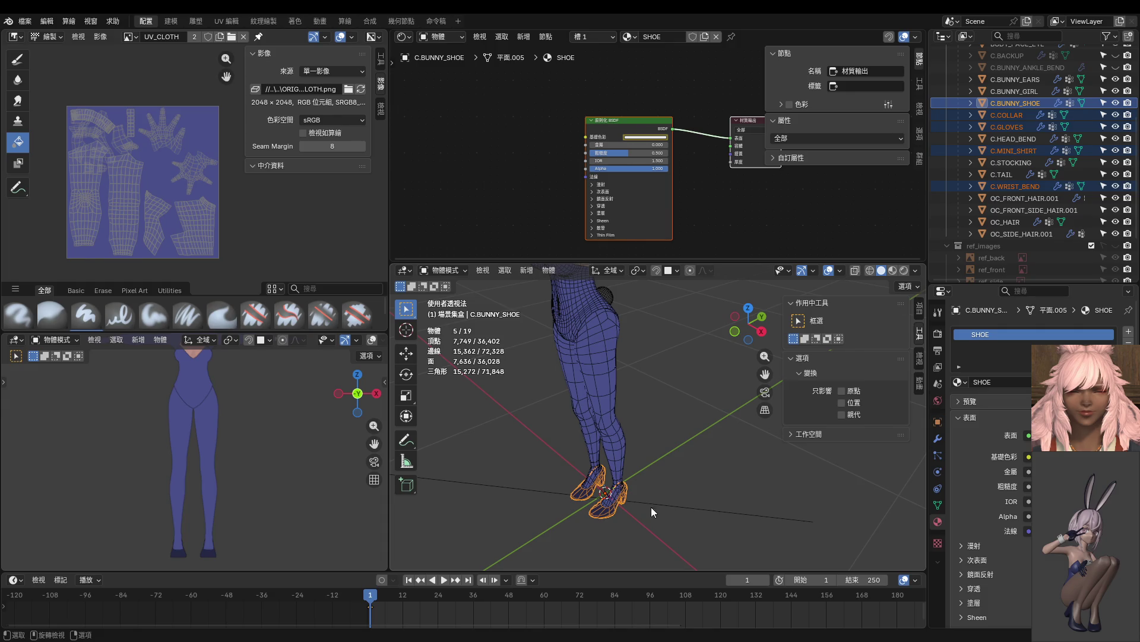
Select the shoes alone and replace their SHOE material with BUNNY_CLOTH.
{"action": "left_click", "coordinate": [605, 509]}
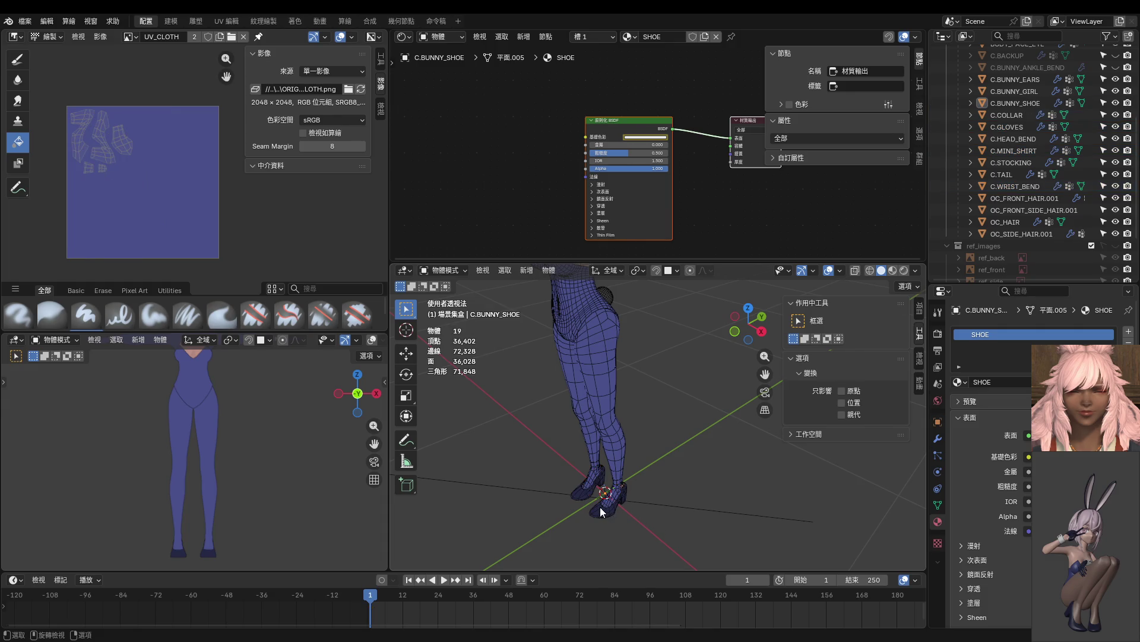
{"action": "left_click", "coordinate": [620, 451], "text": "shift"}
{"action": "mouse_move", "coordinate": [620, 452]}
{"action": "middle_mouse_down"}
{"action": "mouse_move", "coordinate": [637, 470]}
{"action": "mouse_move", "coordinate": [638, 458]}
{"action": "middle_mouse_up"}
{"action": "scroll", "coordinate": [636, 457], "scroll_direction": "up", "scroll_amount": 2}
{"action": "left_click", "coordinate": [608, 386], "text": "shift"}
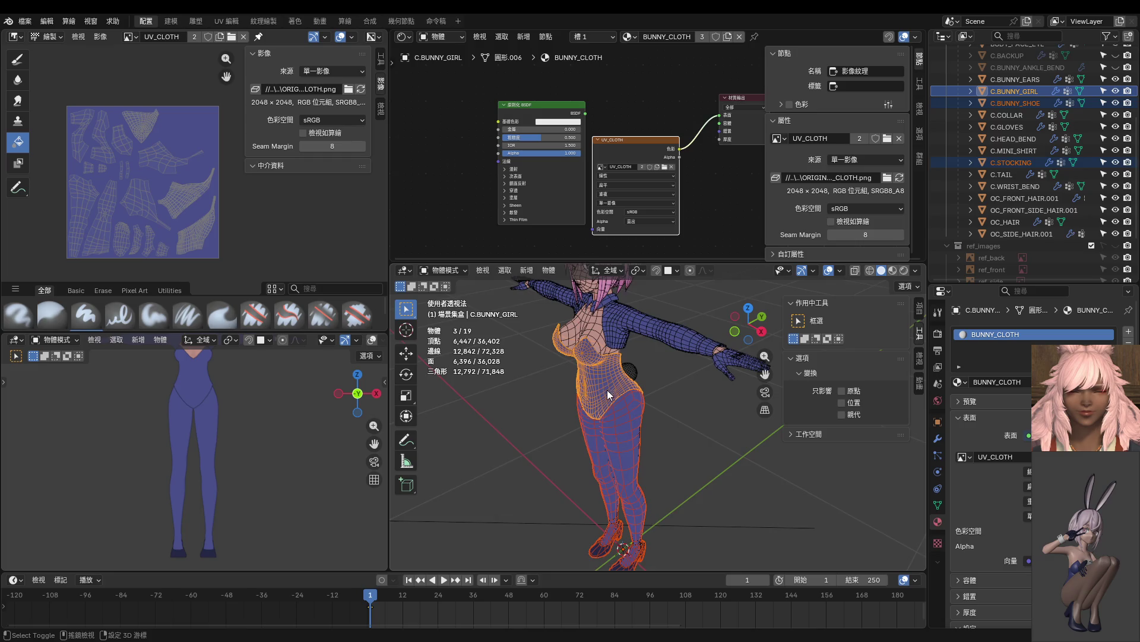
{"action": "scroll", "coordinate": [608, 386], "scroll_direction": "up", "scroll_amount": 3, "text": "shift"}
{"action": "scroll", "coordinate": [612, 449], "scroll_direction": "down", "scroll_amount": 3}
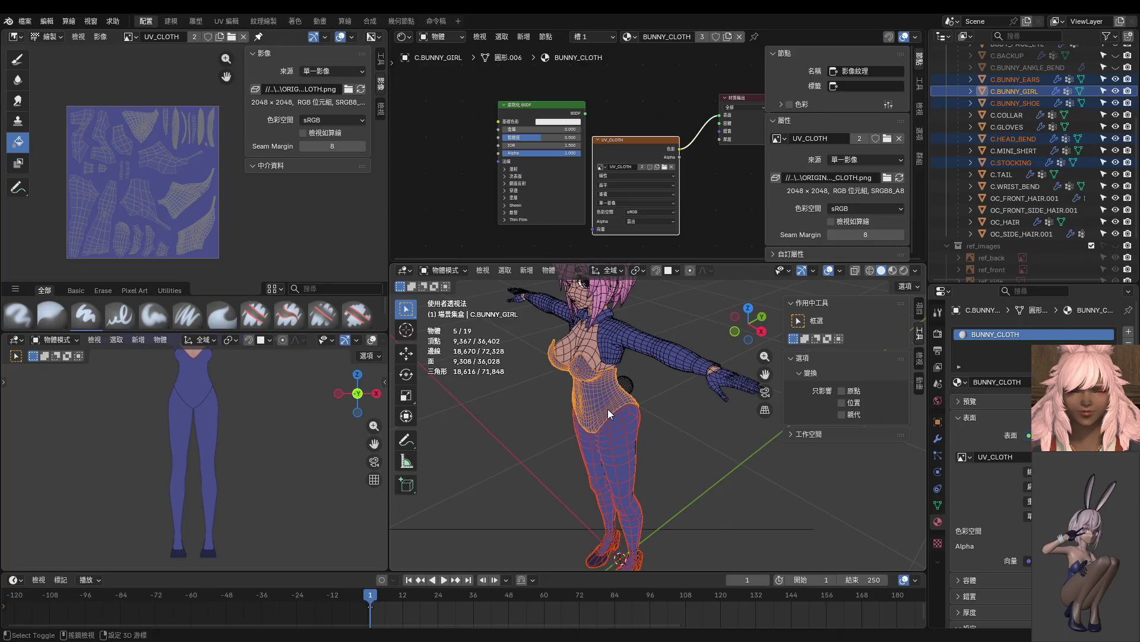
{"action": "scroll", "coordinate": [616, 509], "scroll_direction": "up", "scroll_amount": 5}
{"action": "left_click", "coordinate": [616, 509]}
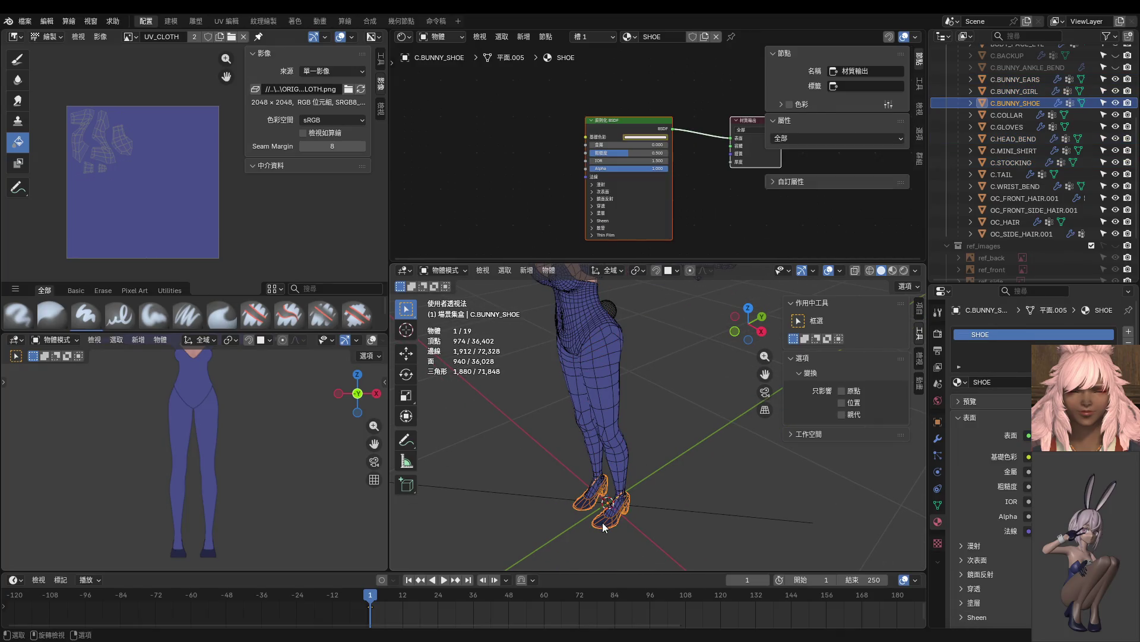
{"action": "left_click", "coordinate": [967, 383]}
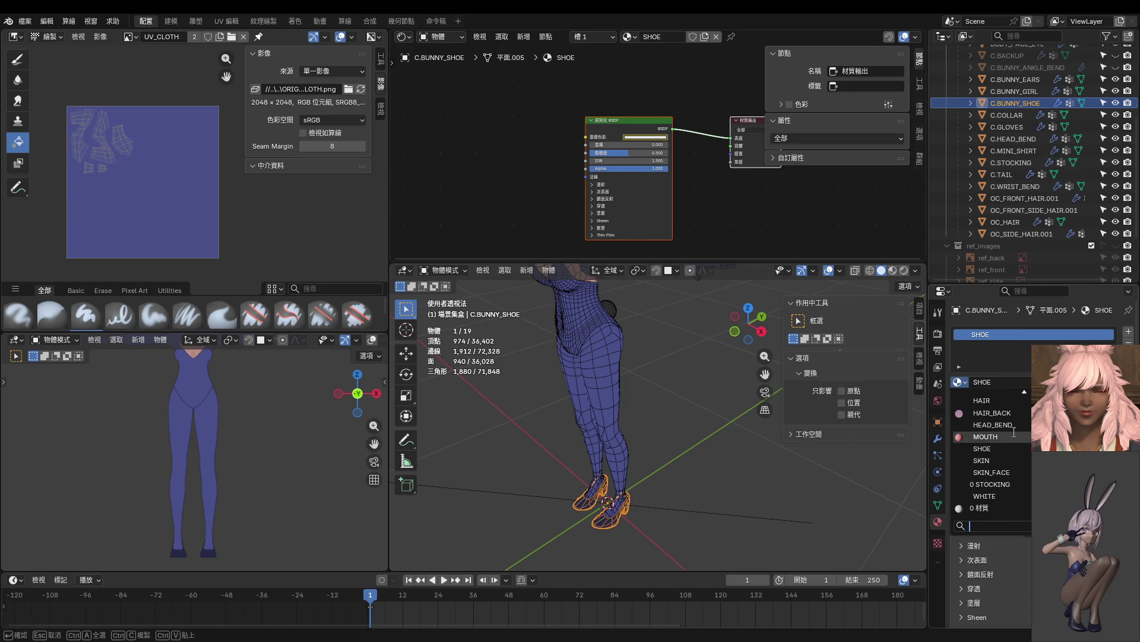
{"action": "scroll", "coordinate": [1014, 448], "scroll_direction": "up", "scroll_amount": 5}
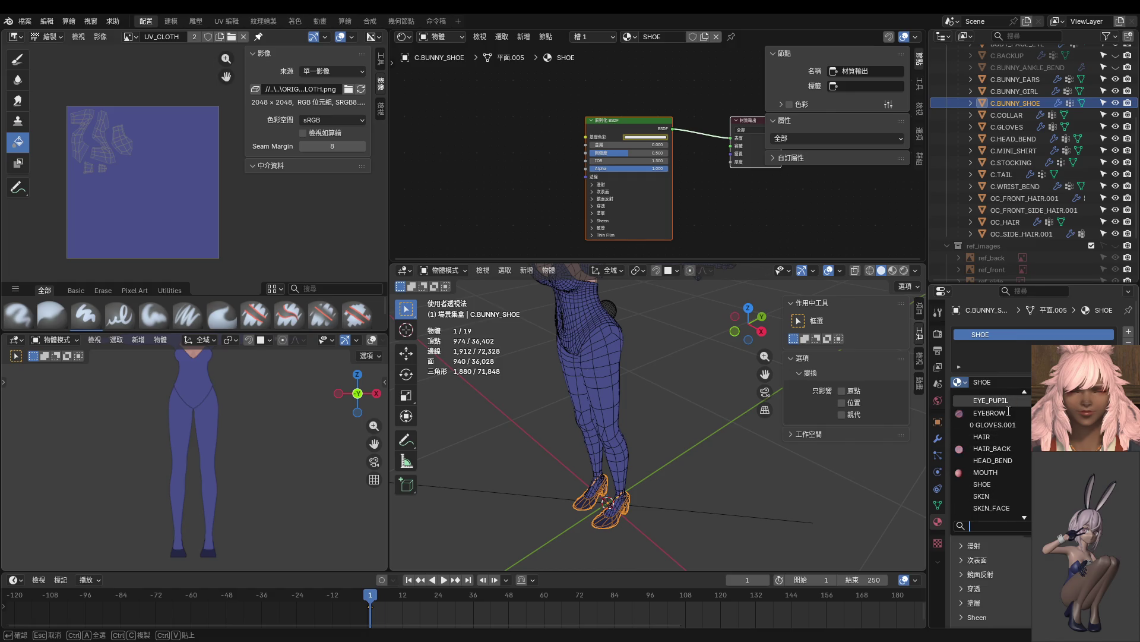
{"action": "left_click", "coordinate": [1005, 401]}
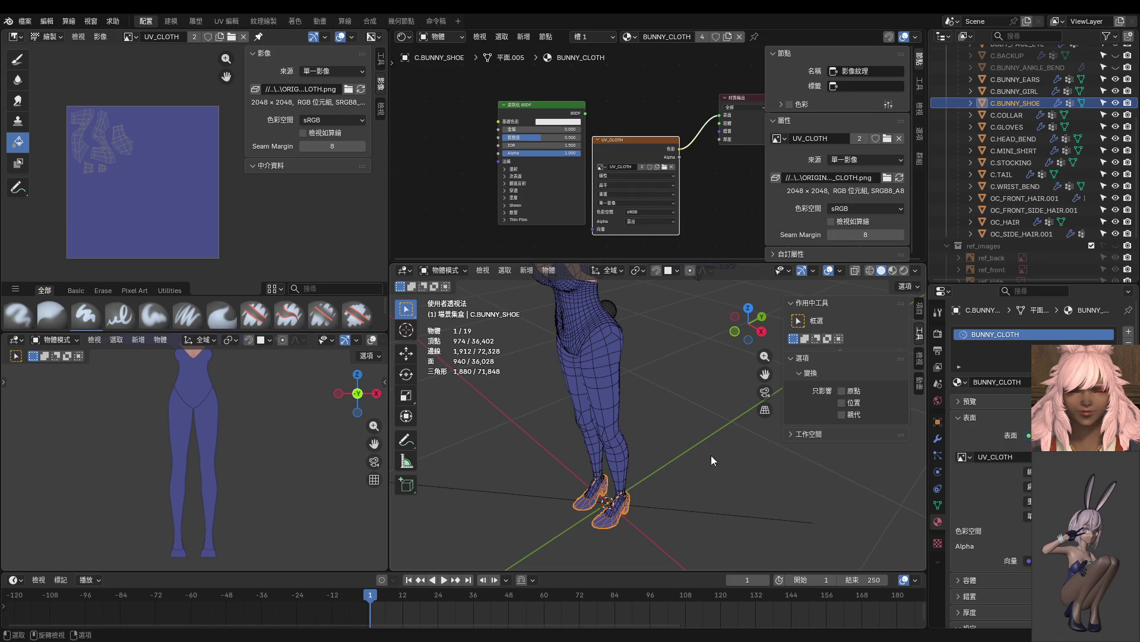
Frame the view on the stocking and then the shoes to review them.
{"action": "left_click", "coordinate": [610, 422]}
{"action": "key", "text": "KP_Decimal"}
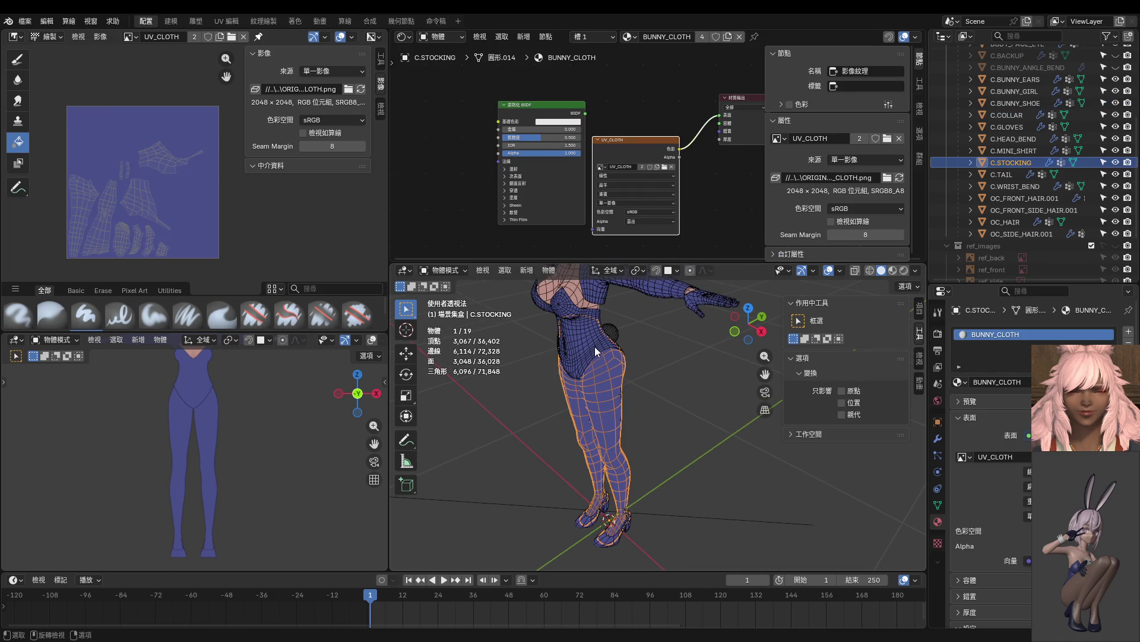
{"action": "left_click", "coordinate": [592, 341]}
{"action": "left_click", "coordinate": [602, 397]}
{"action": "left_click", "coordinate": [611, 538]}
{"action": "key", "text": "KP_Decimal"}
{"action": "left_click", "coordinate": [600, 404]}
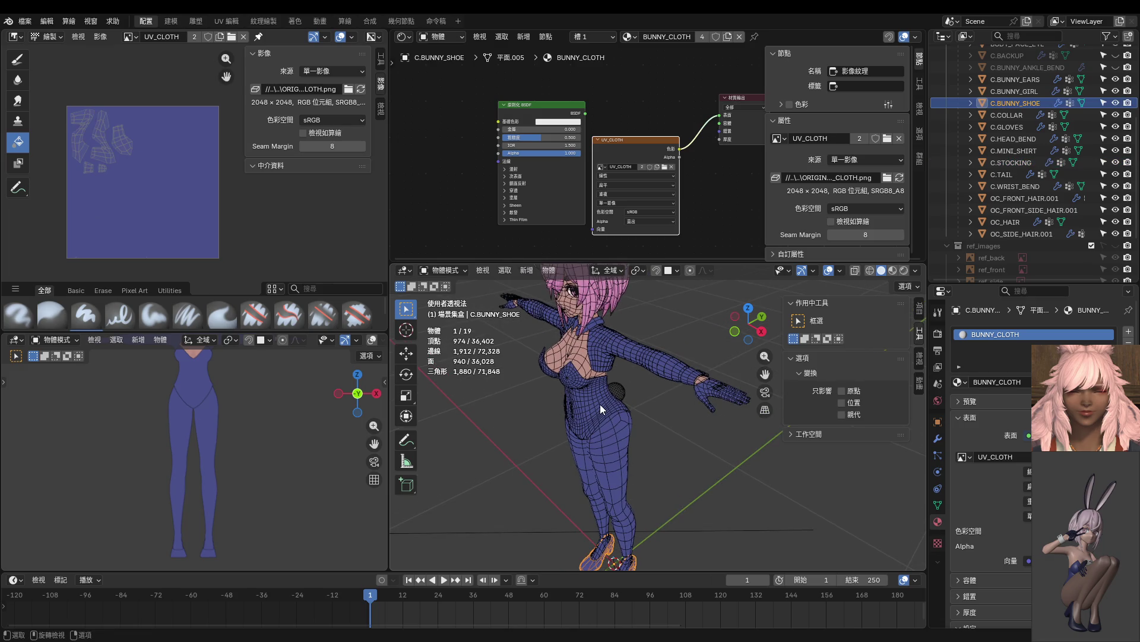
Select C.COLLAR, C.MINI_SHIRT, C.WRIST_BEND and C.GLOVES together.
{"action": "left_click", "coordinate": [597, 326]}
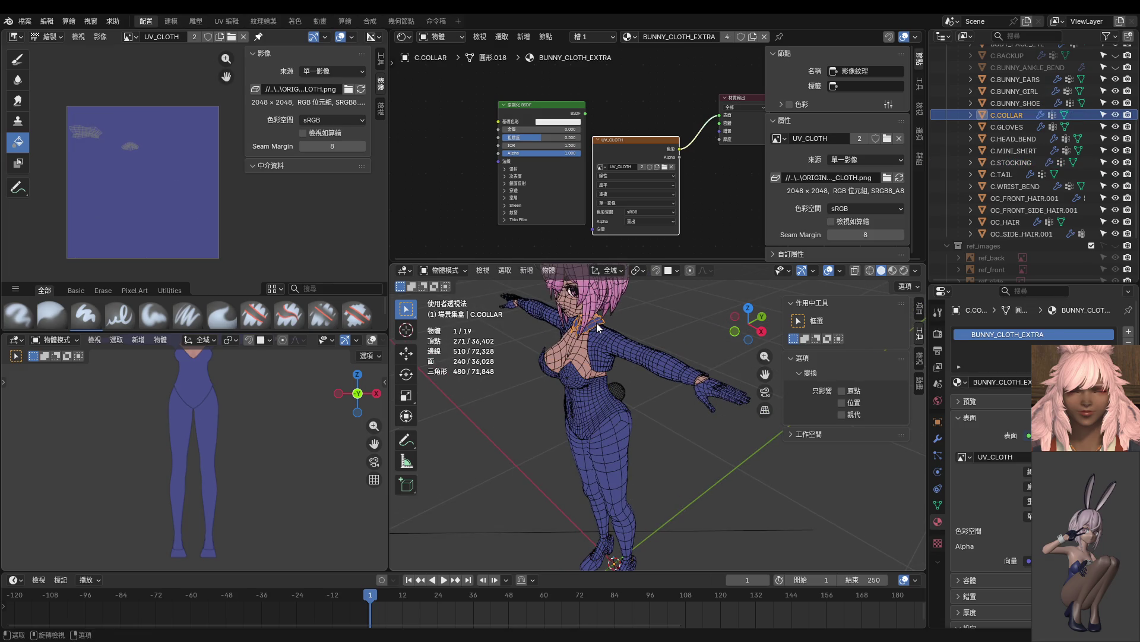
{"action": "left_click", "coordinate": [647, 355], "text": "shift"}
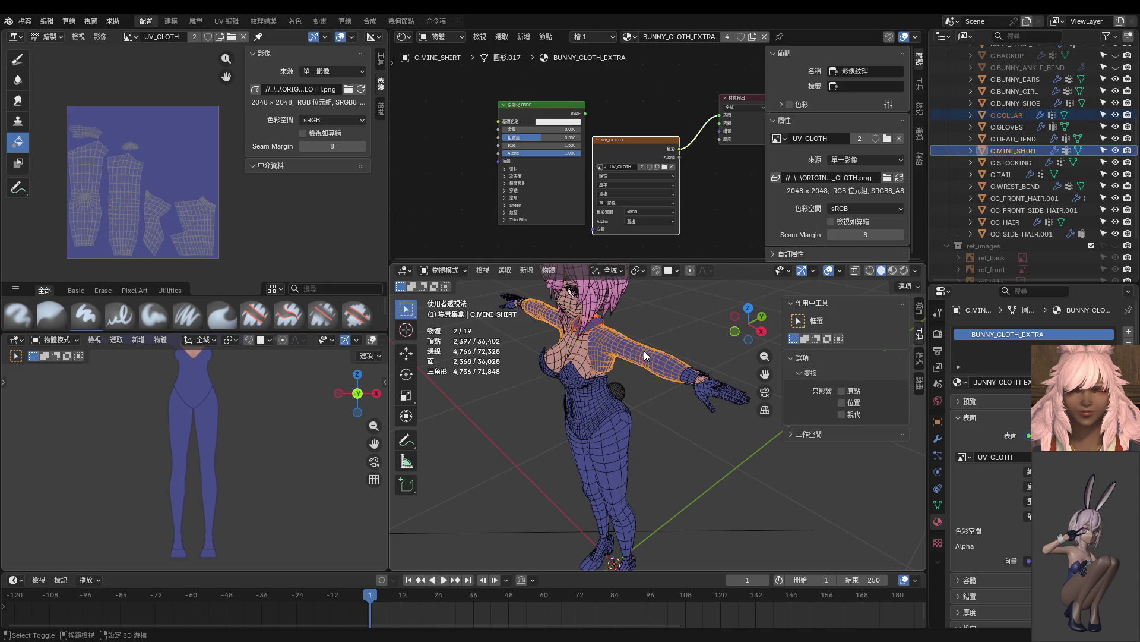
{"action": "left_click", "coordinate": [700, 382], "text": "shift"}
{"action": "left_click", "coordinate": [702, 393], "text": "shift"}
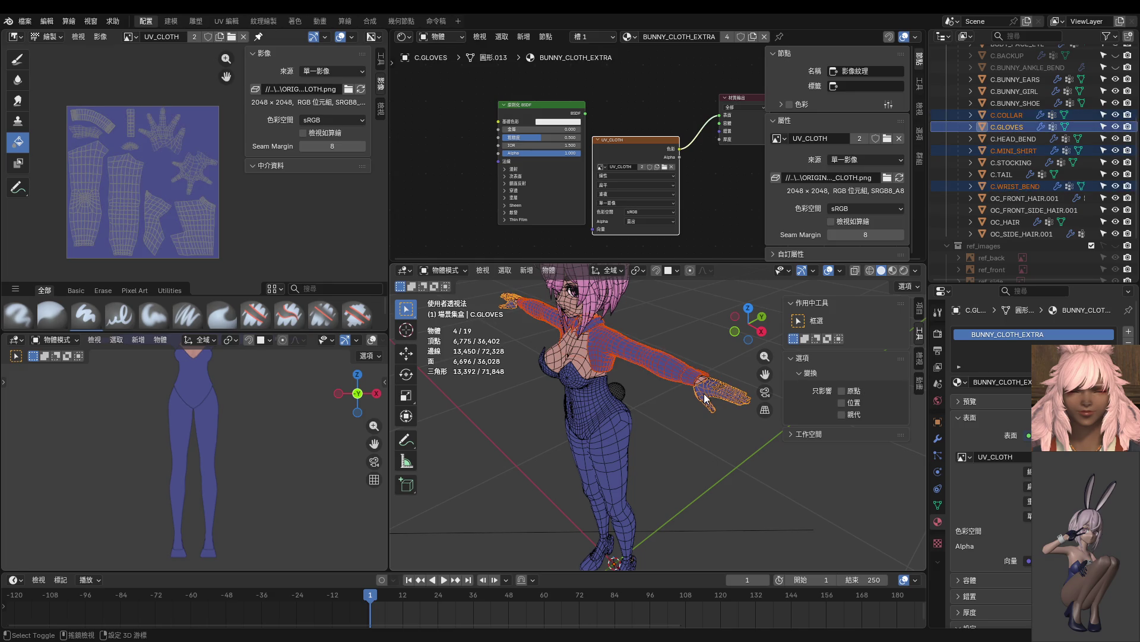
{"action": "middle_click_drag", "start_coordinate": [642, 394], "coordinate": [651, 492], "text": "shift"}
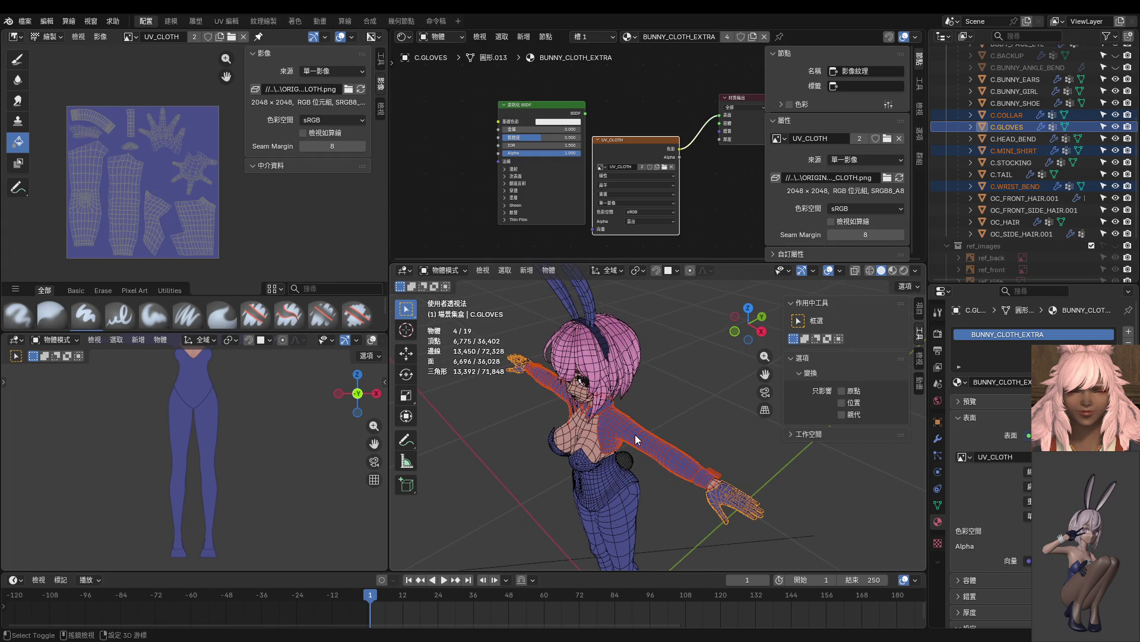
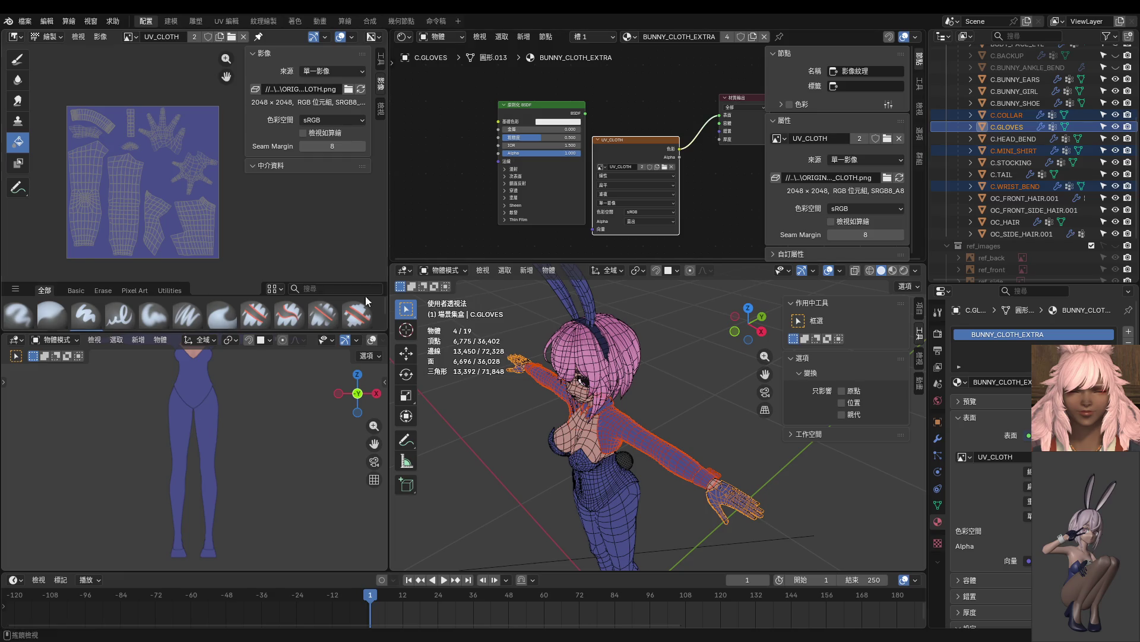
Enlarge the left viewport and zoom it to show the whole character from the side.
{"action": "scroll", "coordinate": [232, 371], "scroll_direction": "down", "scroll_amount": 4}
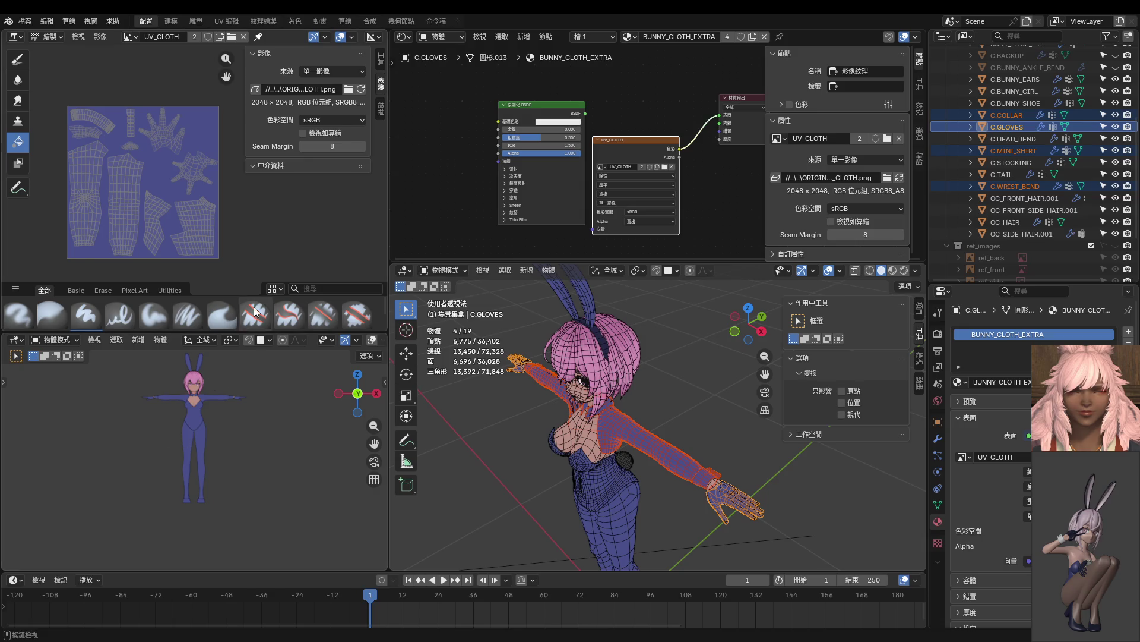
{"action": "left_click_drag", "start_coordinate": [255, 280], "coordinate": [256, 145]}
{"action": "scroll", "coordinate": [219, 350], "scroll_direction": "up", "scroll_amount": 3}
{"action": "scroll", "coordinate": [214, 362], "scroll_direction": "up", "scroll_amount": 2, "text": "shift"}
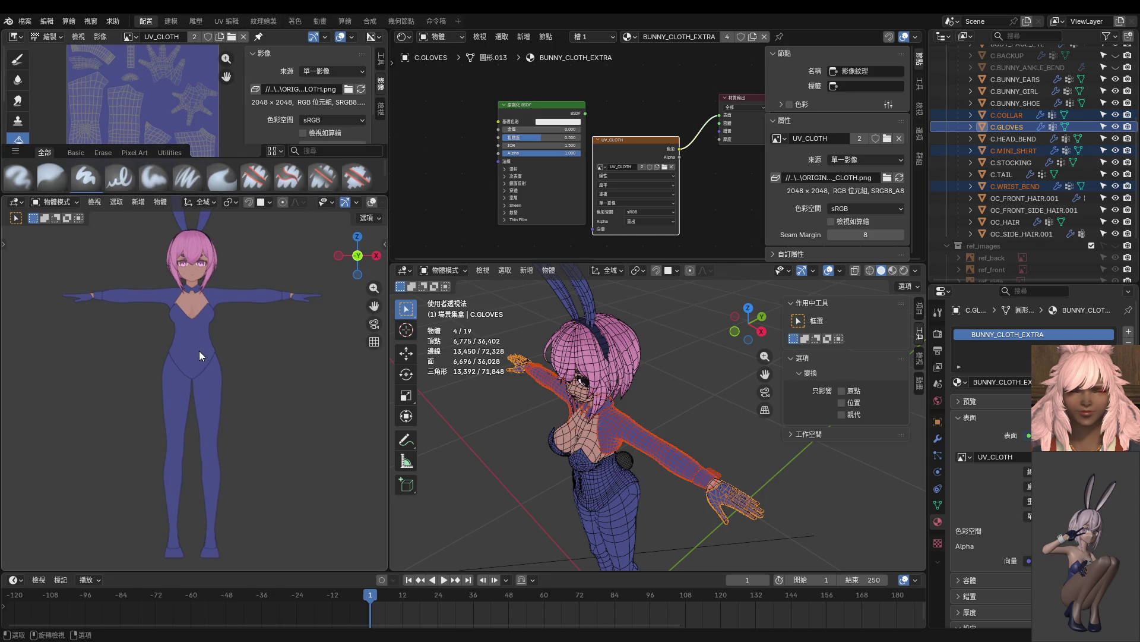
Select C.BUNNY_GIRL, switch to front view, then put C.STOCKING into Texture Paint mode.
{"action": "left_click", "coordinate": [202, 353]}
{"action": "key", "text": "KP_1"}
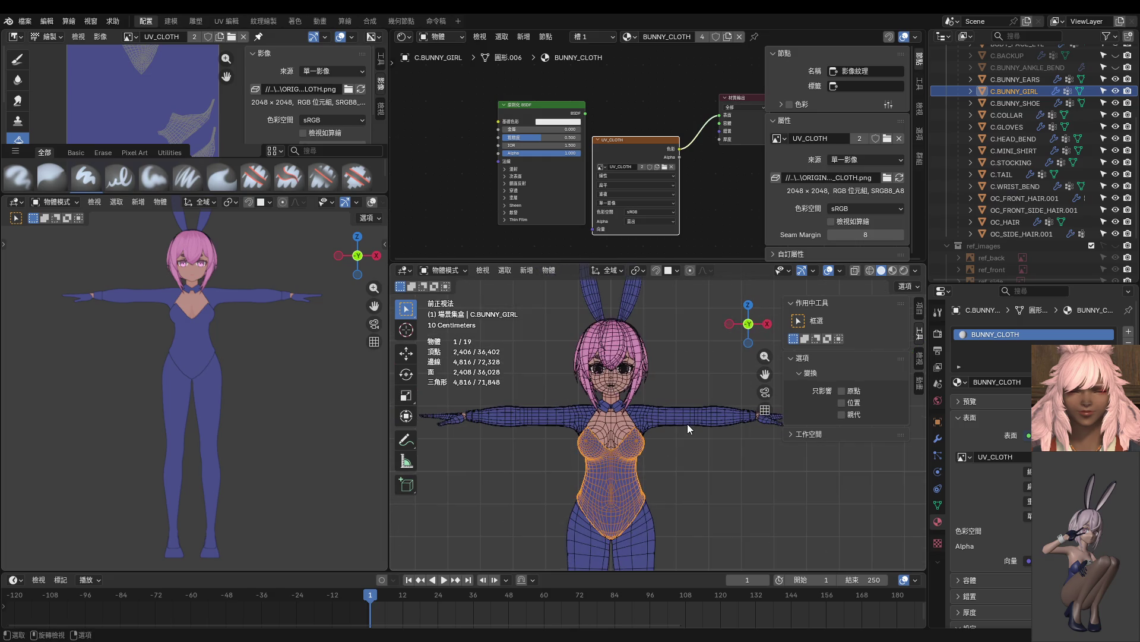
{"action": "scroll", "coordinate": [617, 399], "scroll_direction": "up", "scroll_amount": 2}
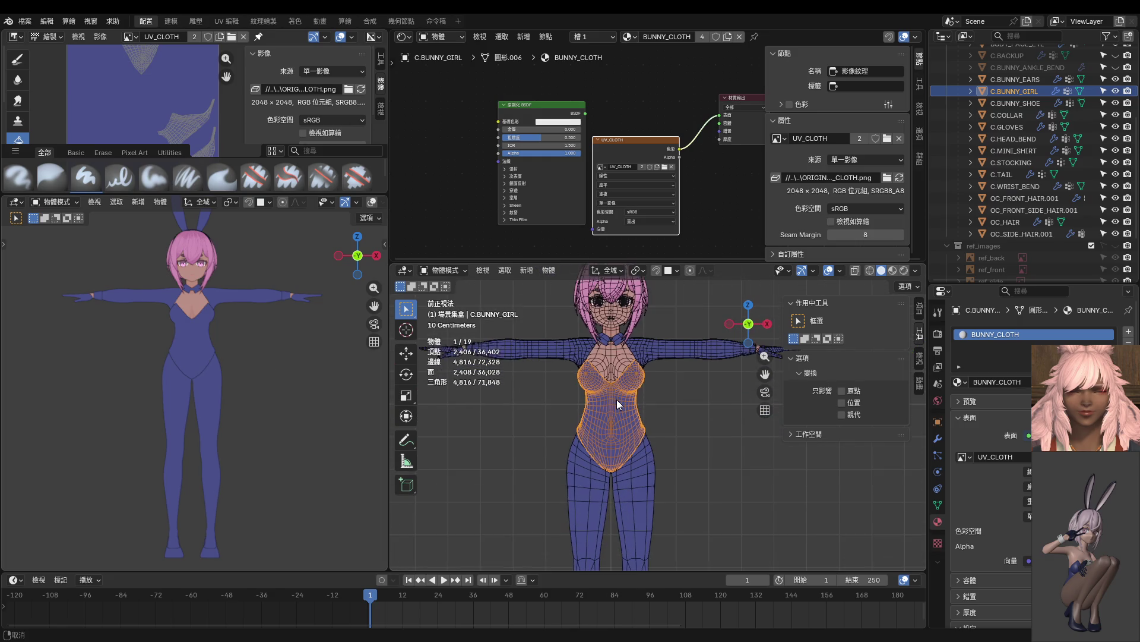
{"action": "left_click", "coordinate": [212, 407]}
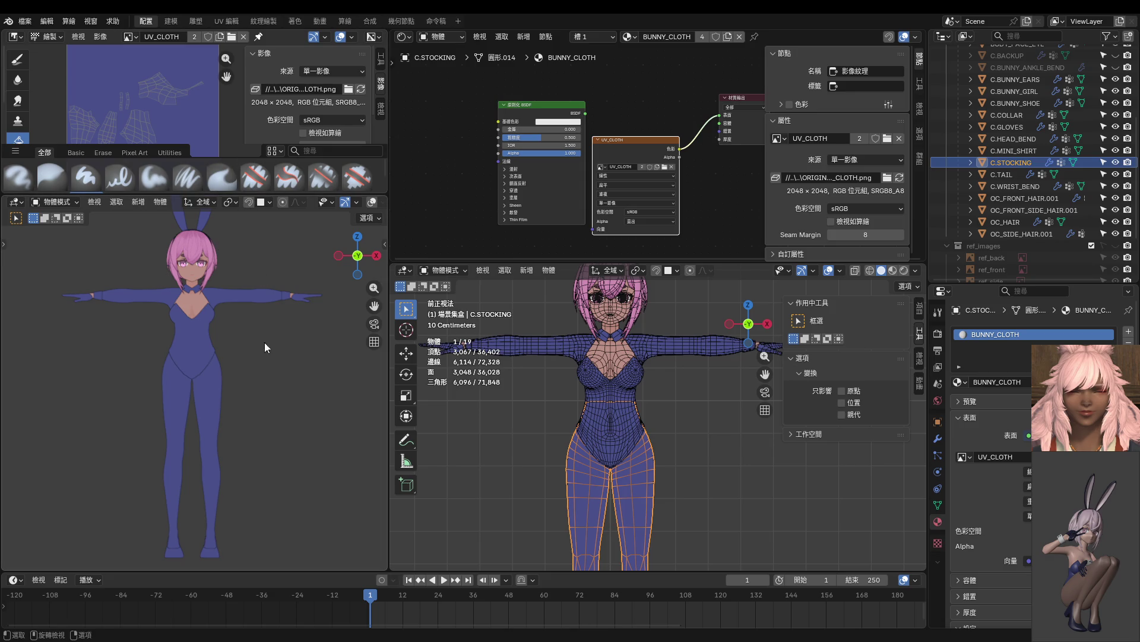
{"action": "key", "text": "ctrl+Tab"}
{"action": "left_click", "coordinate": [330, 334]}
Sample the skin tone as the paint colour with the hard brush and adjust its size.
{"action": "middle_click_drag", "start_coordinate": [633, 413], "coordinate": [618, 408], "text": "shift"}
{"action": "key", "text": "1"}
{"action": "key", "text": "s"}
{"action": "left_click", "coordinate": [601, 359]}
{"action": "middle_click_drag", "start_coordinate": [601, 359], "coordinate": [600, 304], "text": "shift"}
{"action": "key", "text": "f"}
{"action": "left_click", "coordinate": [572, 410]}
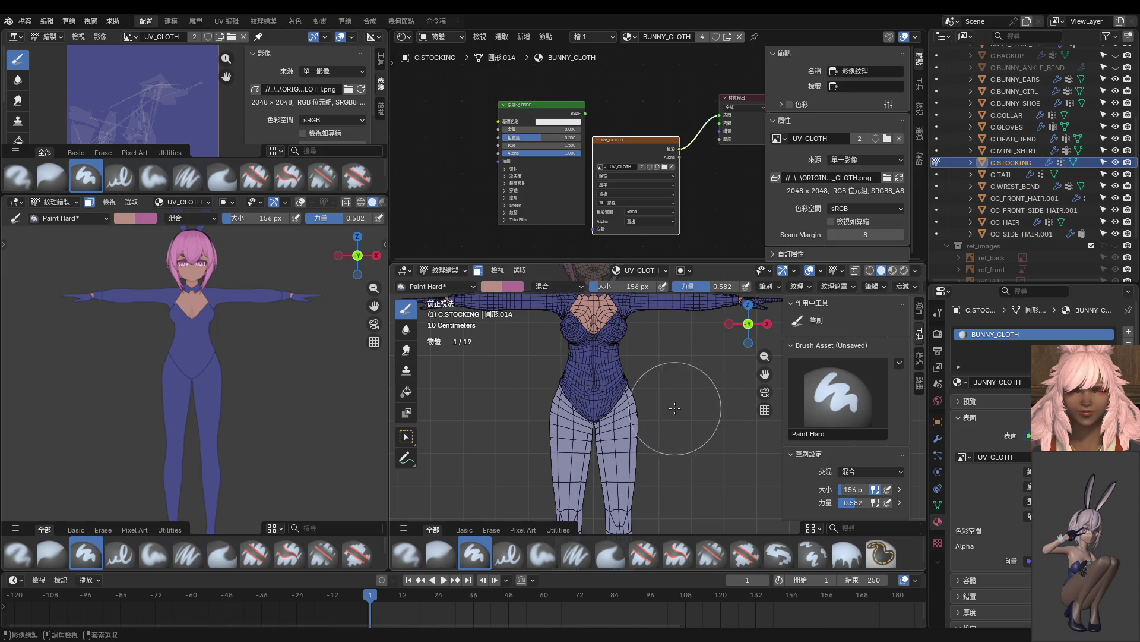
Fill the stocking texture with the skin colour using the Fill tool.
{"action": "key", "text": "ctrl+Tab"}
{"action": "middle_click_drag", "start_coordinate": [630, 465], "coordinate": [615, 443], "text": "shift"}
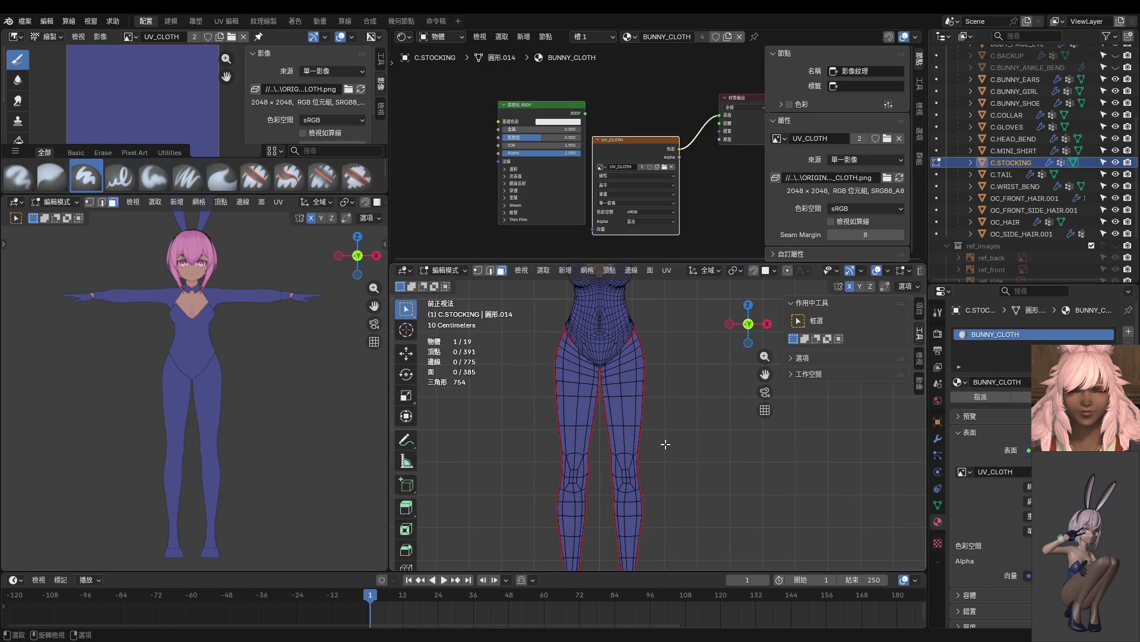
{"action": "key", "text": "ctrl+Tab"}
{"action": "left_click", "coordinate": [406, 391]}
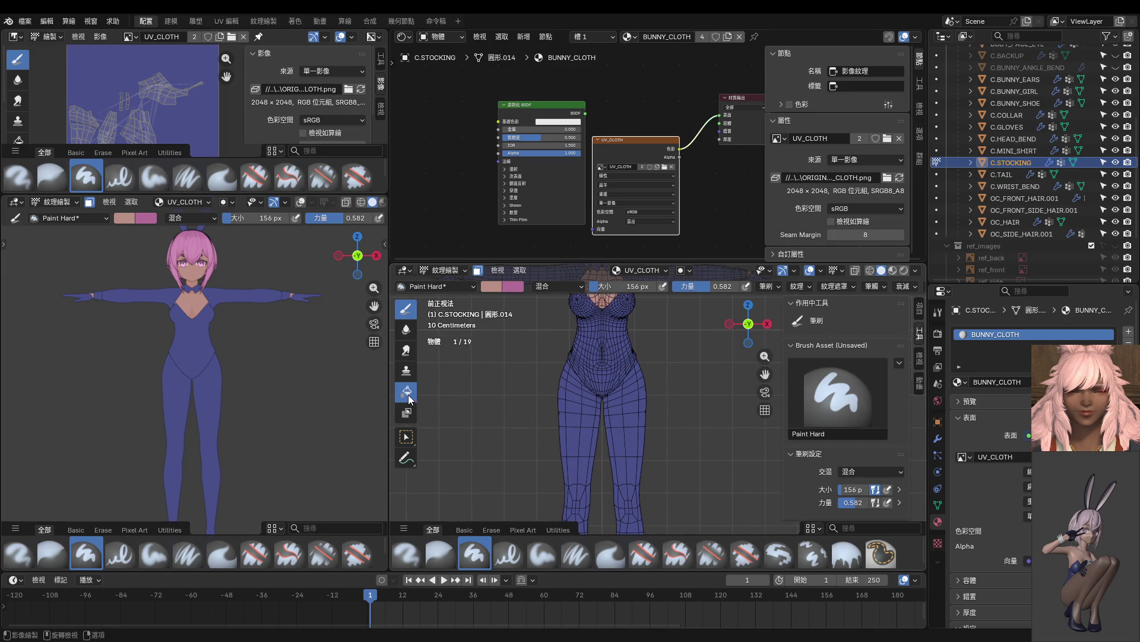
{"action": "left_click", "coordinate": [630, 443]}
{"action": "mouse_move", "coordinate": [630, 446]}
{"action": "middle_mouse_down"}
{"action": "mouse_move", "coordinate": [442, 441]}
{"action": "mouse_move", "coordinate": [499, 449]}
{"action": "mouse_move", "coordinate": [587, 430]}
{"action": "mouse_move", "coordinate": [703, 433]}
{"action": "mouse_move", "coordinate": [562, 420]}
{"action": "mouse_move", "coordinate": [597, 416]}
{"action": "mouse_move", "coordinate": [527, 400]}
{"action": "mouse_move", "coordinate": [614, 404]}
{"action": "middle_mouse_up"}
{"action": "scroll", "coordinate": [703, 433], "scroll_direction": "up", "scroll_amount": 3}
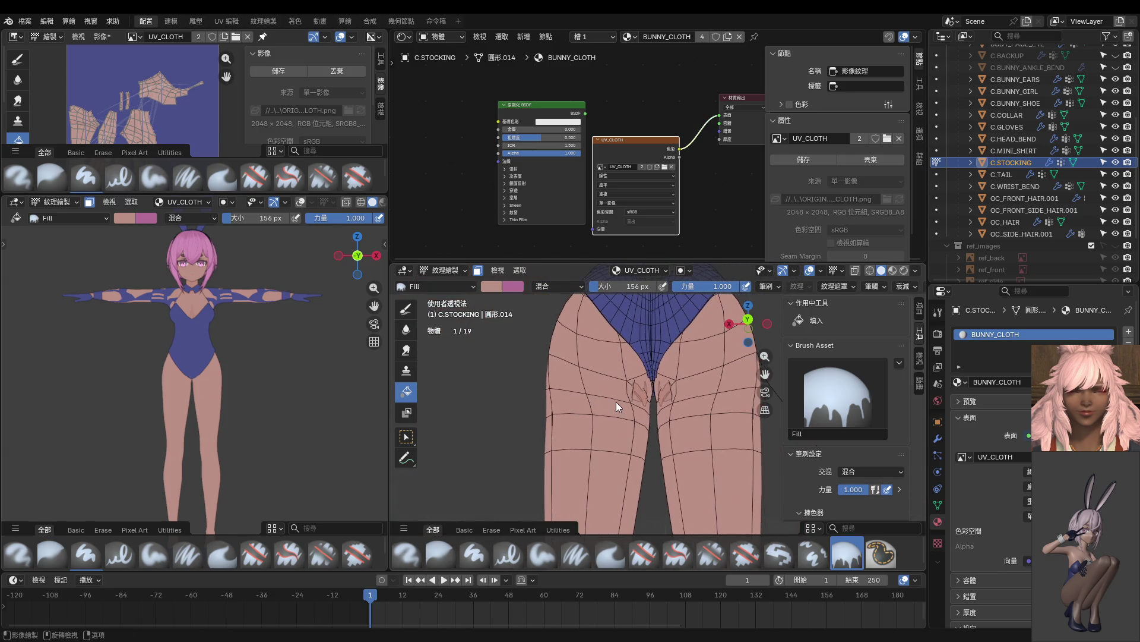
{"action": "scroll", "coordinate": [614, 401], "scroll_direction": "up", "scroll_amount": 2}
Enter Edit Mode with vertex select and pick a vertex at the stocking top.
{"action": "key", "text": "ctrl+Tab"}
{"action": "left_click", "coordinate": [688, 407]}
{"action": "key", "text": "ctrl+Tab"}
{"action": "left_click", "coordinate": [658, 392]}
{"action": "left_click", "coordinate": [615, 361]}
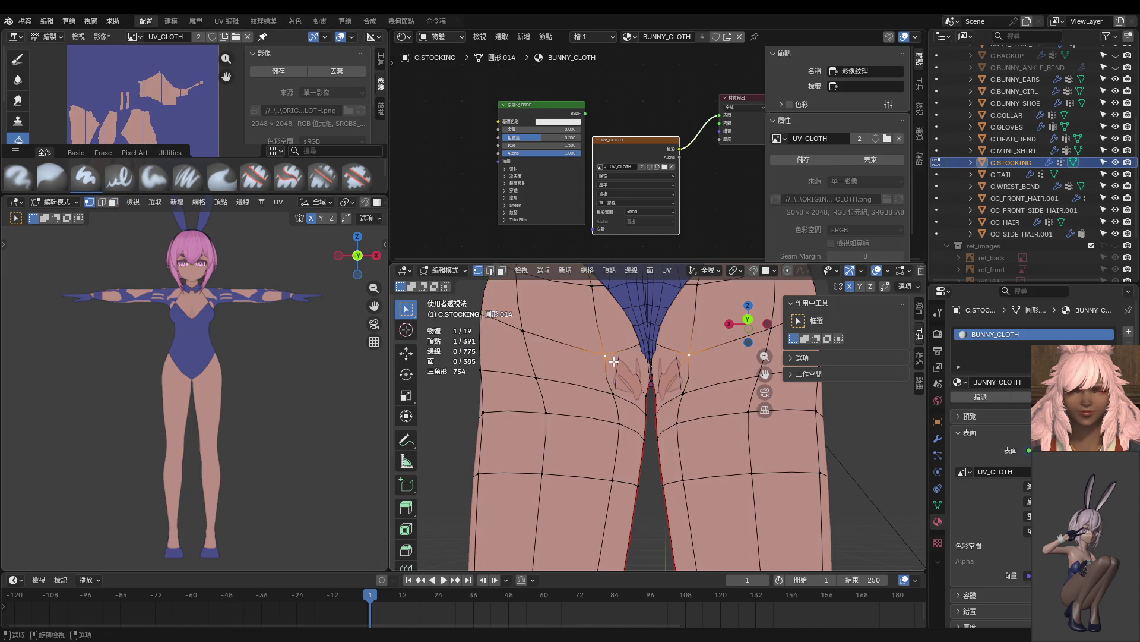
Shift the top stocking vertex and a lower leg-gap vertex along X.
{"action": "key", "text": "g"}
{"action": "key", "text": "x"}
{"action": "left_click", "coordinate": [621, 361]}
{"action": "left_click", "coordinate": [617, 394]}
{"action": "key", "text": "g"}
{"action": "key", "text": "x"}
{"action": "left_click", "coordinate": [640, 395]}
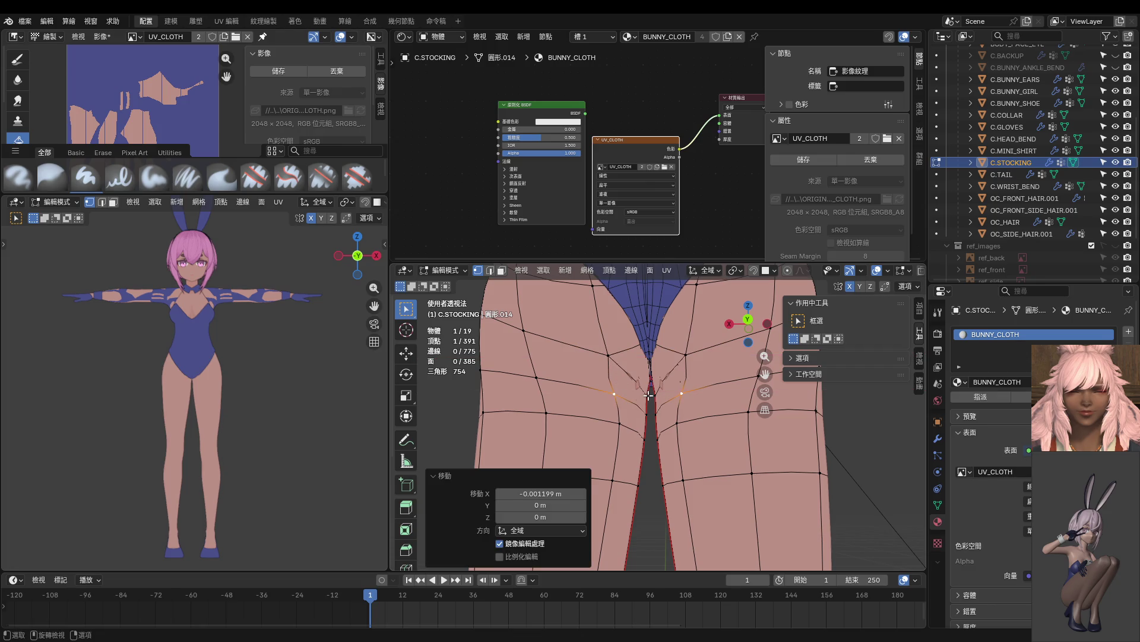
Adjust the leg-seam vertex and move the vertex beside the leg gap along Y.
{"action": "left_click", "coordinate": [649, 395]}
{"action": "key", "text": "g"}
{"action": "left_click", "coordinate": [649, 395]}
{"action": "left_click", "coordinate": [614, 359]}
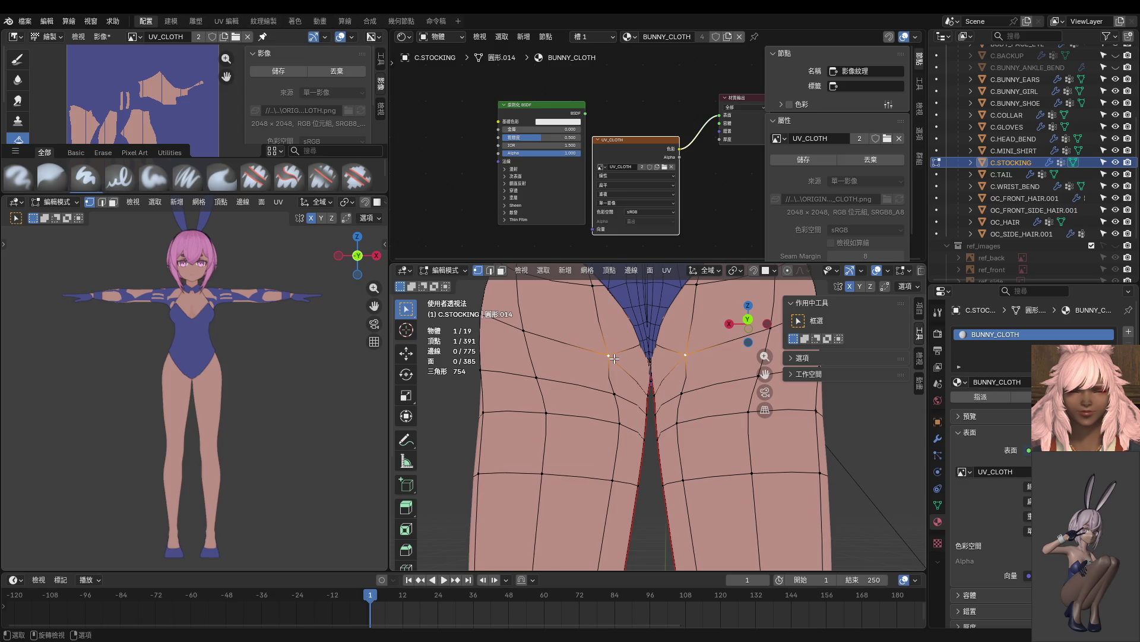
{"action": "key", "text": "g"}
{"action": "key", "text": "y"}
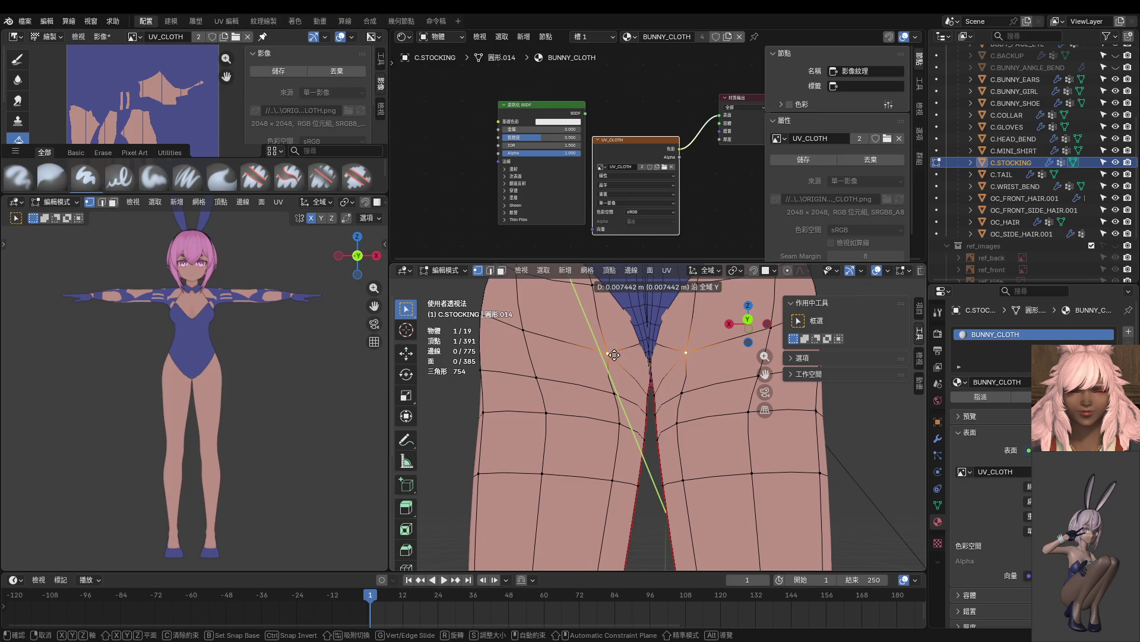
{"action": "left_click", "coordinate": [614, 354]}
Move the inner thigh vertex sideways while keeping its height (Shift+Z constraint).
{"action": "scroll", "coordinate": [646, 488], "scroll_direction": "down", "scroll_amount": 3, "text": "shift"}
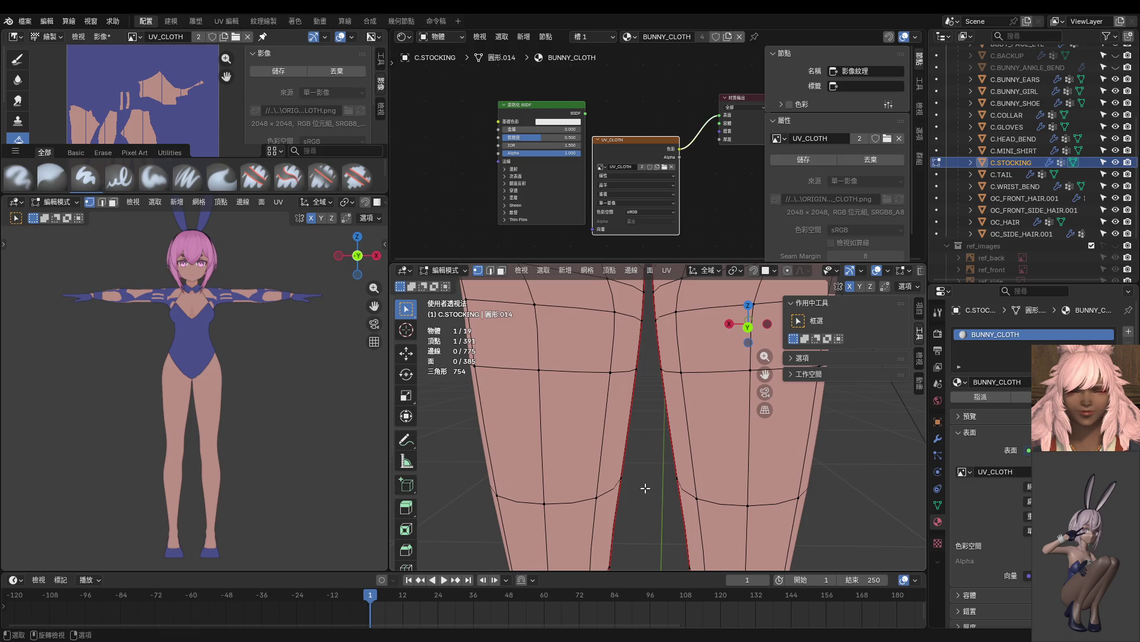
{"action": "scroll", "coordinate": [645, 488], "scroll_direction": "up", "scroll_amount": 5}
{"action": "middle_click_drag", "start_coordinate": [511, 476], "coordinate": [578, 412]}
{"action": "left_click", "coordinate": [676, 363]}
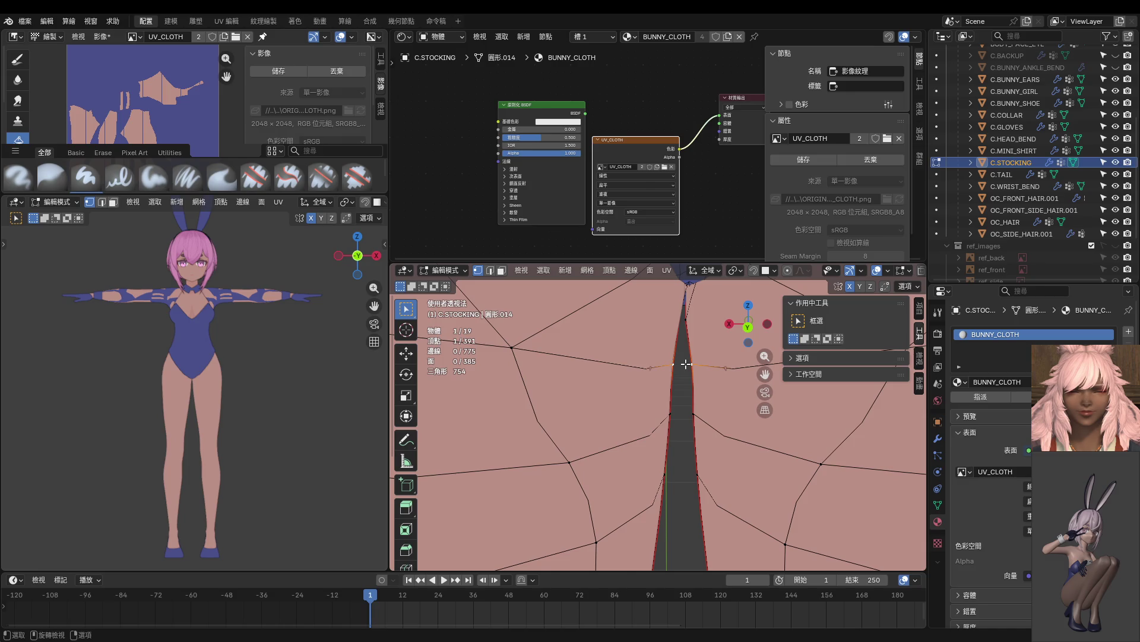
{"action": "left_click", "coordinate": [514, 349]}
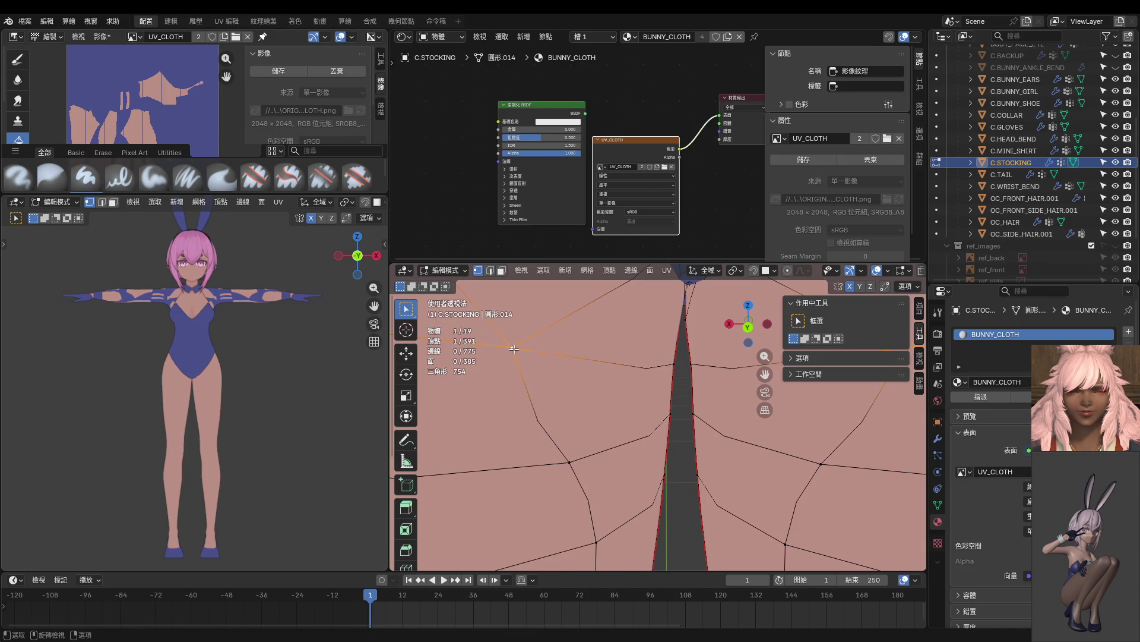
{"action": "key", "text": "g"}
{"action": "key", "text": "shift+z"}
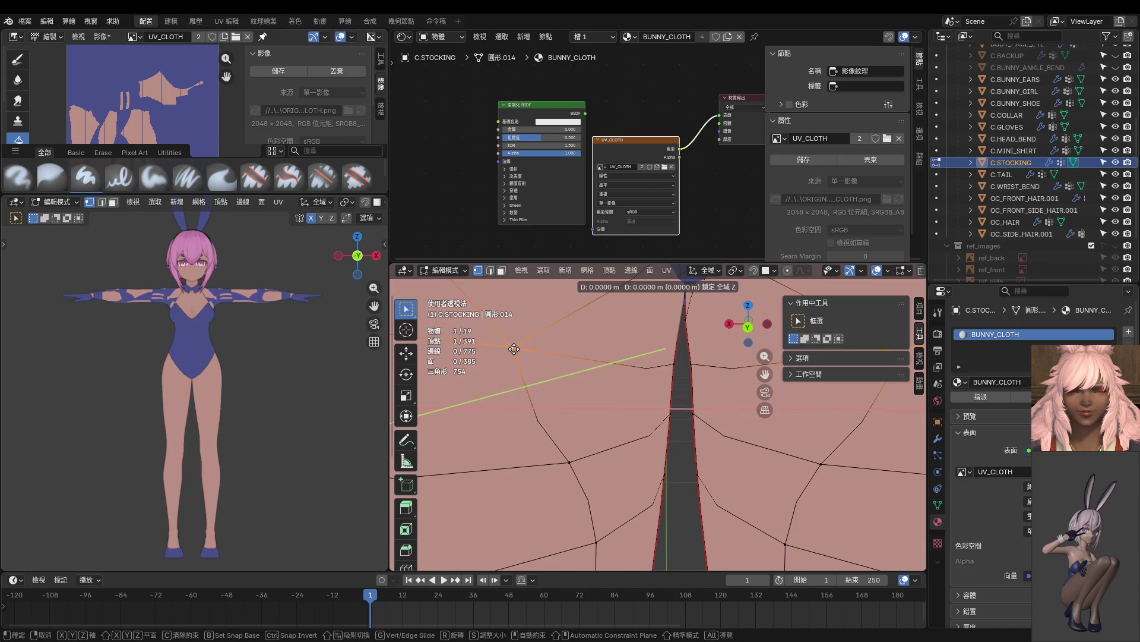
{"action": "left_click", "coordinate": [526, 357]}
From a lower view, nudge the selected vertex twice along X and once along Y.
{"action": "scroll", "coordinate": [635, 426], "scroll_direction": "down", "scroll_amount": 5}
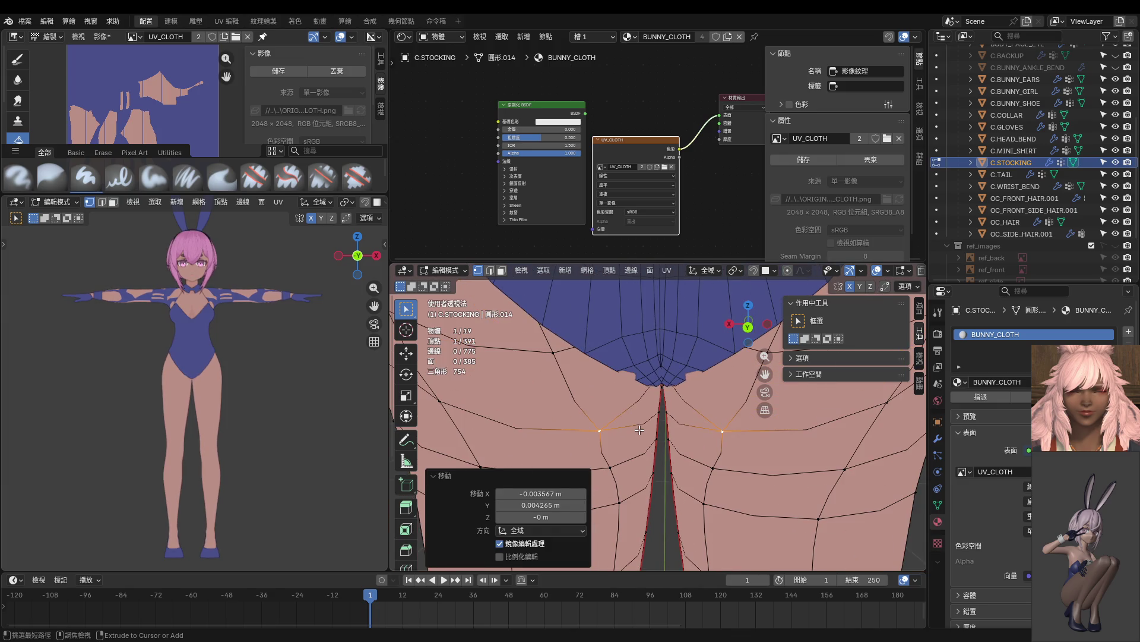
{"action": "mouse_move", "coordinate": [641, 432]}
{"action": "middle_mouse_down"}
{"action": "mouse_move", "coordinate": [649, 439]}
{"action": "mouse_move", "coordinate": [652, 409]}
{"action": "mouse_move", "coordinate": [667, 416]}
{"action": "middle_mouse_up"}
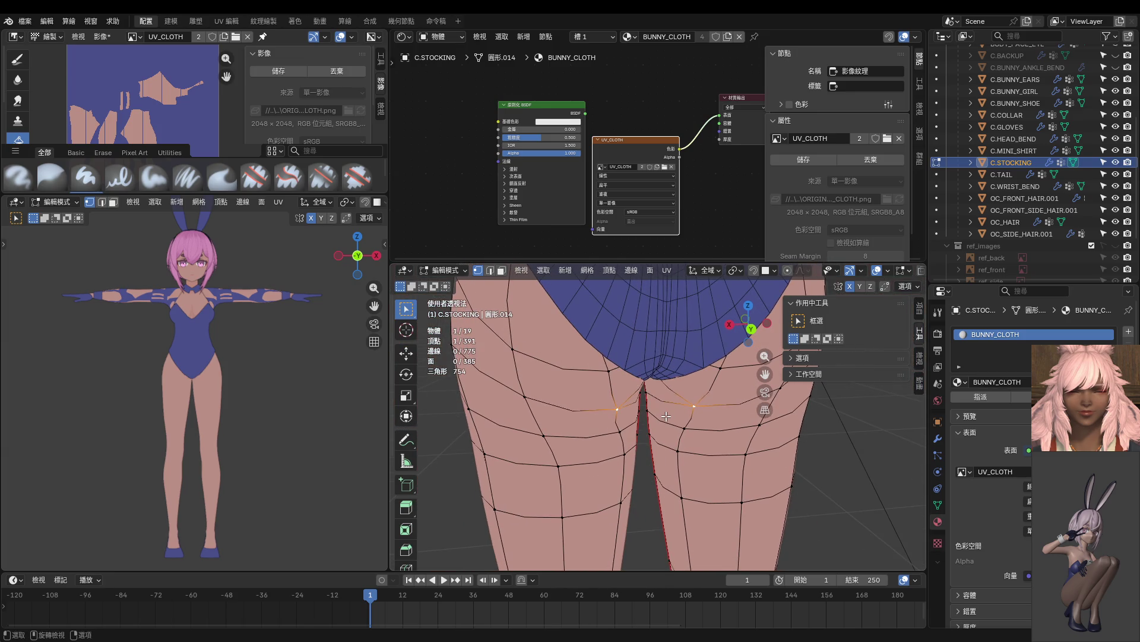
{"action": "key", "text": "g"}
{"action": "key", "text": "x"}
{"action": "left_click", "coordinate": [663, 418]}
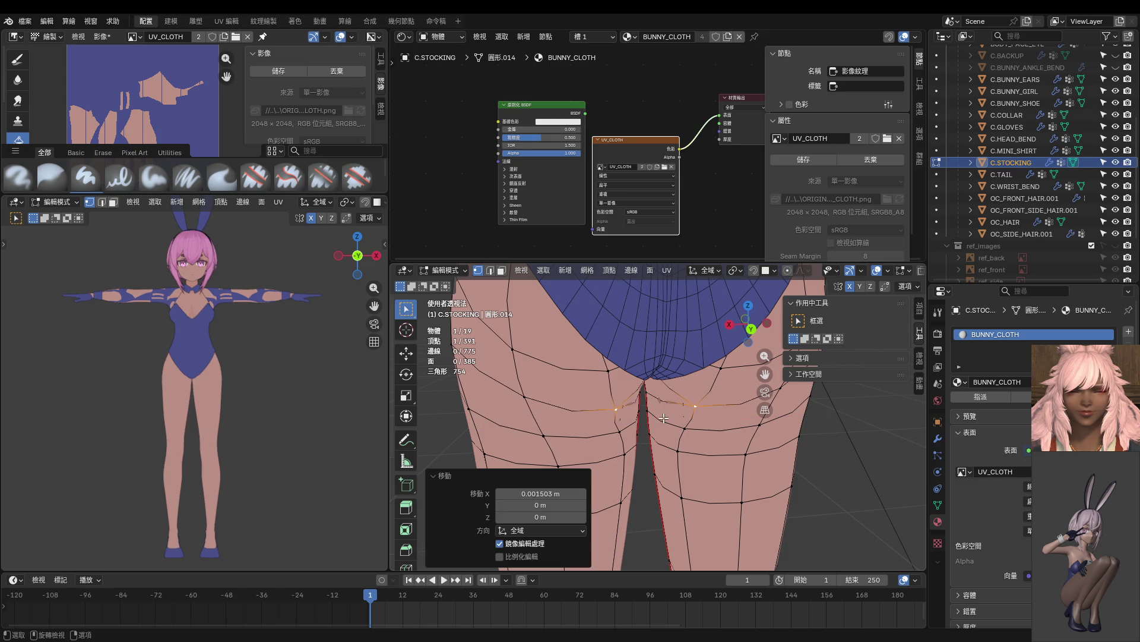
{"action": "key", "text": "g"}
{"action": "key", "text": "x"}
{"action": "left_click", "coordinate": [627, 435]}
{"action": "key", "text": "g"}
{"action": "key", "text": "y"}
{"action": "left_click", "coordinate": [626, 440]}
From a back view, move the selected inner thigh vertices 0.020734 m along Y.
{"action": "mouse_move", "coordinate": [627, 439]}
{"action": "middle_mouse_down"}
{"action": "mouse_move", "coordinate": [579, 368]}
{"action": "mouse_move", "coordinate": [588, 377]}
{"action": "middle_mouse_up"}
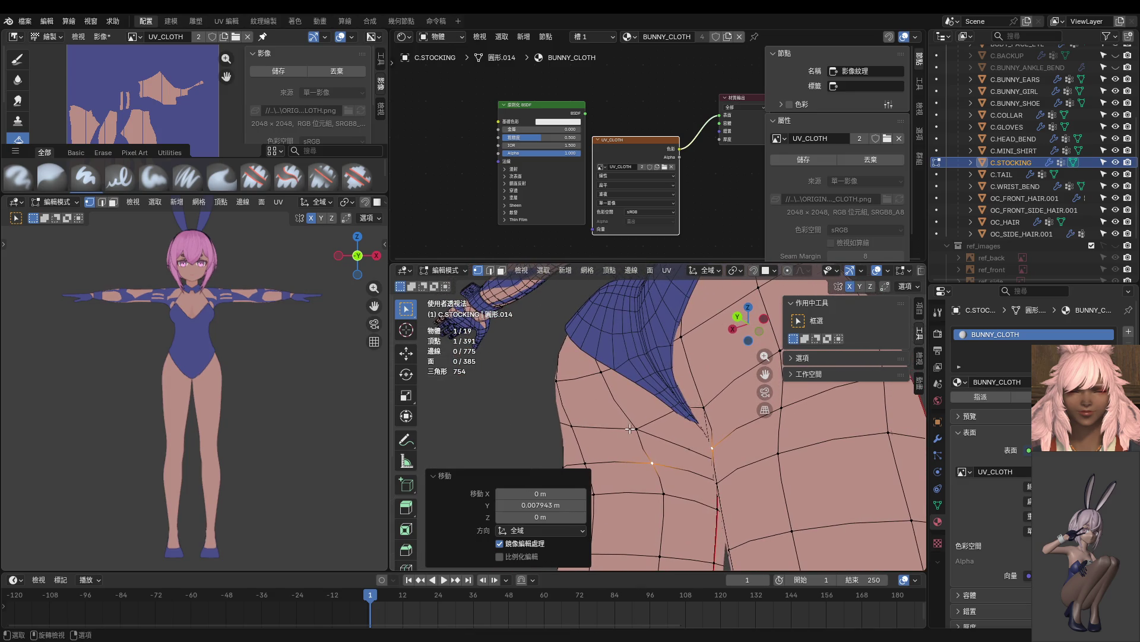
{"action": "middle_click_drag", "start_coordinate": [636, 428], "coordinate": [686, 440]}
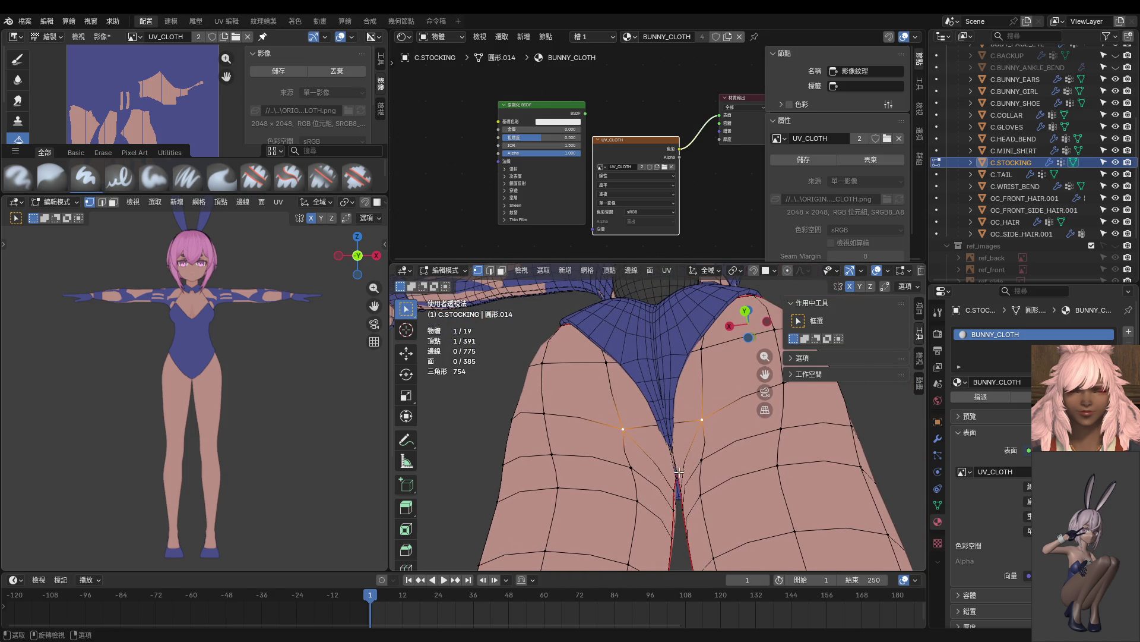
{"action": "middle_click_drag", "start_coordinate": [677, 486], "coordinate": [691, 528]}
{"action": "key", "text": "g"}
{"action": "key", "text": "y"}
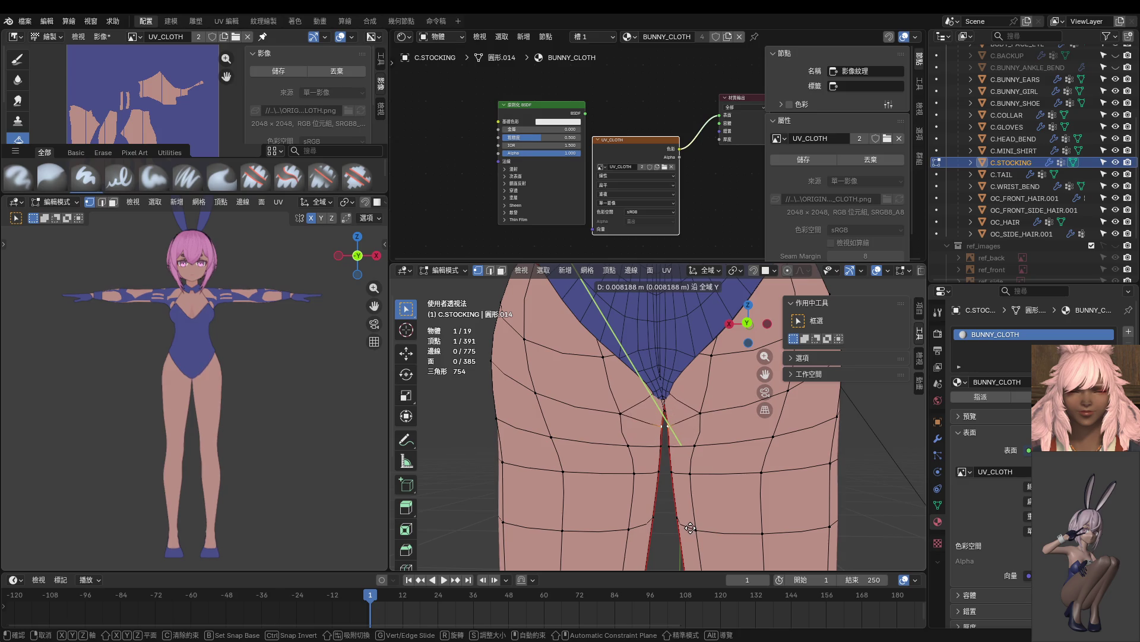
{"action": "left_click", "coordinate": [691, 528]}
Orbit and pan the views to check the reshaped stocking top.
{"action": "mouse_move", "coordinate": [690, 528]}
{"action": "middle_mouse_down"}
{"action": "mouse_move", "coordinate": [699, 477]}
{"action": "mouse_move", "coordinate": [604, 474]}
{"action": "middle_mouse_up"}
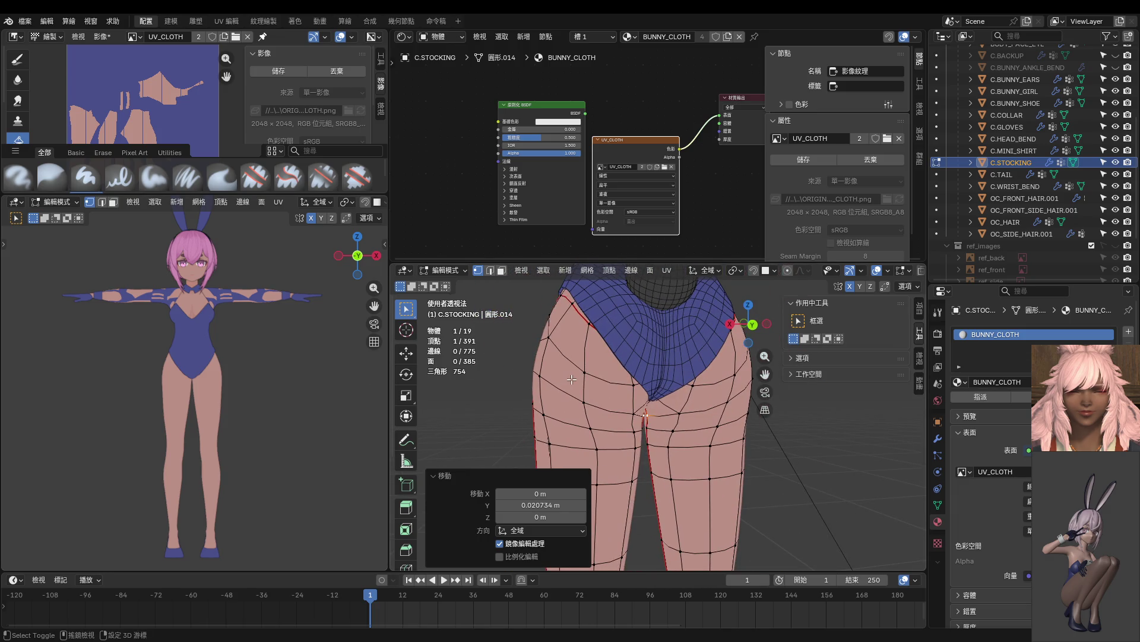
{"action": "scroll", "coordinate": [242, 313], "scroll_direction": "up", "scroll_amount": 6}
{"action": "middle_click_drag", "start_coordinate": [272, 417], "coordinate": [228, 386], "text": "shift"}
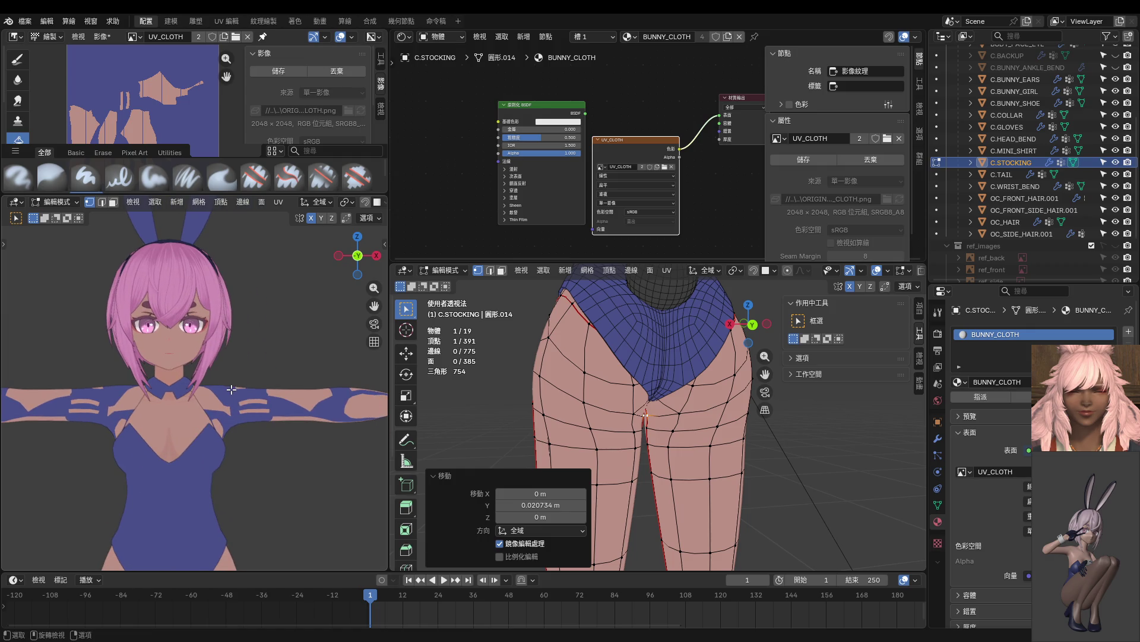
{"action": "scroll", "coordinate": [231, 389], "scroll_direction": "down", "scroll_amount": 4}
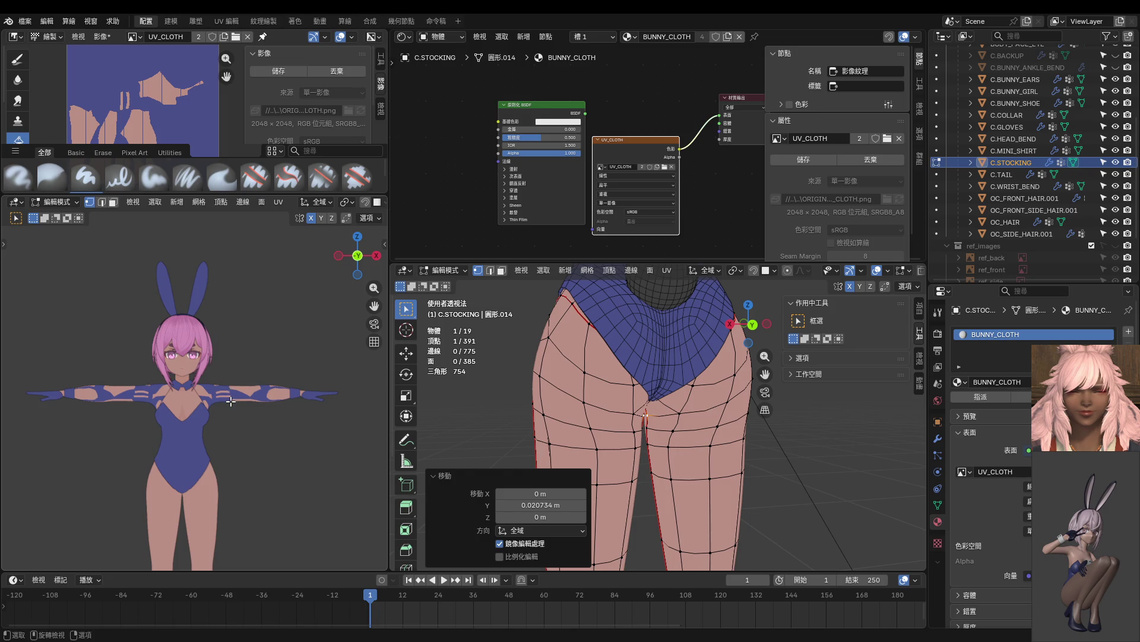
Return to Object Mode and lower the character slightly in the left view.
{"action": "key", "text": "ctrl+Tab"}
{"action": "left_click", "coordinate": [238, 393]}
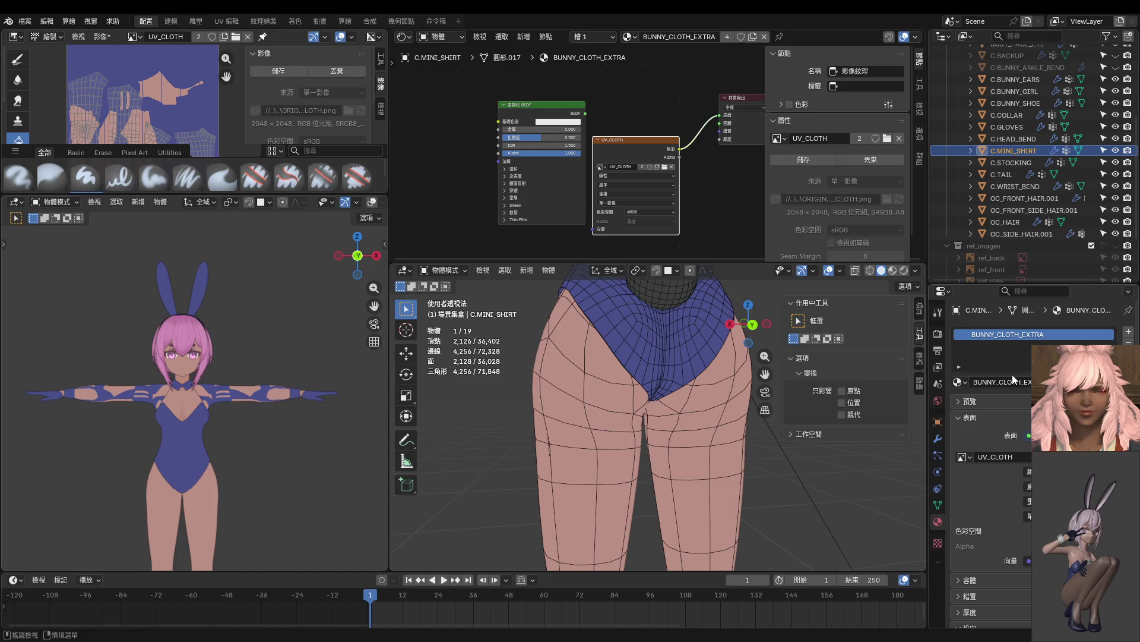
{"action": "middle_click_drag", "start_coordinate": [252, 231], "coordinate": [250, 260], "text": "shift"}
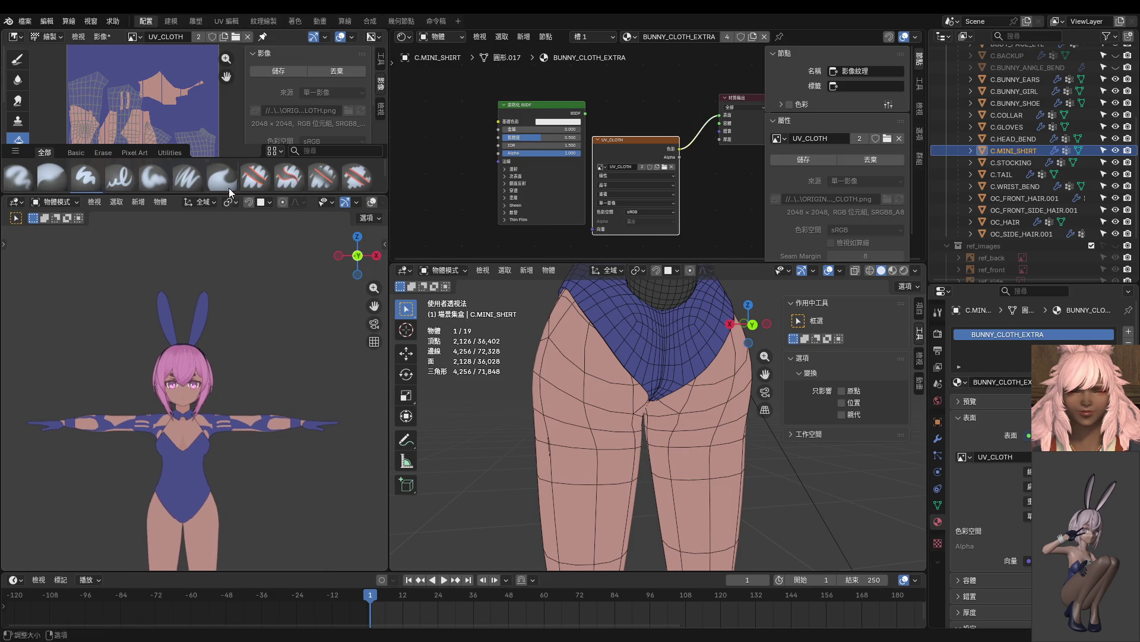
Create a new blank 2048 × 2048 image named UV_CLOTH_EXTRA.
{"action": "left_click", "coordinate": [141, 38]}
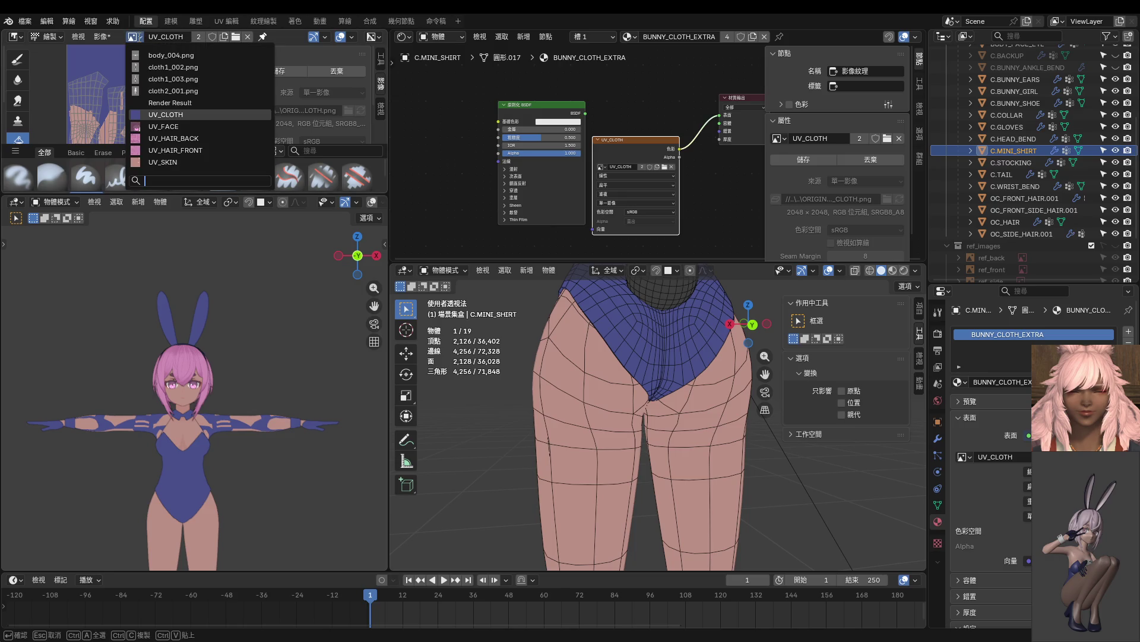
{"action": "left_click", "coordinate": [101, 36]}
{"action": "left_click", "coordinate": [116, 49]}
{"action": "type", "text": "UV_CLOTH_EXTRA"}
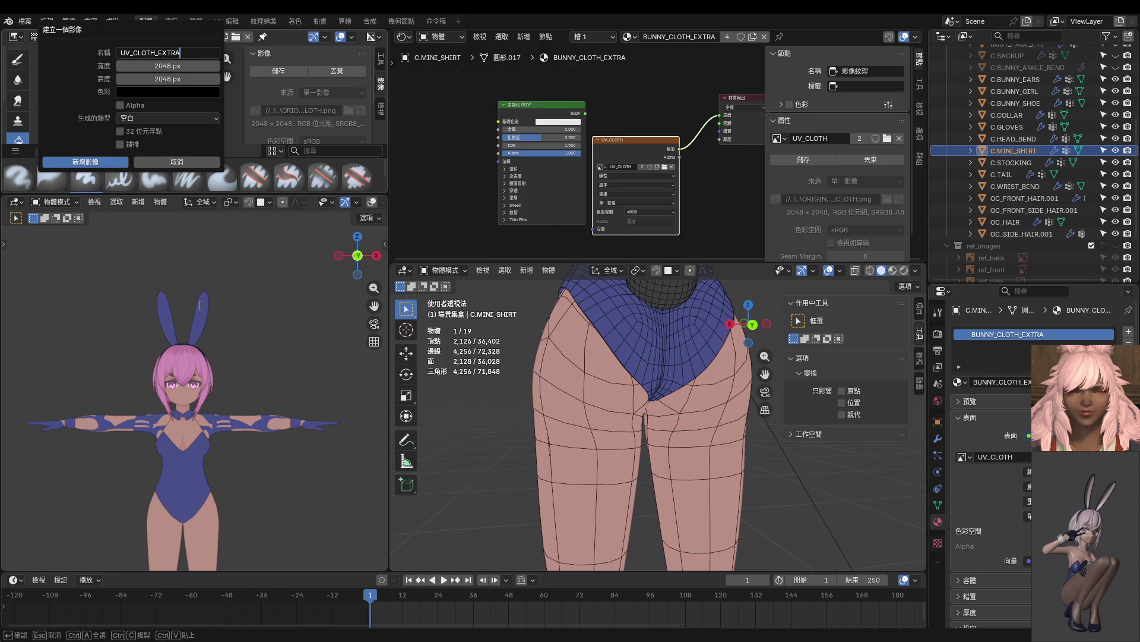
{"action": "left_click", "coordinate": [98, 162]}
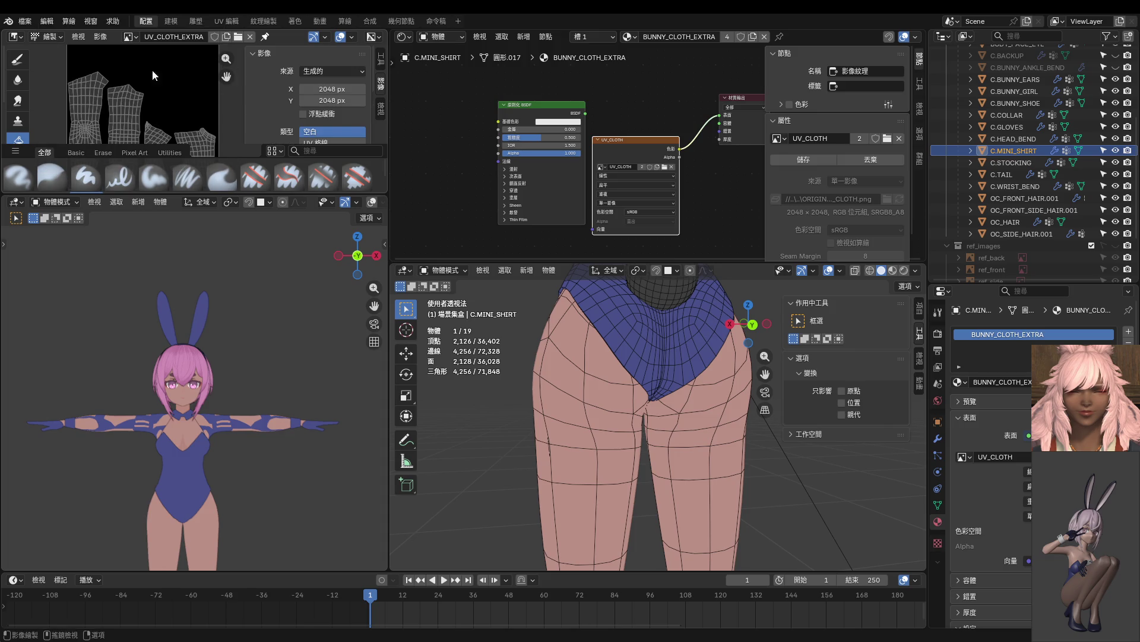
Assign UV_CLOTH_EXTRA to the cloth texture node and reframe both views.
{"action": "scroll", "coordinate": [651, 340], "scroll_direction": "down", "scroll_amount": 7}
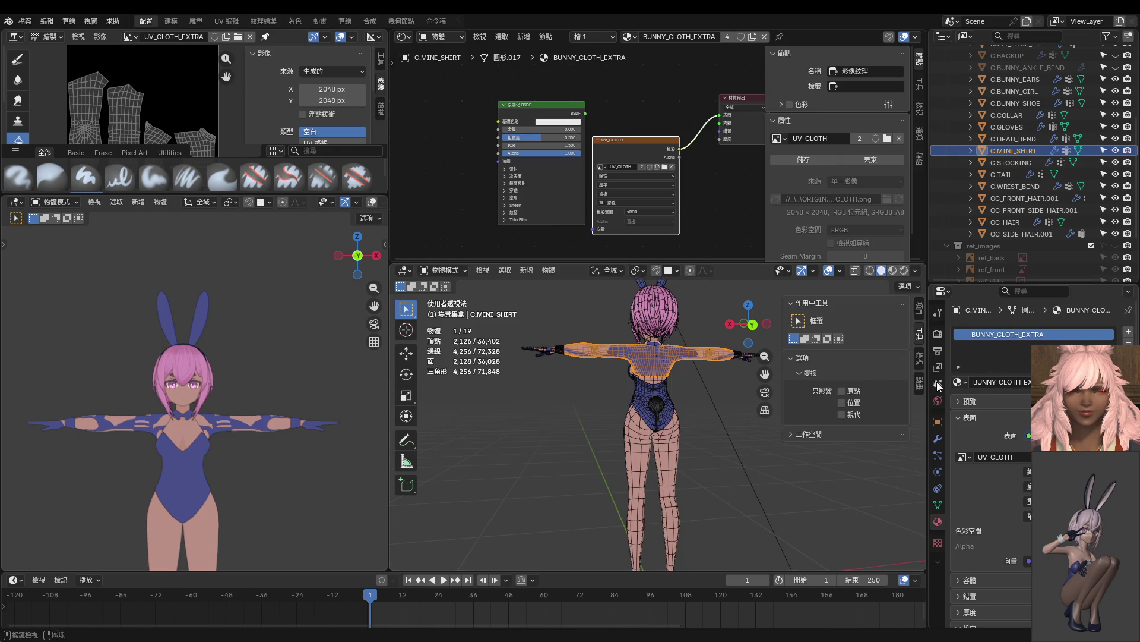
{"action": "left_click", "coordinate": [602, 168]}
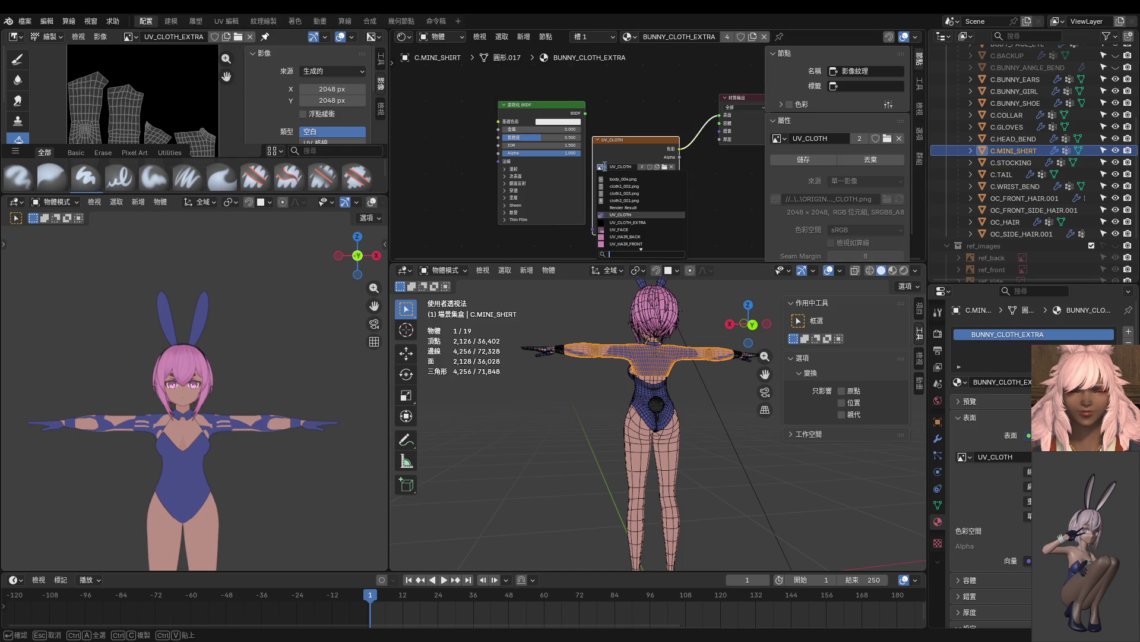
{"action": "left_click", "coordinate": [650, 221]}
{"action": "scroll", "coordinate": [265, 322], "scroll_direction": "down", "scroll_amount": 3}
{"action": "mouse_move", "coordinate": [264, 322]}
{"action": "middle_mouse_down", "text": "shift"}
{"action": "mouse_move", "coordinate": [263, 281]}
{"action": "mouse_move", "coordinate": [280, 343]}
{"action": "mouse_move", "coordinate": [70, 347]}
{"action": "mouse_move", "coordinate": [256, 372]}
{"action": "mouse_move", "coordinate": [269, 362]}
{"action": "mouse_move", "coordinate": [255, 352]}
{"action": "middle_mouse_up", "text": "shift"}
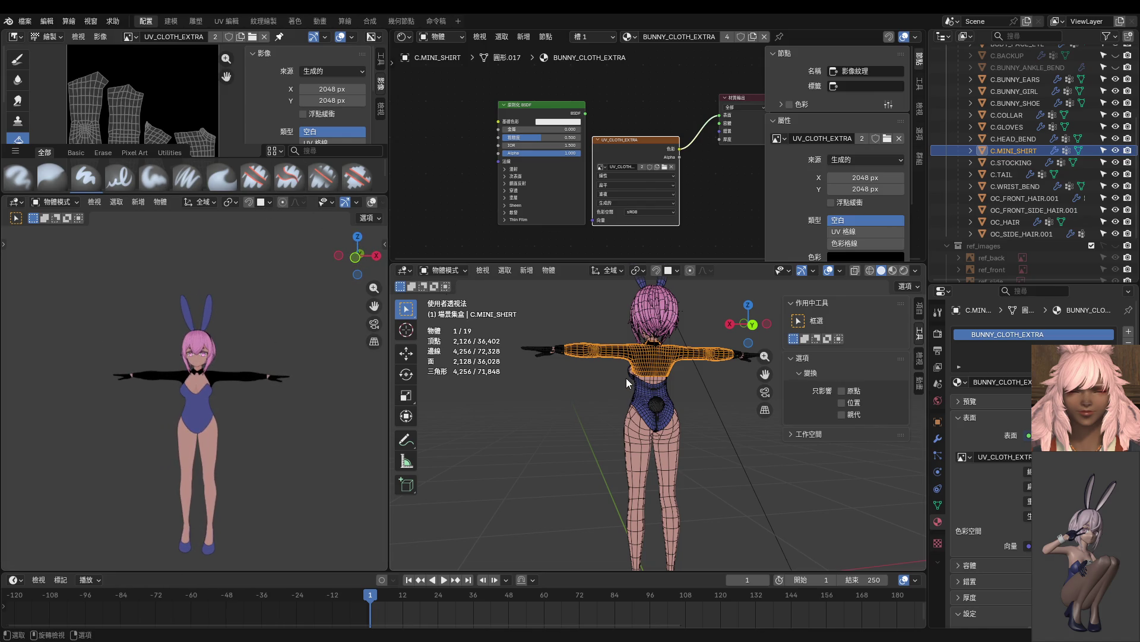
{"action": "middle_click_drag", "start_coordinate": [596, 377], "coordinate": [691, 382]}
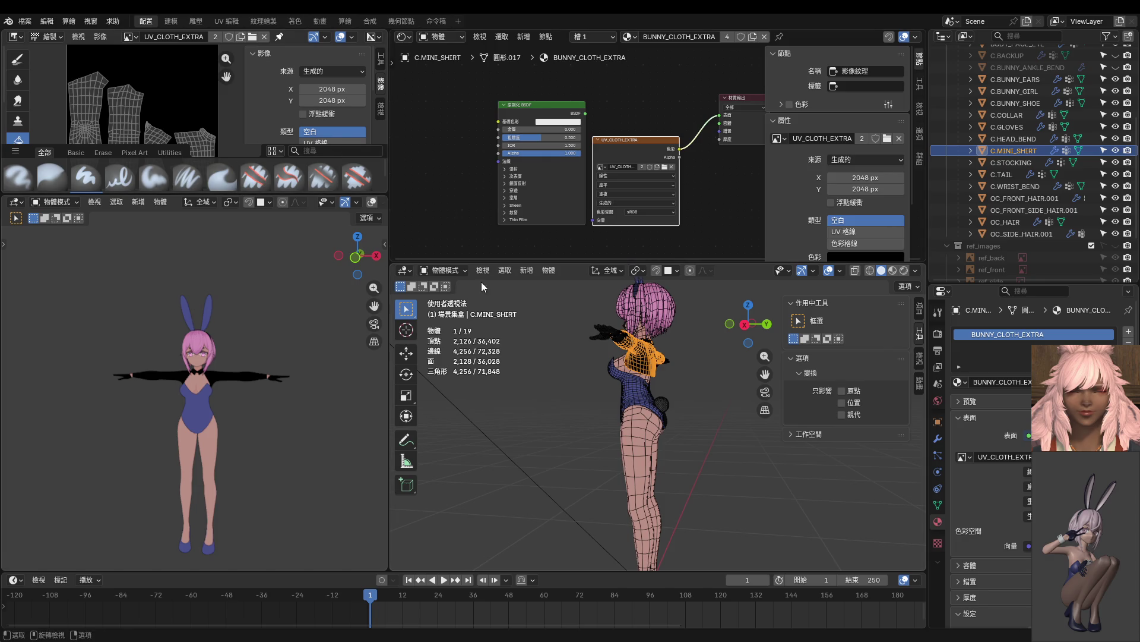
Choose the Fill tool for texture painting, cancelling the accidental delete prompt.
{"action": "left_click", "coordinate": [16, 63]}
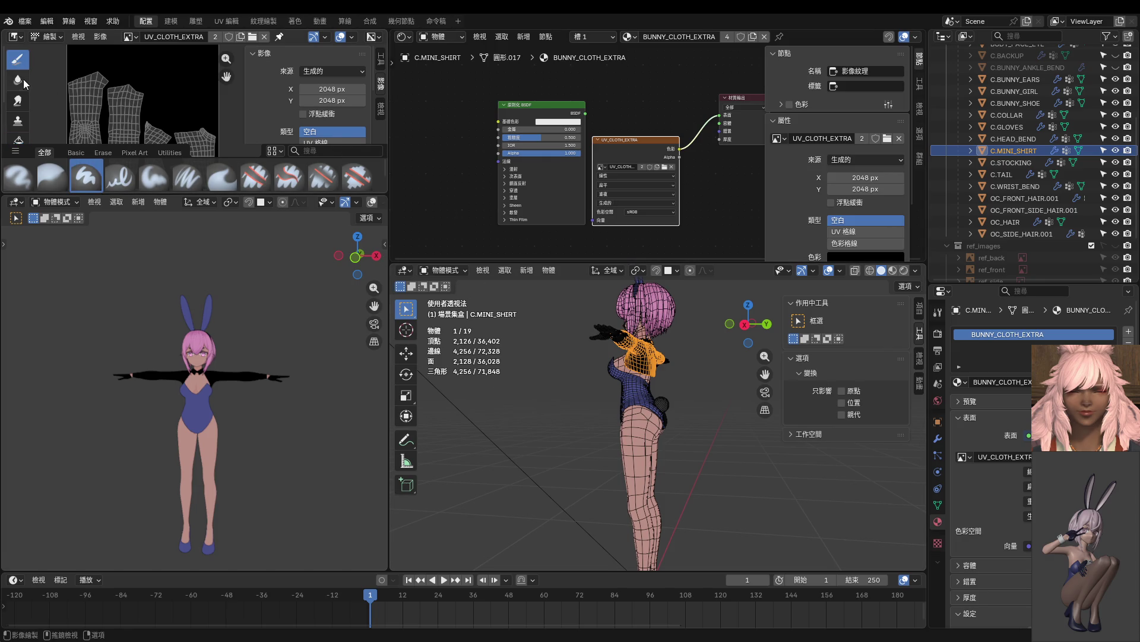
{"action": "scroll", "coordinate": [19, 122], "scroll_direction": "down", "scroll_amount": 1}
{"action": "left_click", "coordinate": [18, 119]}
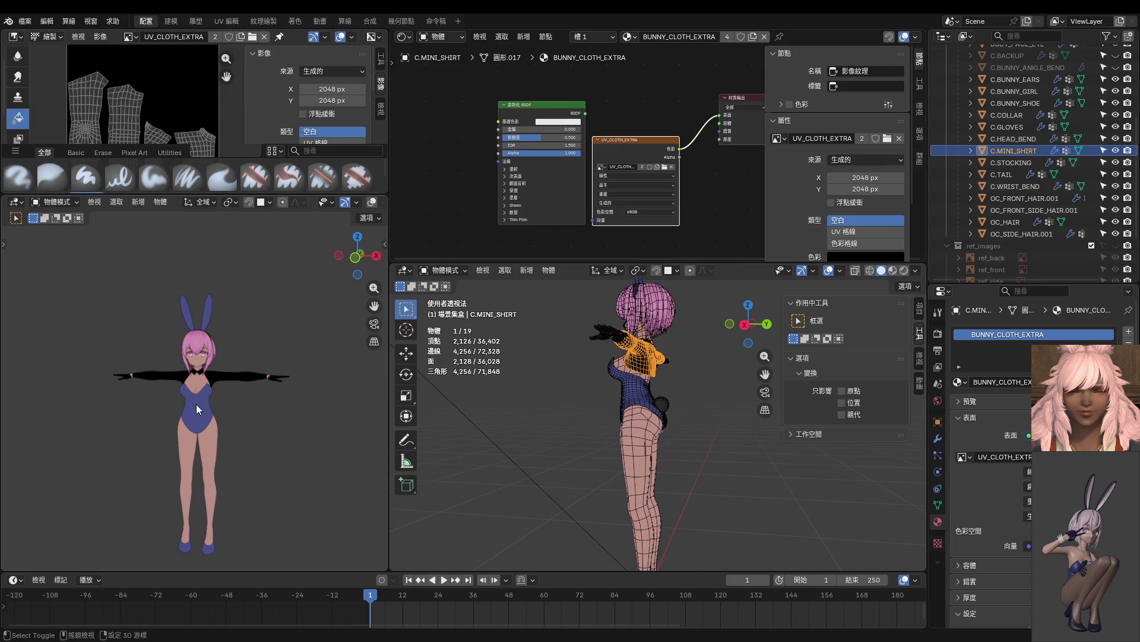
{"action": "key", "text": "x"}
{"action": "left_click", "coordinate": [225, 410]}
Enlarge the Image Editor, show the Tool tab colour settings, and display UV_CLOTH.
{"action": "left_click_drag", "start_coordinate": [167, 194], "coordinate": [167, 306]}
{"action": "left_click", "coordinate": [381, 58]}
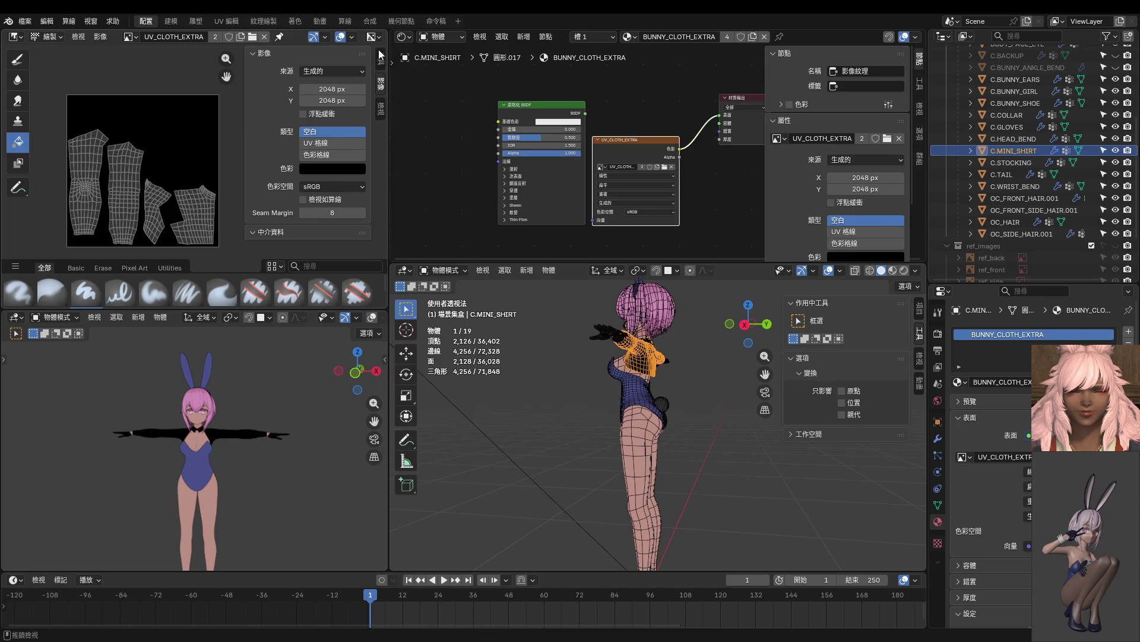
{"action": "scroll", "coordinate": [310, 150], "scroll_direction": "down", "scroll_amount": 4}
{"action": "scroll", "coordinate": [311, 150], "scroll_direction": "down", "scroll_amount": 3}
{"action": "middle_click_drag", "start_coordinate": [181, 212], "coordinate": [172, 187]}
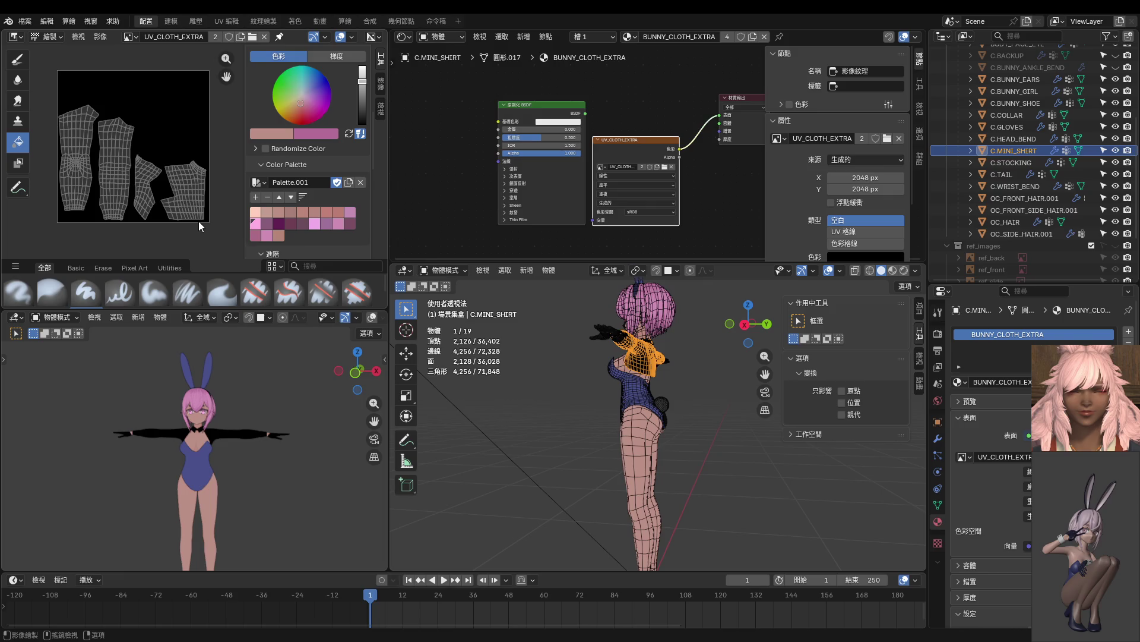
{"action": "left_click", "coordinate": [135, 36]}
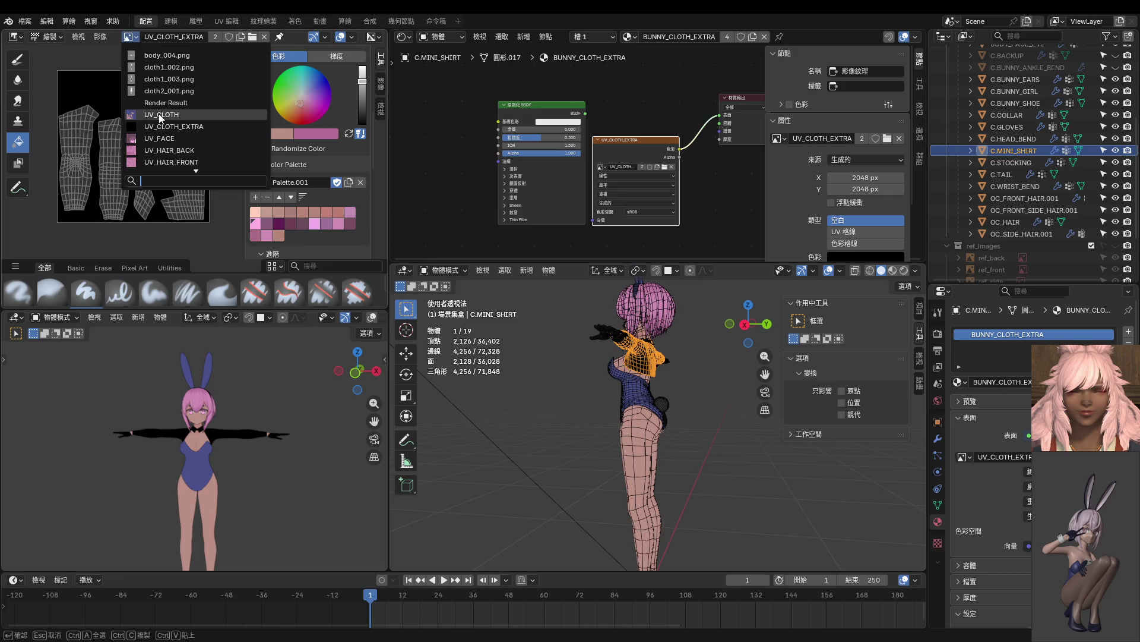
{"action": "left_click", "coordinate": [159, 114]}
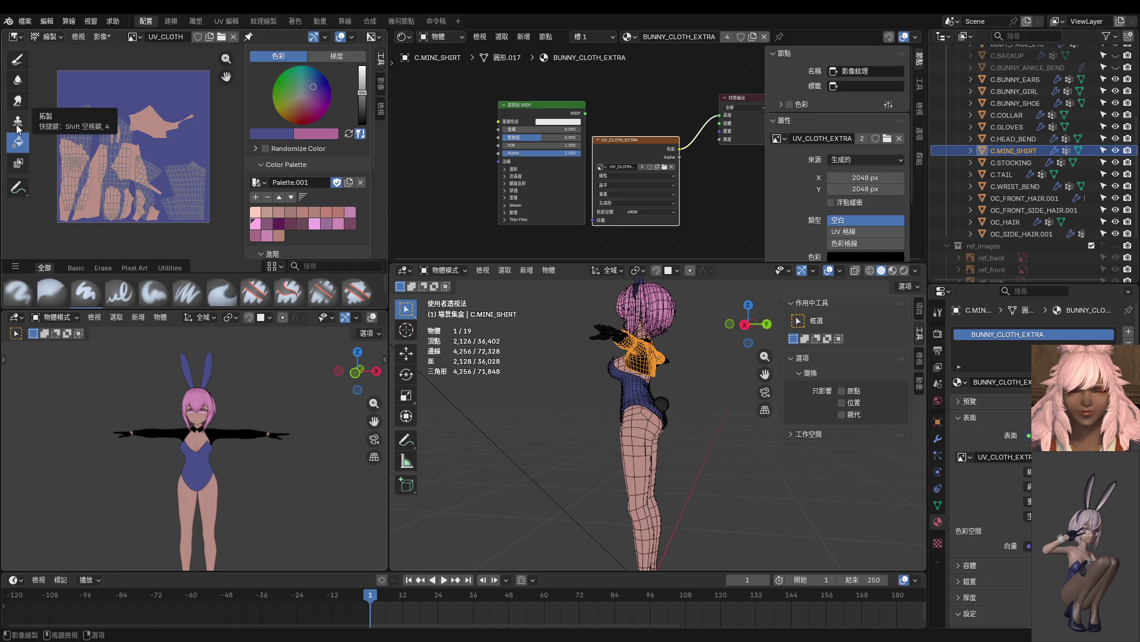
Display UV_CLOTH_EXTRA and fill it repeatedly with progressively darker navy blue.
{"action": "left_click", "coordinate": [134, 36]}
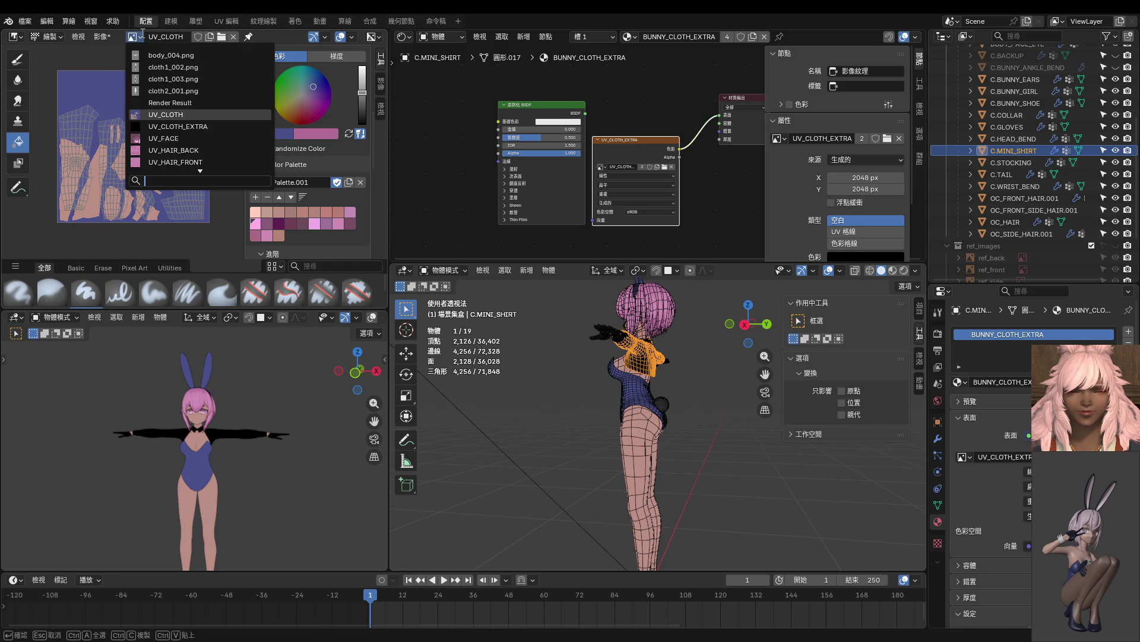
{"action": "left_click", "coordinate": [165, 126]}
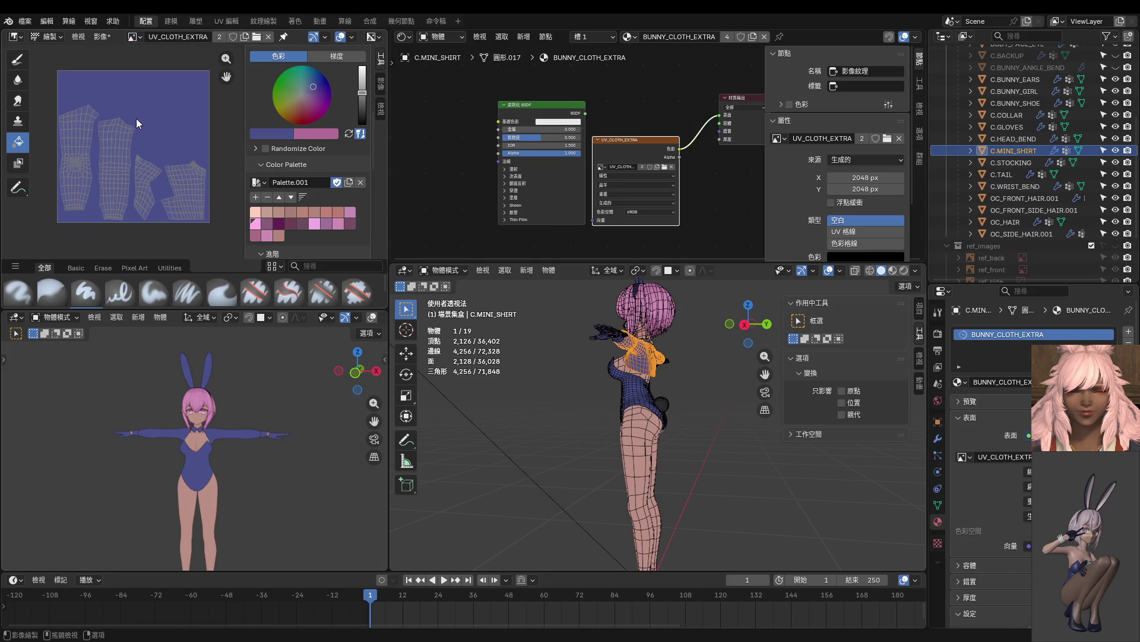
{"action": "left_click", "coordinate": [362, 99]}
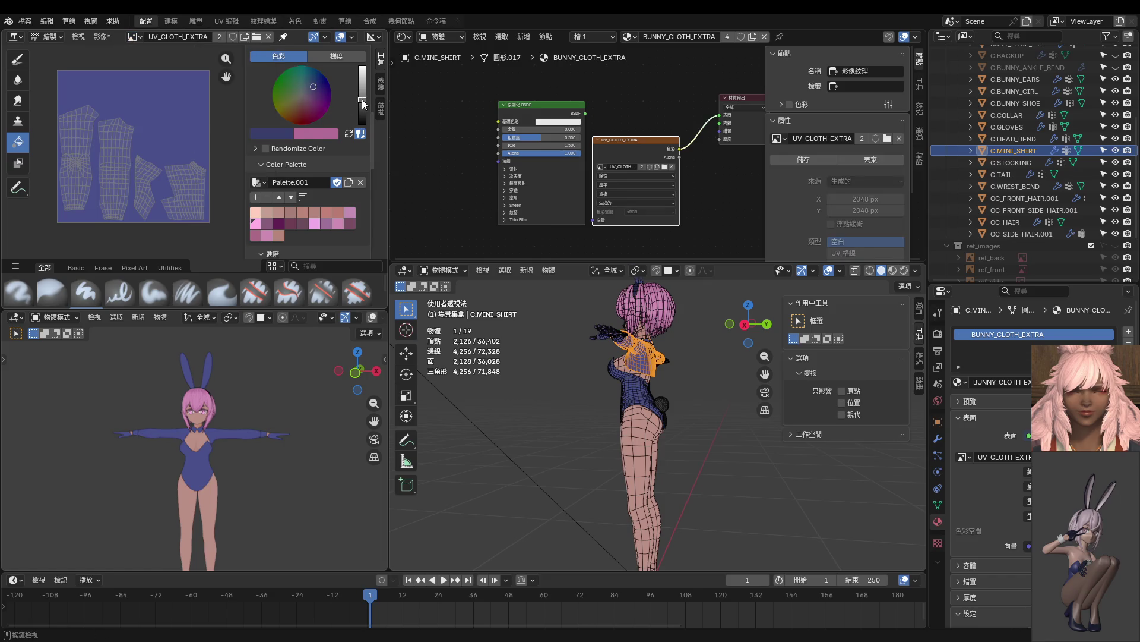
{"action": "left_click", "coordinate": [177, 129]}
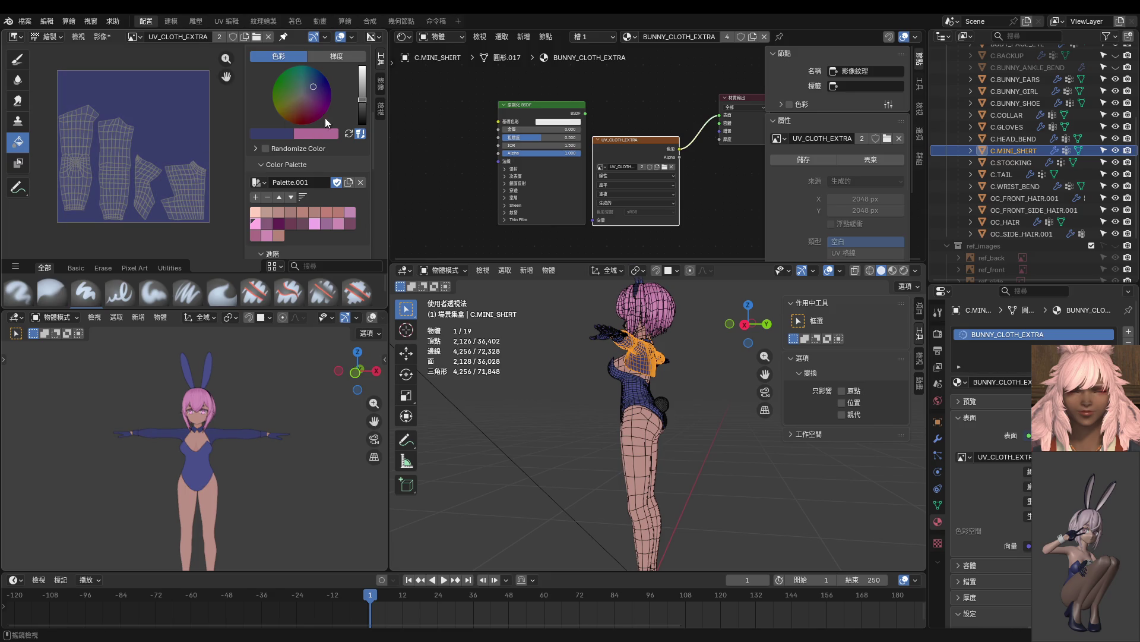
{"action": "left_click", "coordinate": [316, 84]}
{"action": "left_click", "coordinate": [167, 109]}
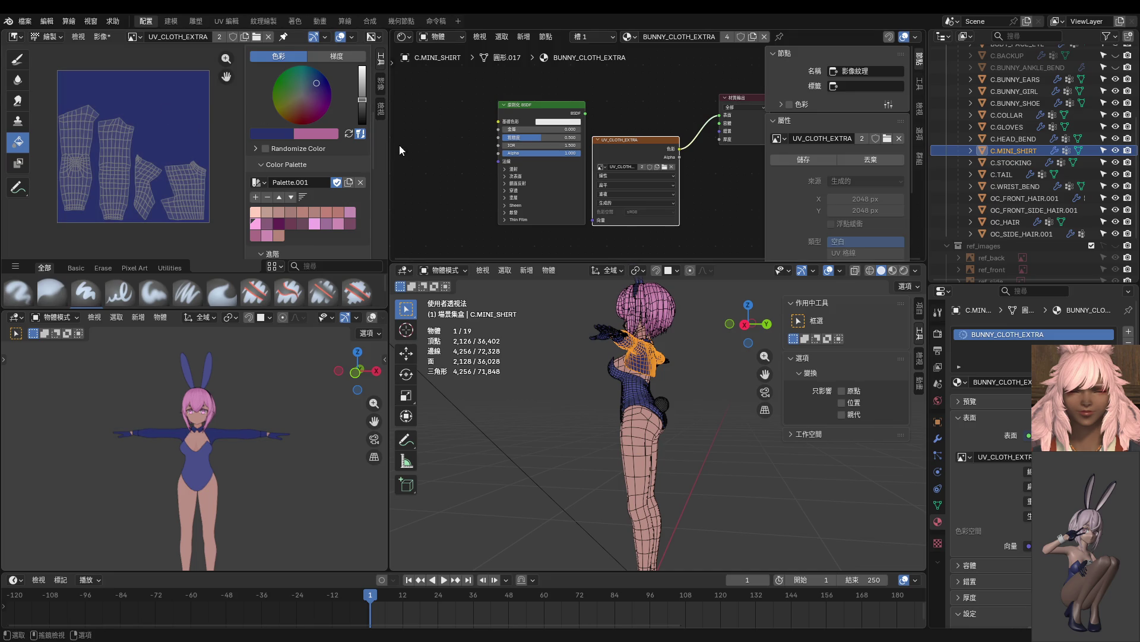
{"action": "left_click", "coordinate": [362, 106]}
{"action": "left_click", "coordinate": [155, 106]}
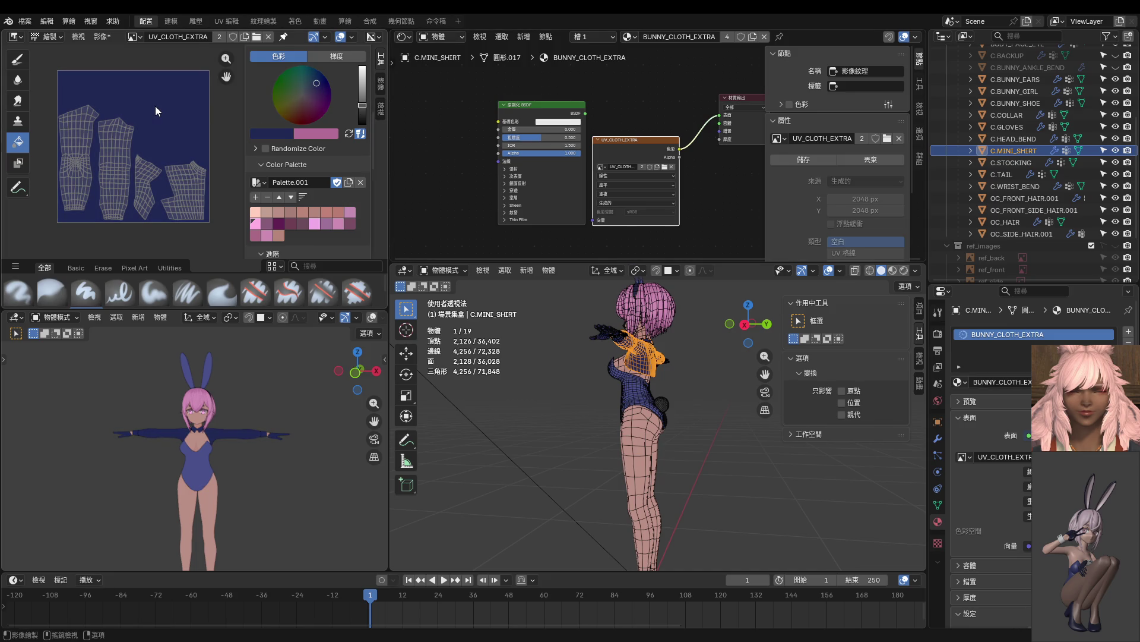
Orbit the left view to the character's side and switch the model to Edit Mode.
{"action": "scroll", "coordinate": [239, 381], "scroll_direction": "up", "scroll_amount": 2}
{"action": "scroll", "coordinate": [253, 405], "scroll_direction": "up", "scroll_amount": 2}
{"action": "mouse_move", "coordinate": [253, 405]}
{"action": "middle_mouse_down"}
{"action": "mouse_move", "coordinate": [244, 389]}
{"action": "mouse_move", "coordinate": [268, 394]}
{"action": "mouse_move", "coordinate": [162, 409]}
{"action": "mouse_move", "coordinate": [251, 408]}
{"action": "middle_mouse_up"}
{"action": "key", "text": "ctrl+Tab"}
{"action": "left_click", "coordinate": [314, 427]}
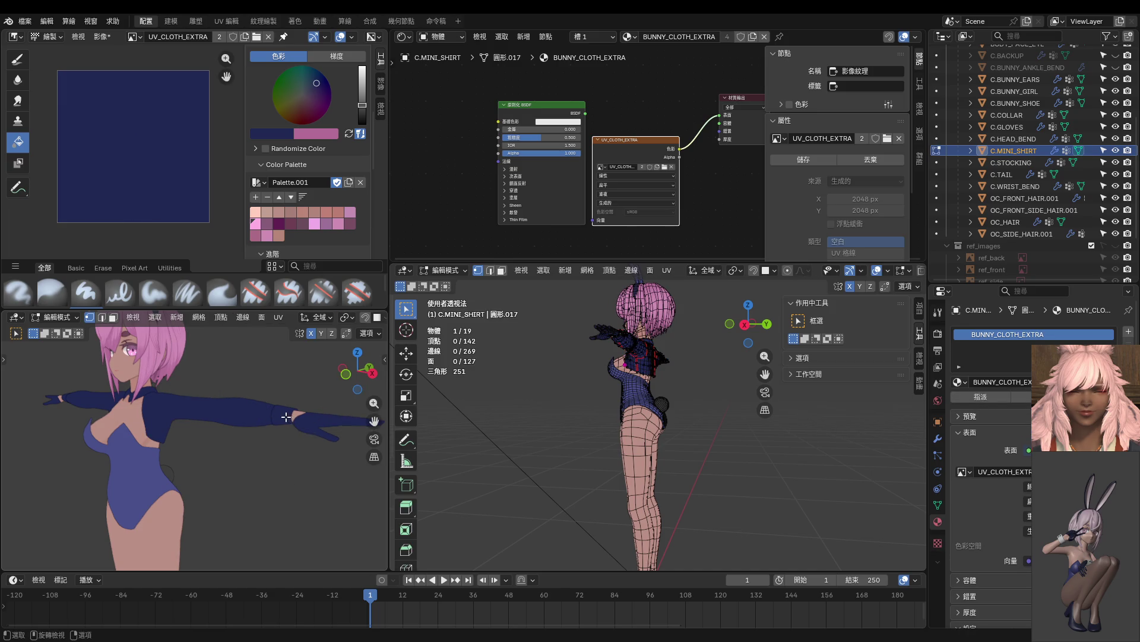
Leave Edit Mode, select C.WRIST_BEND, and zoom in on its UV islands.
{"action": "key", "text": "Tab"}
{"action": "left_click", "coordinate": [281, 423]}
{"action": "left_click", "coordinate": [280, 422]}
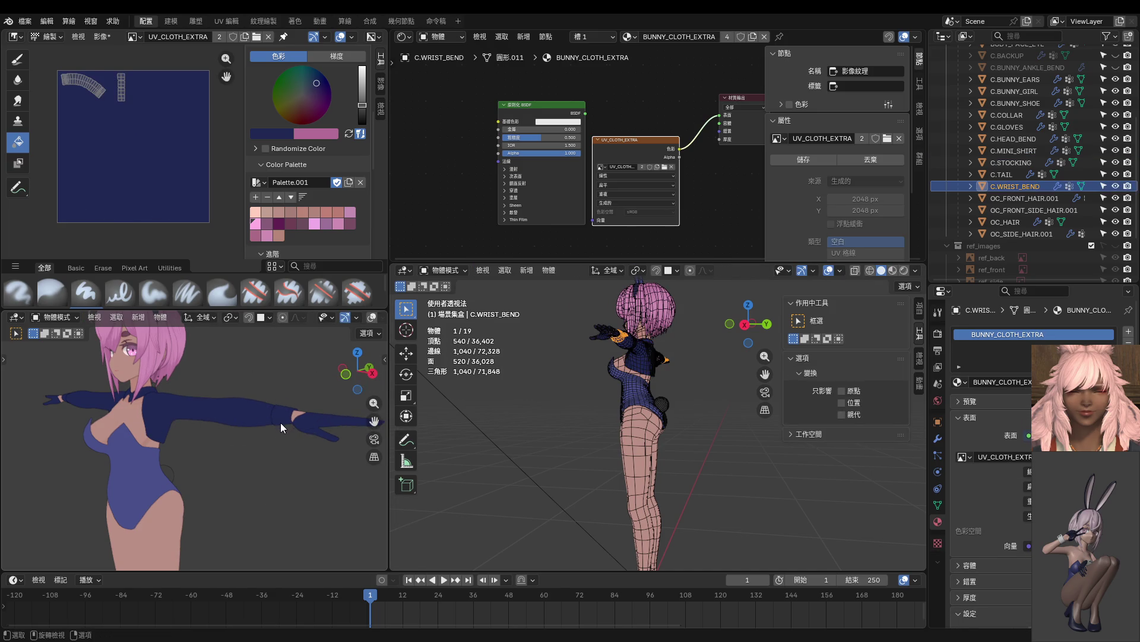
{"action": "middle_click_drag", "start_coordinate": [148, 160], "coordinate": [184, 204]}
{"action": "scroll", "coordinate": [177, 194], "scroll_direction": "up", "scroll_amount": 3}
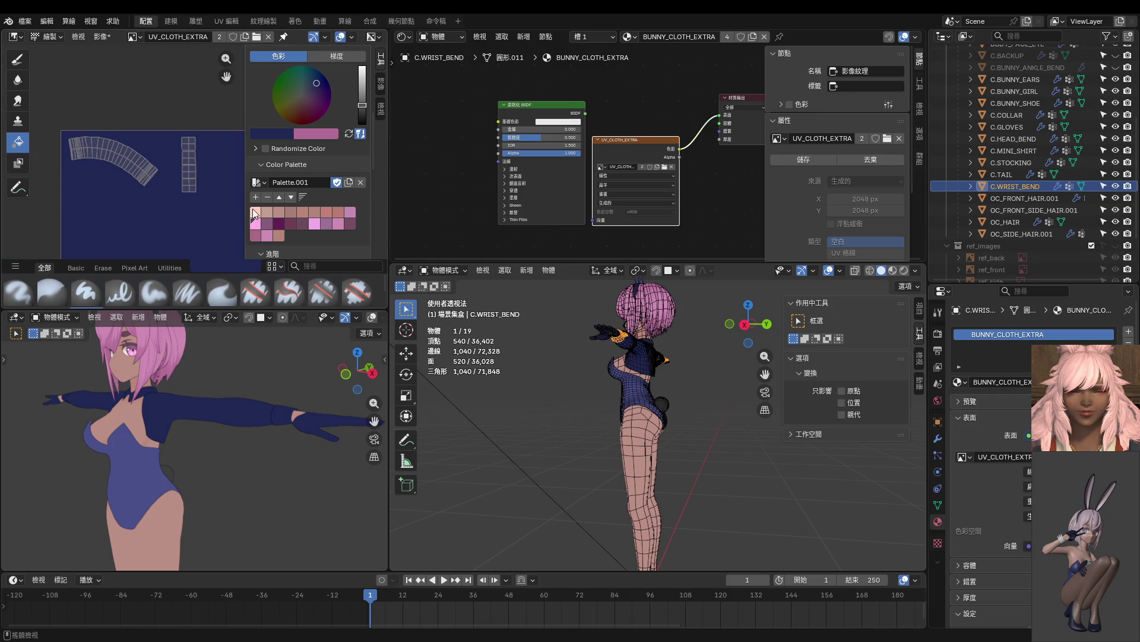
Set the paint colour to white and keep the Fill tool active.
{"action": "left_click_drag", "start_coordinate": [359, 127], "coordinate": [361, 72]}
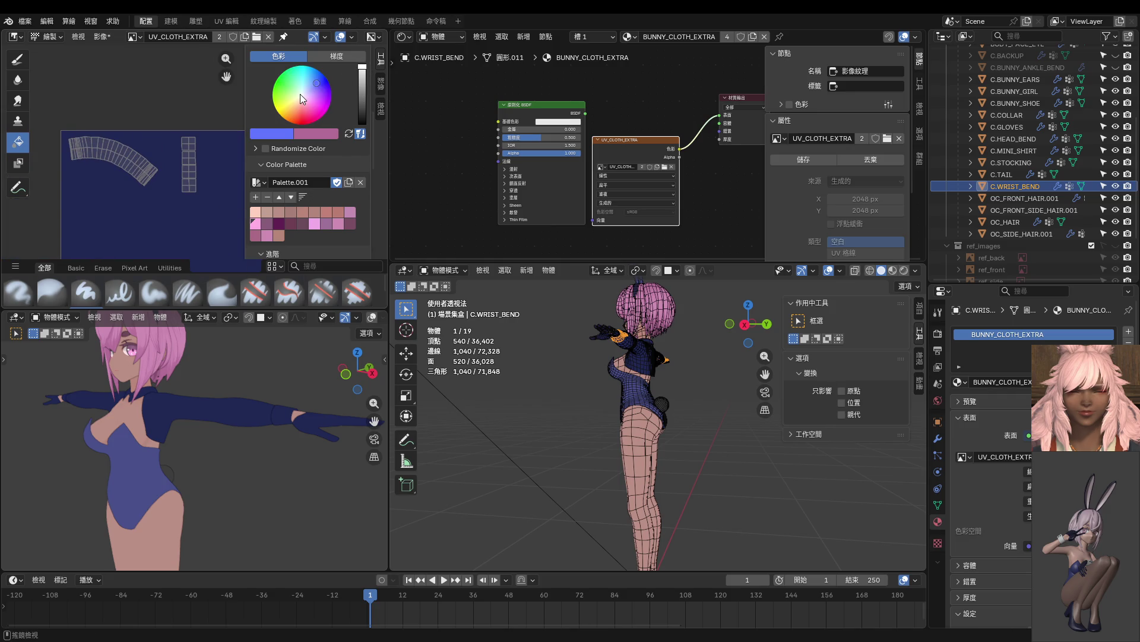
{"action": "left_click_drag", "start_coordinate": [302, 94], "coordinate": [302, 95]}
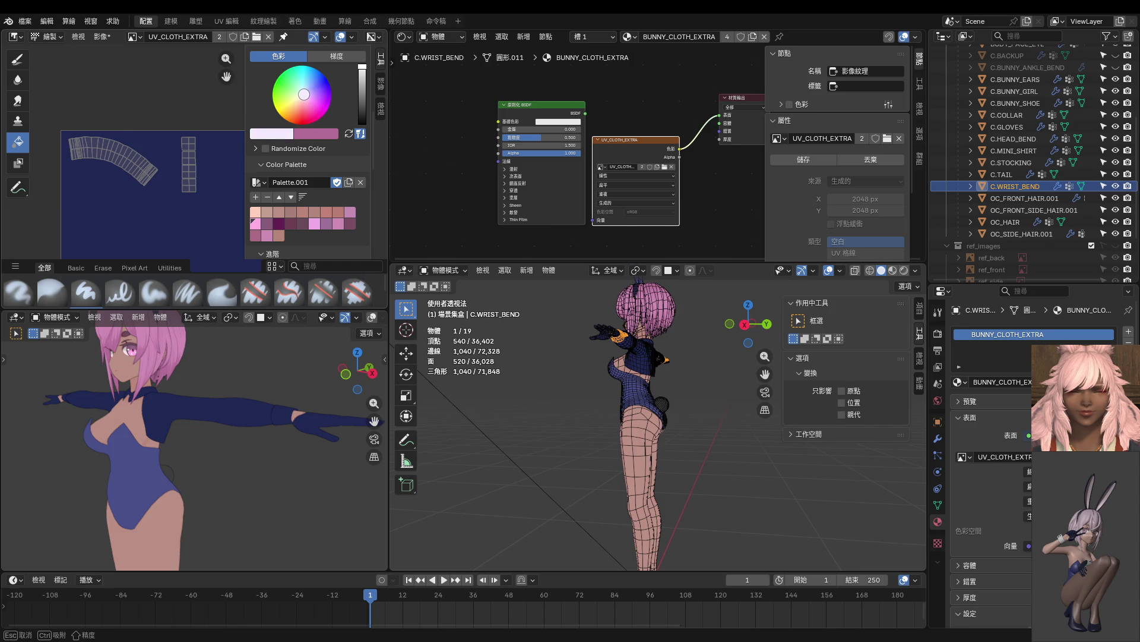
{"action": "scroll", "coordinate": [148, 190], "scroll_direction": "up", "scroll_amount": 2}
{"action": "scroll", "coordinate": [137, 178], "scroll_direction": "down", "scroll_amount": 2}
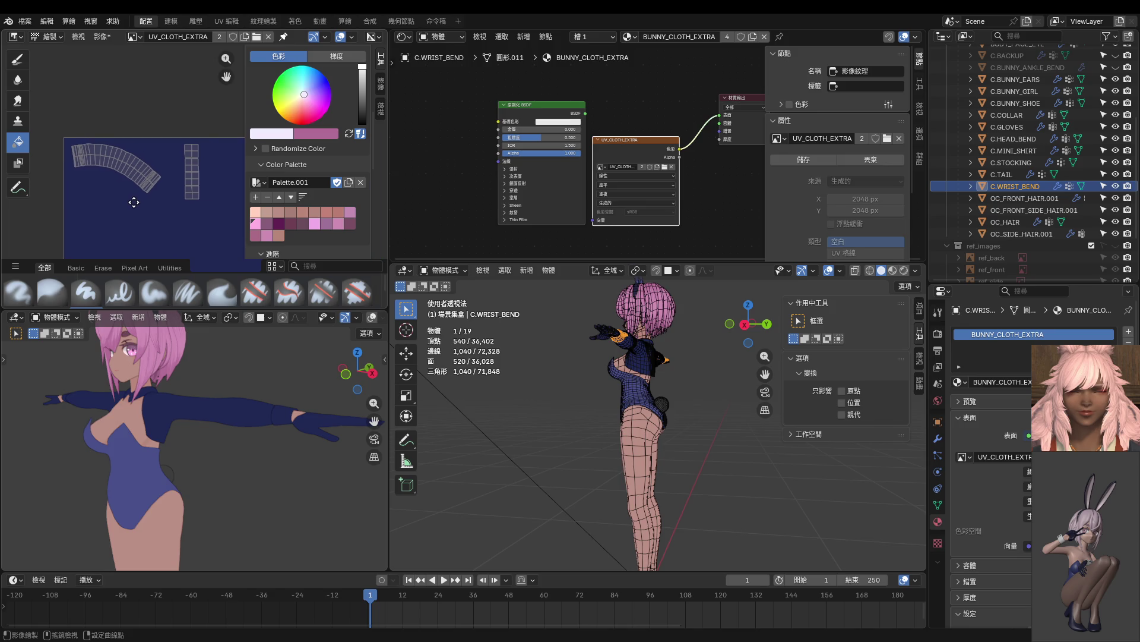
{"action": "left_click", "coordinate": [24, 64]}
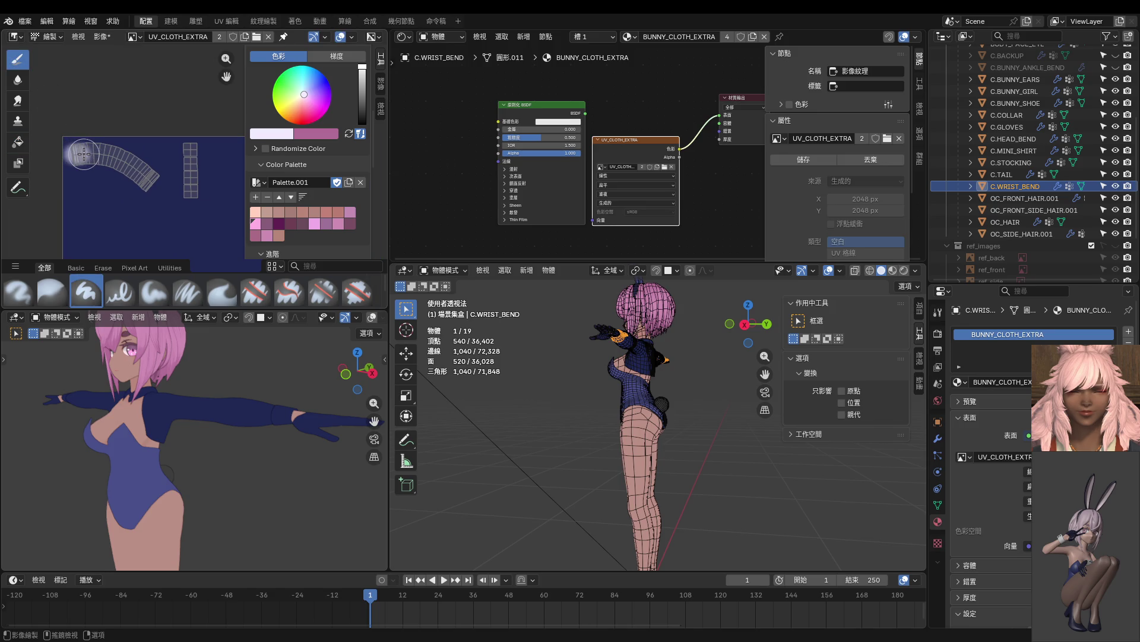
{"action": "key", "text": "ctrl+z"}
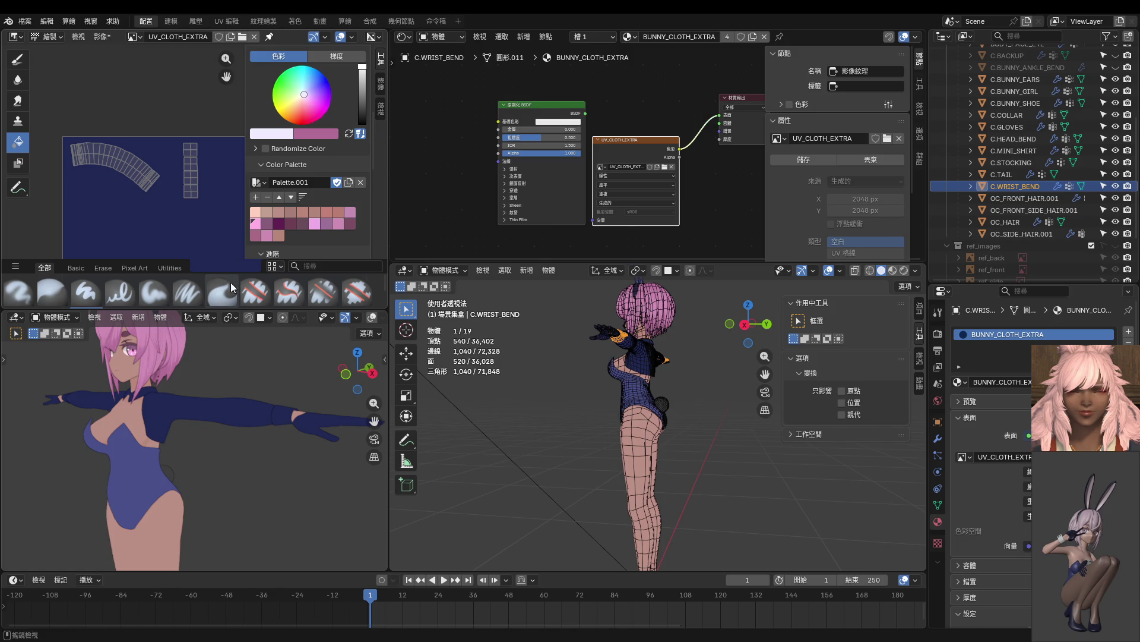
Fill the wrist cuff white in Texture Paint mode, then set the paint colour to black.
{"action": "middle_click_drag", "start_coordinate": [275, 355], "coordinate": [312, 385]}
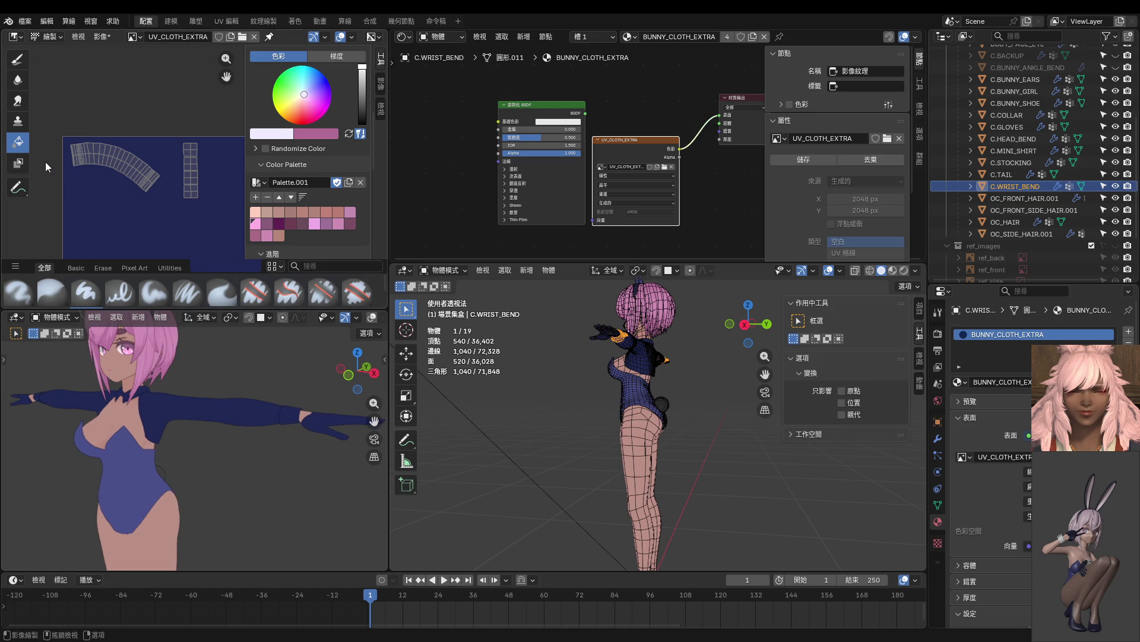
{"action": "key", "text": "ctrl+Tab"}
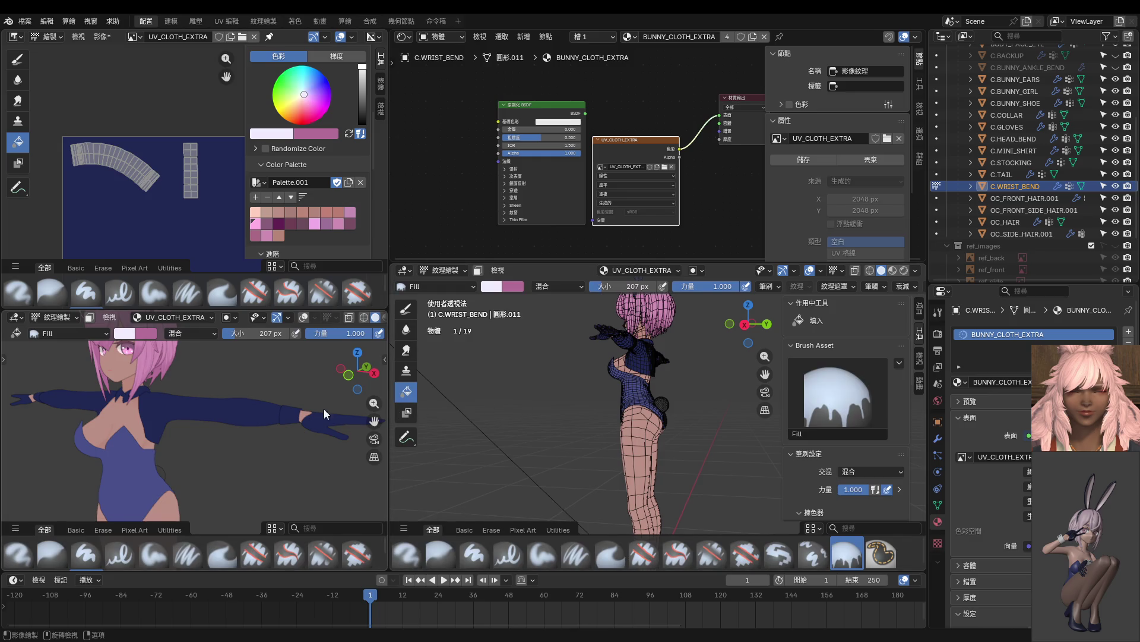
{"action": "left_click", "coordinate": [287, 411]}
{"action": "mouse_move", "coordinate": [293, 413]}
{"action": "middle_mouse_down"}
{"action": "mouse_move", "coordinate": [154, 431]}
{"action": "mouse_move", "coordinate": [157, 444]}
{"action": "mouse_move", "coordinate": [160, 433]}
{"action": "middle_mouse_up"}
{"action": "scroll", "coordinate": [194, 242], "scroll_direction": "up", "scroll_amount": 2}
{"action": "scroll", "coordinate": [193, 242], "scroll_direction": "up", "scroll_amount": 2}
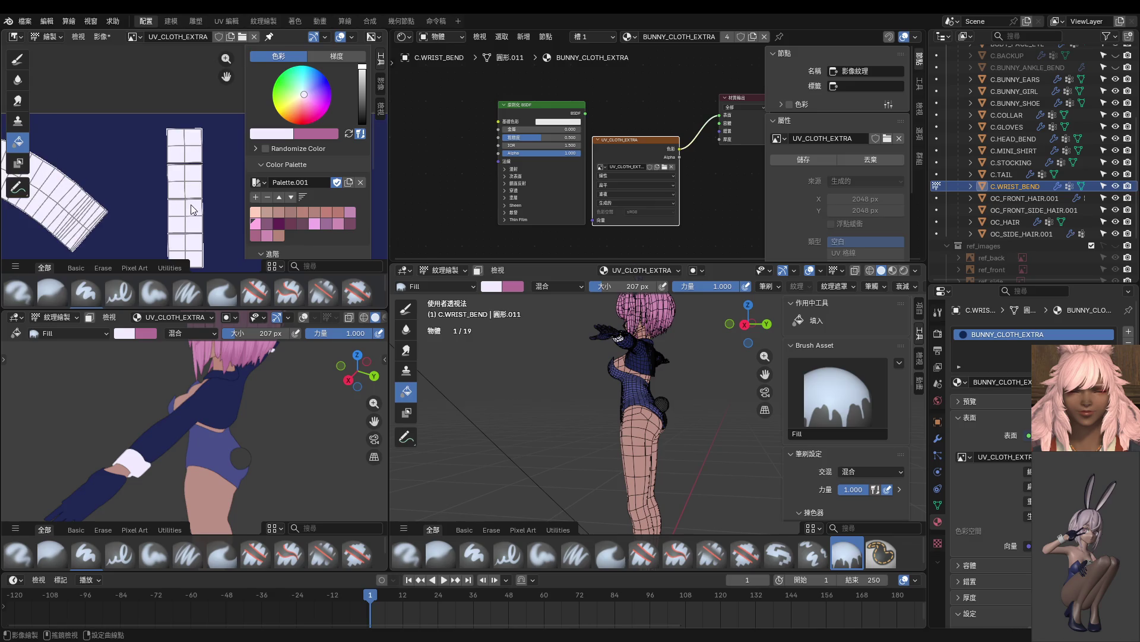
{"action": "left_click_drag", "start_coordinate": [362, 111], "coordinate": [361, 134]}
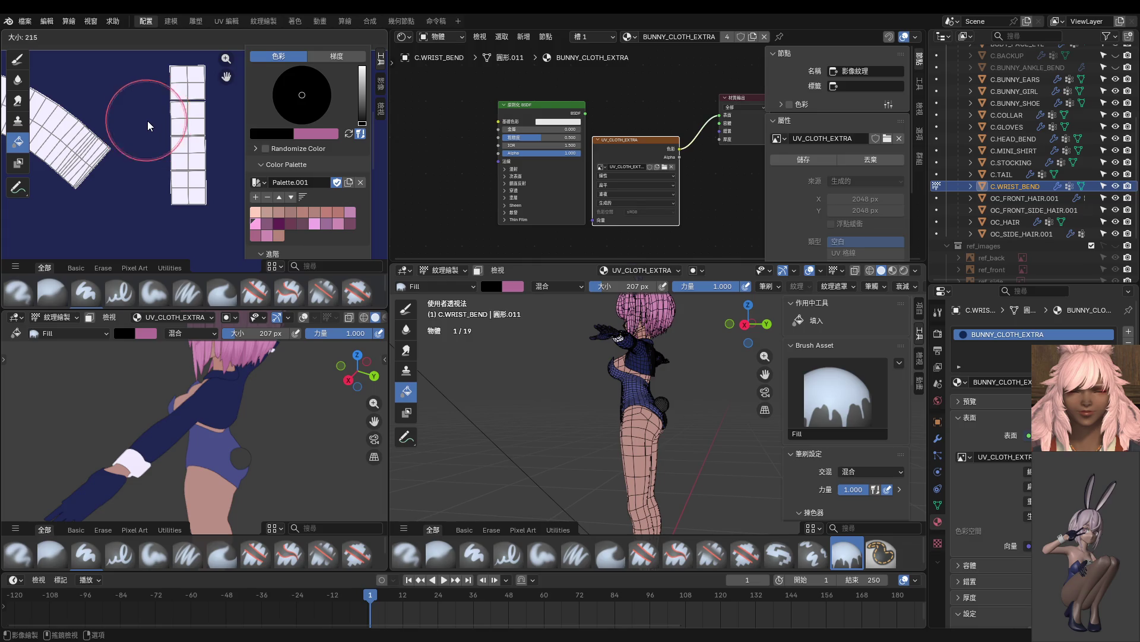
Set the brush to 107 px at full 1.0 strength and start painting the cuff island dark grey.
{"action": "key", "text": "ctrl+z"}
{"action": "key", "text": "f"}
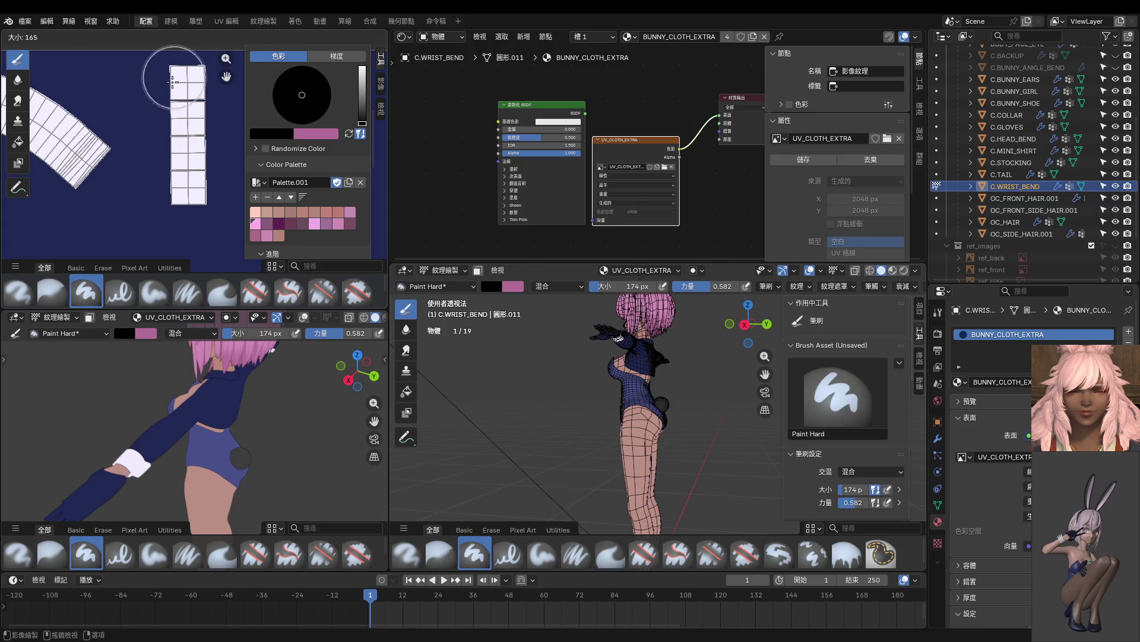
{"action": "left_click", "coordinate": [177, 70]}
{"action": "left_click_drag", "start_coordinate": [177, 70], "coordinate": [172, 187]}
{"action": "key", "text": "ctrl+z"}
{"action": "key", "text": "shift+f"}
{"action": "left_click", "coordinate": [232, 185]}
{"action": "left_click_drag", "start_coordinate": [173, 70], "coordinate": [178, 97]}
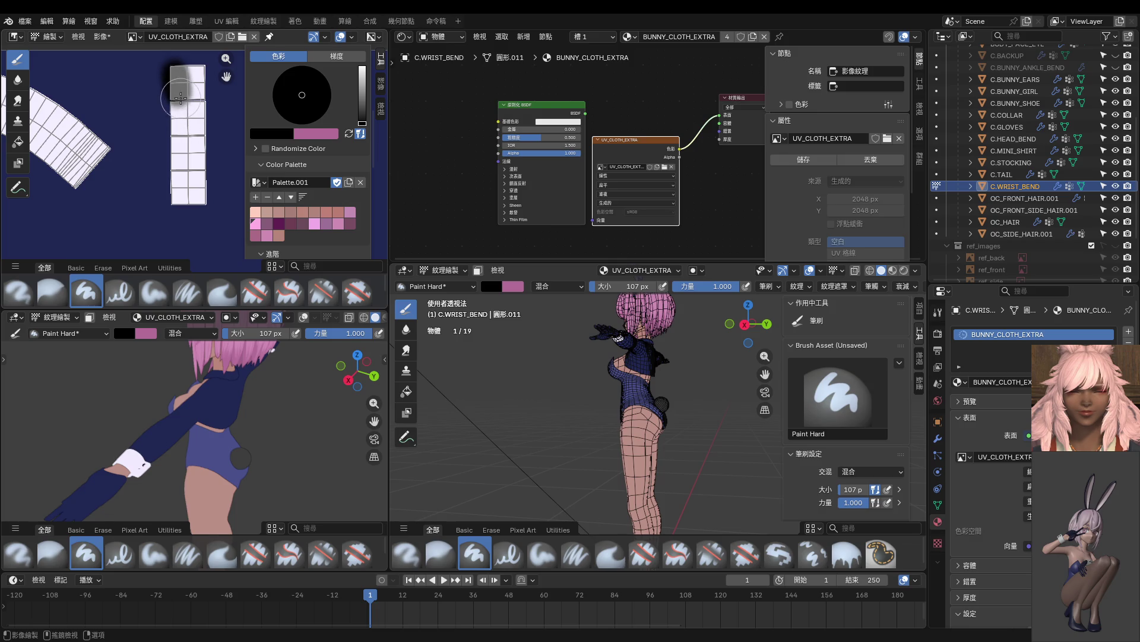
Cover the rest of the wrist cuff island in dark grey, including its lower cells.
{"action": "scroll", "coordinate": [180, 97], "scroll_direction": "down", "scroll_amount": 1}
{"action": "middle_click_drag", "start_coordinate": [180, 97], "coordinate": [120, 107]}
{"action": "left_click_drag", "start_coordinate": [121, 107], "coordinate": [130, 194]}
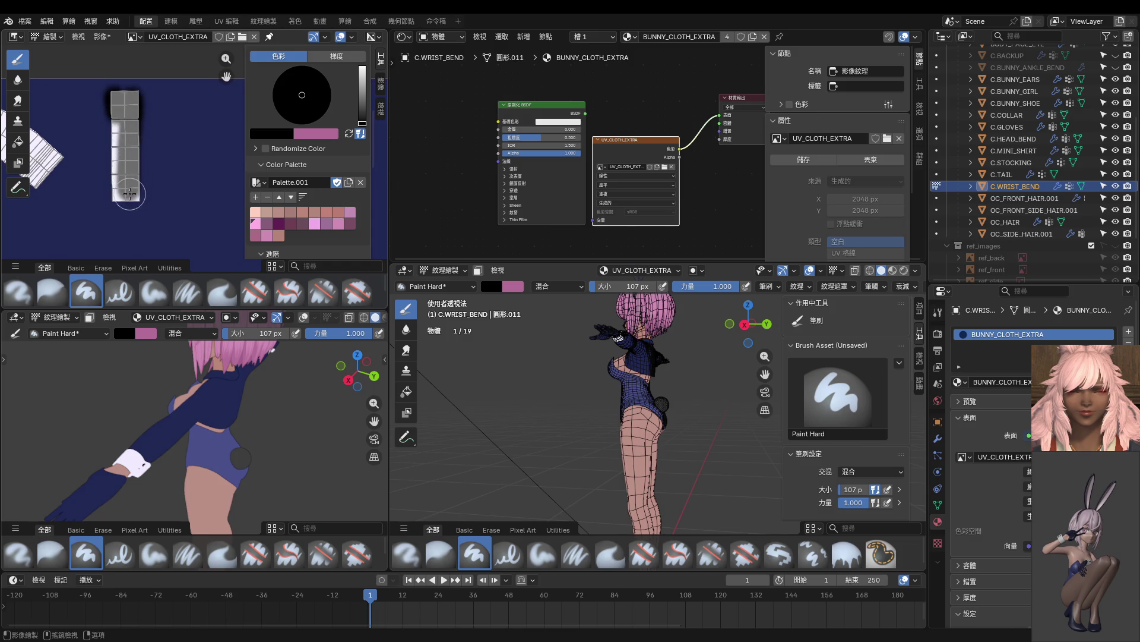
{"action": "key", "text": "shift+f"}
{"action": "key", "text": "Escape"}
{"action": "mouse_move", "coordinate": [128, 193]}
{"action": "left_mouse_down"}
{"action": "mouse_move", "coordinate": [121, 109]}
{"action": "mouse_move", "coordinate": [116, 196]}
{"action": "mouse_move", "coordinate": [136, 196]}
{"action": "mouse_move", "coordinate": [138, 104]}
{"action": "mouse_move", "coordinate": [115, 102]}
{"action": "mouse_move", "coordinate": [114, 193]}
{"action": "mouse_move", "coordinate": [136, 196]}
{"action": "mouse_move", "coordinate": [134, 100]}
{"action": "left_mouse_up"}
{"action": "left_click_drag", "start_coordinate": [121, 163], "coordinate": [129, 197]}
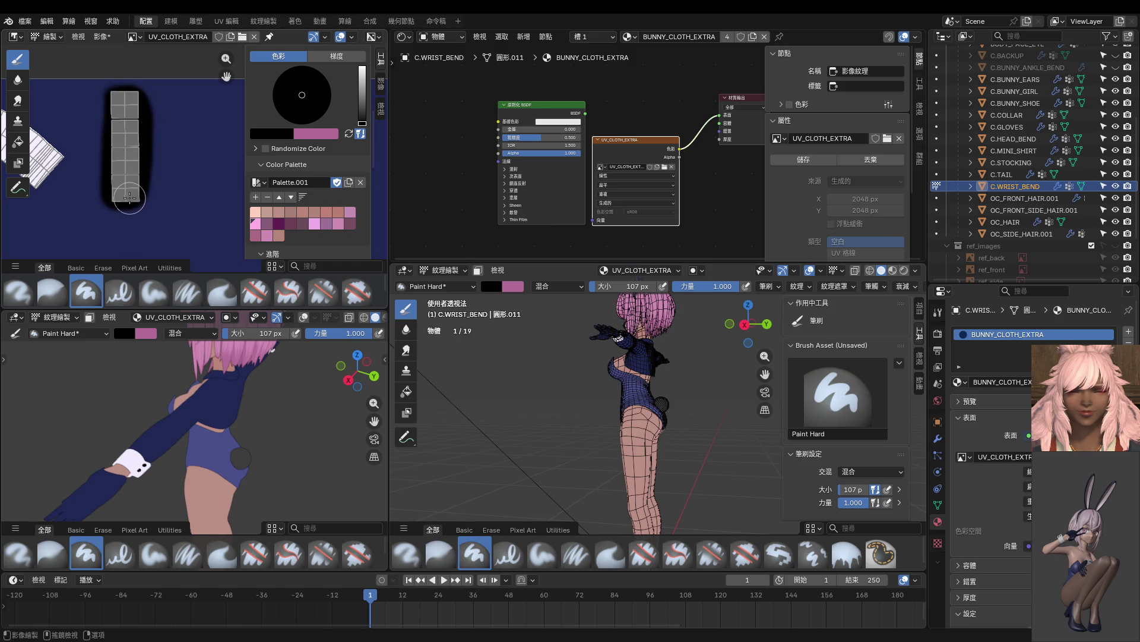
{"action": "scroll", "coordinate": [133, 198], "scroll_direction": "down", "scroll_amount": 3}
{"action": "mouse_move", "coordinate": [196, 410]}
{"action": "middle_mouse_down"}
{"action": "mouse_move", "coordinate": [259, 406]}
{"action": "mouse_move", "coordinate": [224, 382]}
{"action": "middle_mouse_up"}
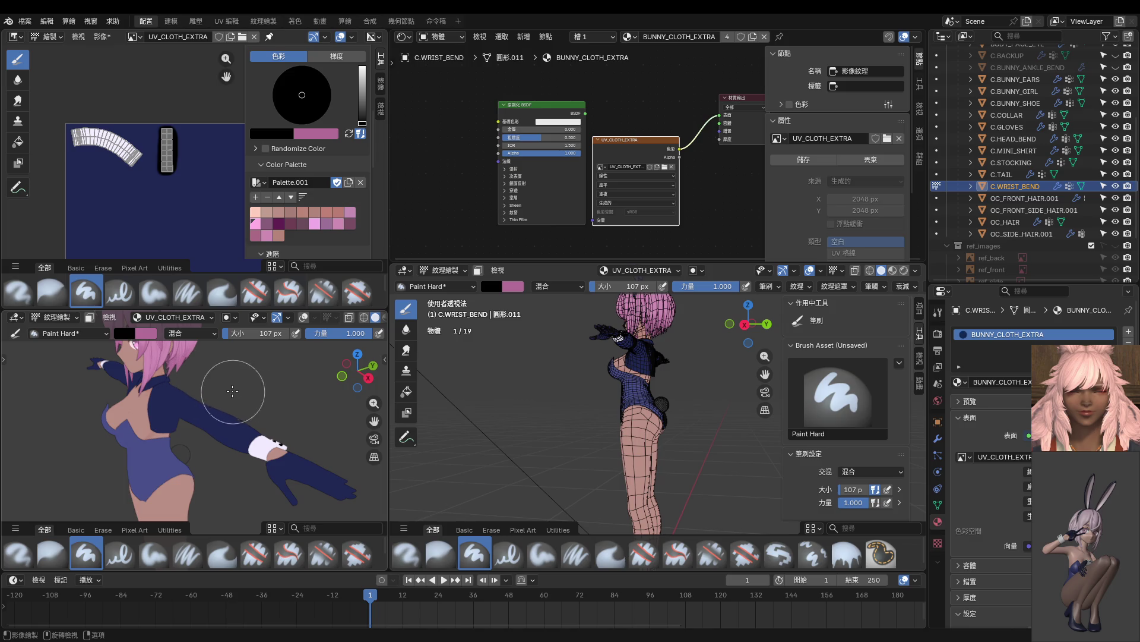
Return to Object Mode and select C.COLLAR.
{"action": "key", "text": "ctrl+Tab"}
{"action": "left_click", "coordinate": [159, 380]}
{"action": "left_click", "coordinate": [160, 380]}
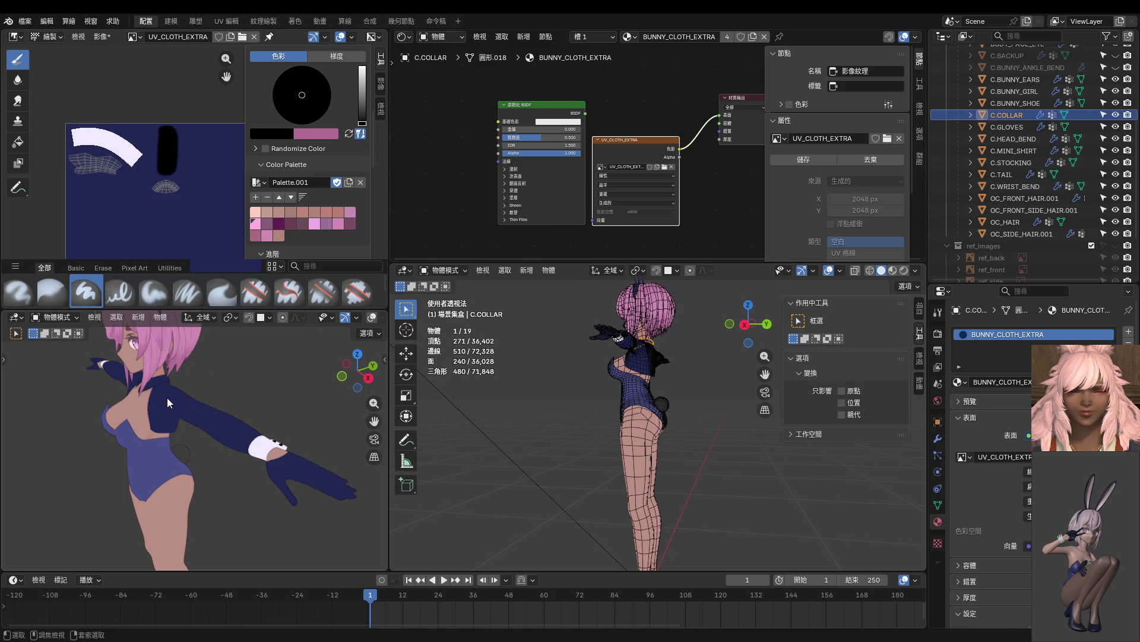
Put the collar in Texture Paint mode and sample the arc's light lavender as paint colour.
{"action": "key", "text": "ctrl+Tab"}
{"action": "left_click", "coordinate": [241, 354]}
{"action": "scroll", "coordinate": [111, 189], "scroll_direction": "up", "scroll_amount": 1}
{"action": "scroll", "coordinate": [111, 189], "scroll_direction": "up", "scroll_amount": 4}
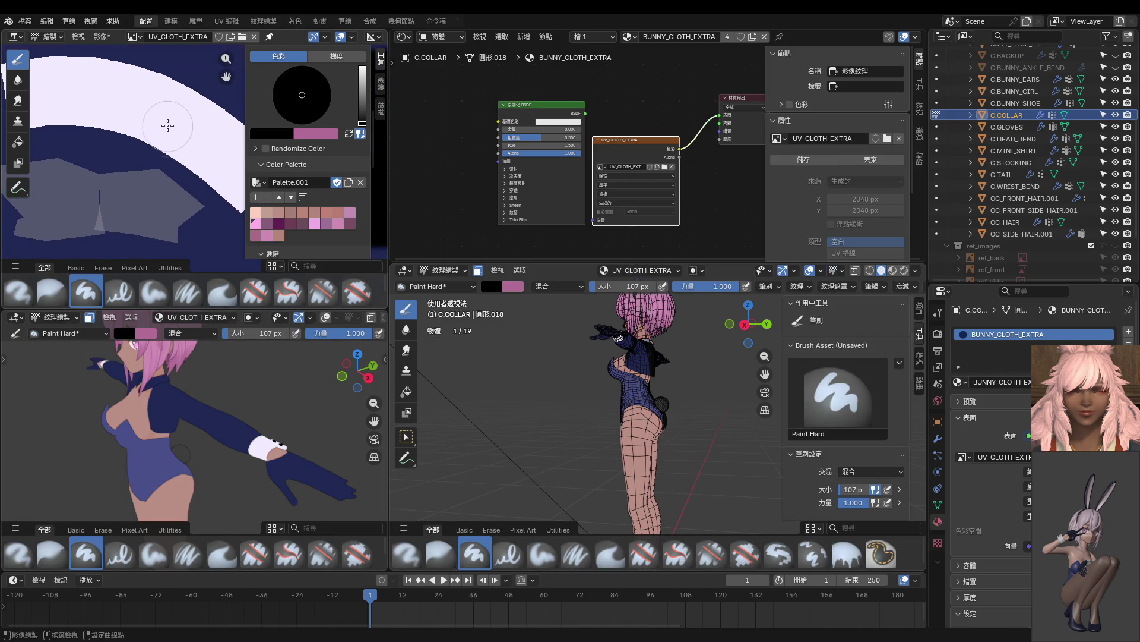
{"action": "key", "text": "s"}
Paint the collar's island lavender from the front view, then enter Edit Mode on the collar.
{"action": "scroll", "coordinate": [173, 193], "scroll_direction": "down", "scroll_amount": 3}
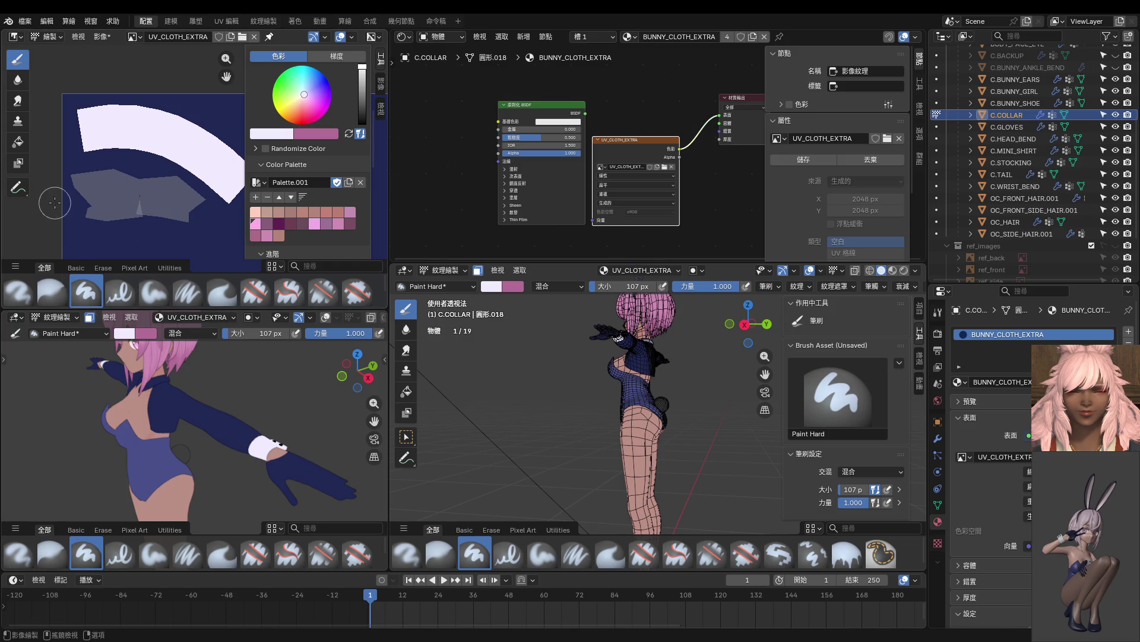
{"action": "scroll", "coordinate": [167, 392], "scroll_direction": "up", "scroll_amount": 4}
{"action": "mouse_move", "coordinate": [225, 404]}
{"action": "middle_mouse_down"}
{"action": "mouse_move", "coordinate": [259, 407]}
{"action": "mouse_move", "coordinate": [202, 395]}
{"action": "middle_mouse_up"}
{"action": "key", "text": "grave"}
{"action": "left_click", "coordinate": [107, 331]}
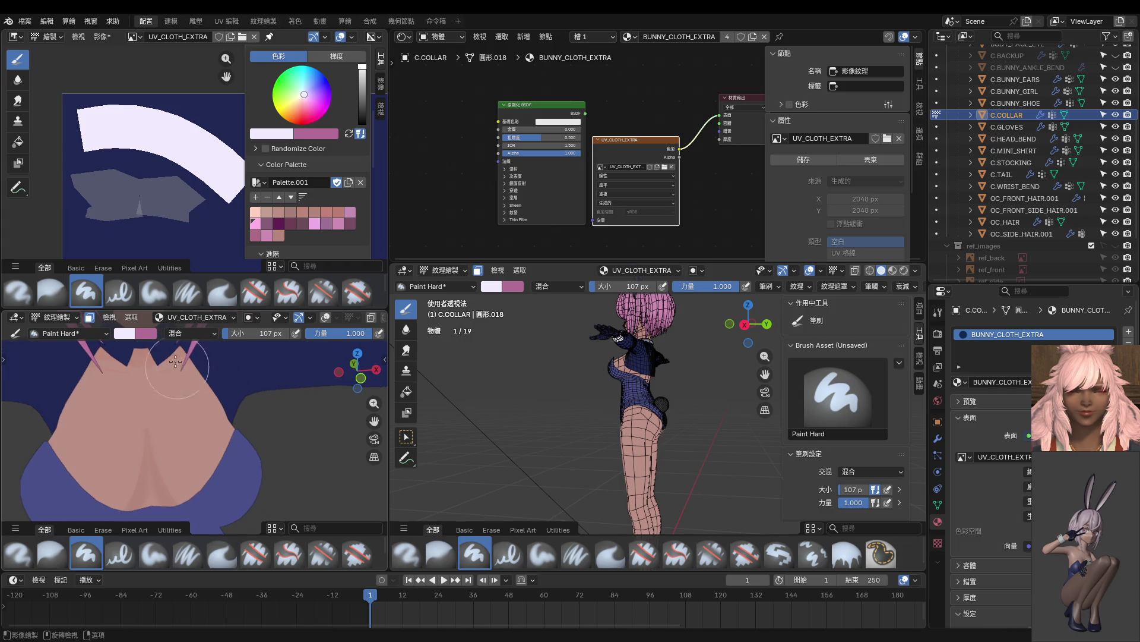
{"action": "mouse_move", "coordinate": [80, 169]}
{"action": "left_mouse_down"}
{"action": "mouse_move", "coordinate": [89, 196]}
{"action": "mouse_move", "coordinate": [158, 214]}
{"action": "mouse_move", "coordinate": [196, 205]}
{"action": "mouse_move", "coordinate": [135, 178]}
{"action": "mouse_move", "coordinate": [98, 199]}
{"action": "mouse_move", "coordinate": [114, 195]}
{"action": "left_mouse_up"}
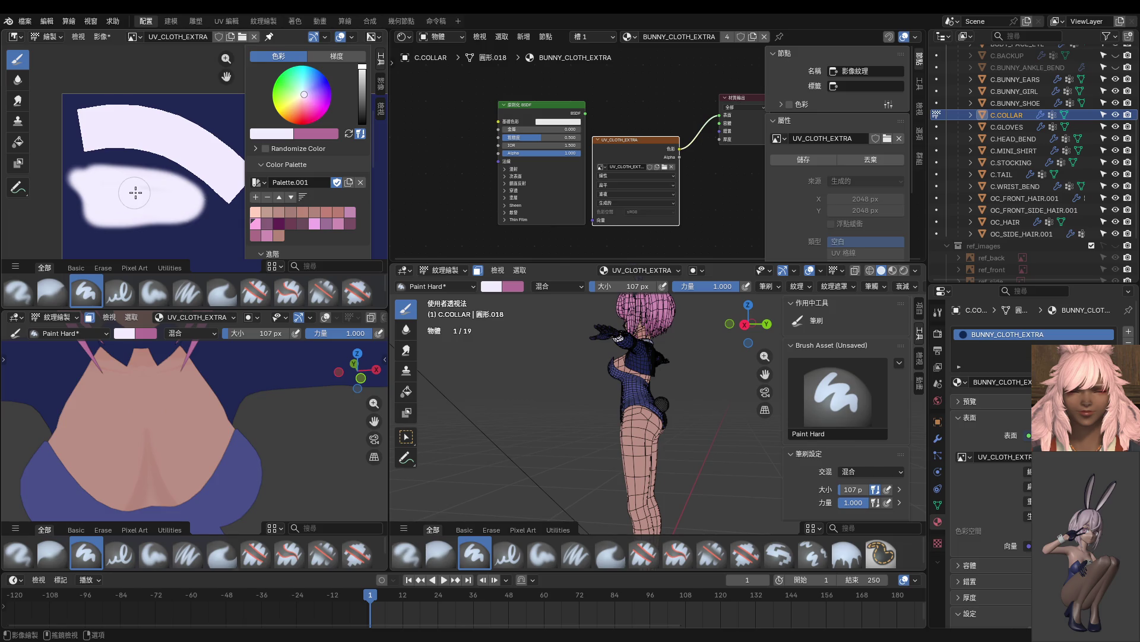
{"action": "scroll", "coordinate": [189, 401], "scroll_direction": "down", "scroll_amount": 4}
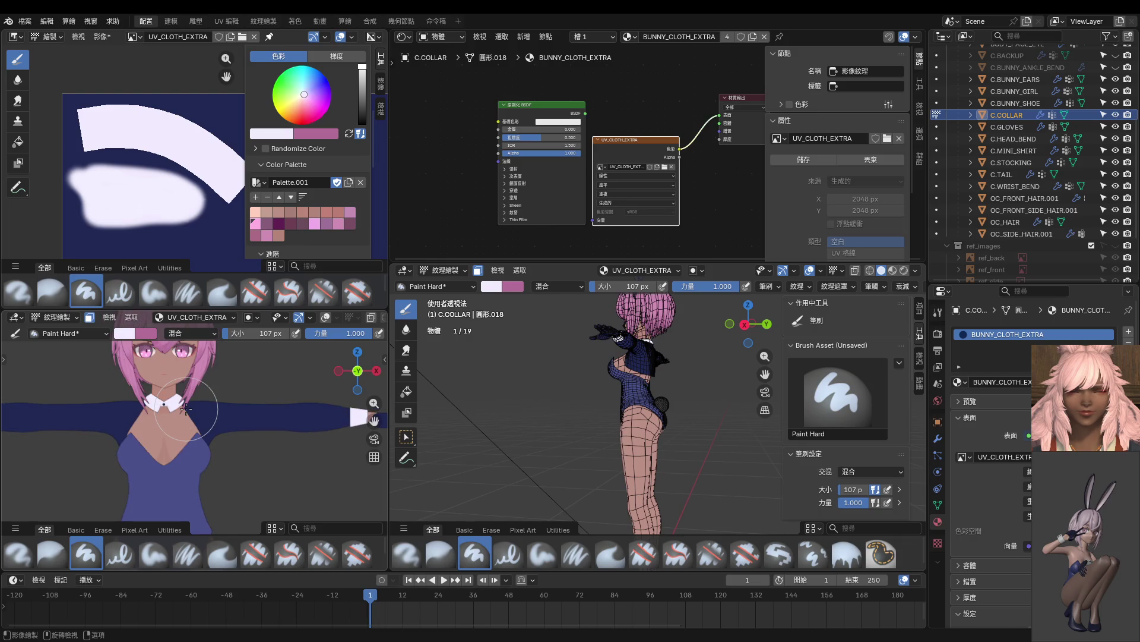
{"action": "key", "text": "Tab"}
{"action": "middle_click_drag", "start_coordinate": [155, 425], "coordinate": [178, 458], "text": "shift"}
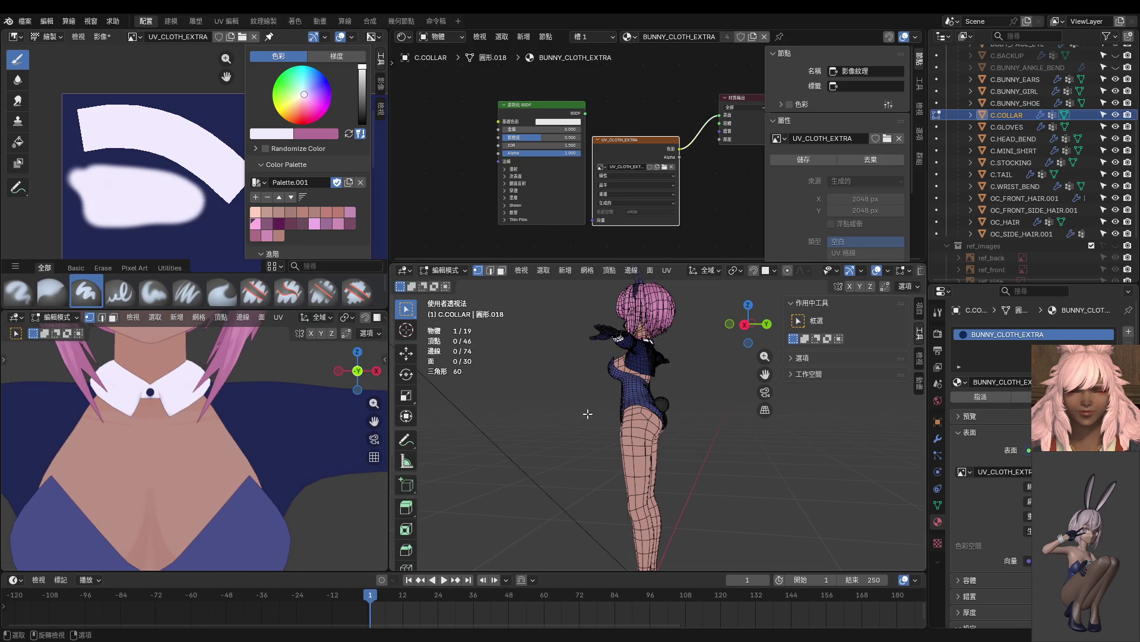
Switch to front view, zoom onto the collar and isolate it in local view.
{"action": "key", "text": "KP_1"}
{"action": "scroll", "coordinate": [731, 437], "scroll_direction": "up", "scroll_amount": 10}
{"action": "mouse_move", "coordinate": [731, 437]}
{"action": "middle_mouse_down", "text": "shift"}
{"action": "mouse_move", "coordinate": [683, 463]}
{"action": "mouse_move", "coordinate": [651, 418]}
{"action": "mouse_move", "coordinate": [646, 492]}
{"action": "mouse_move", "coordinate": [703, 416]}
{"action": "middle_mouse_up", "text": "shift"}
{"action": "key", "text": "KP_Divide"}
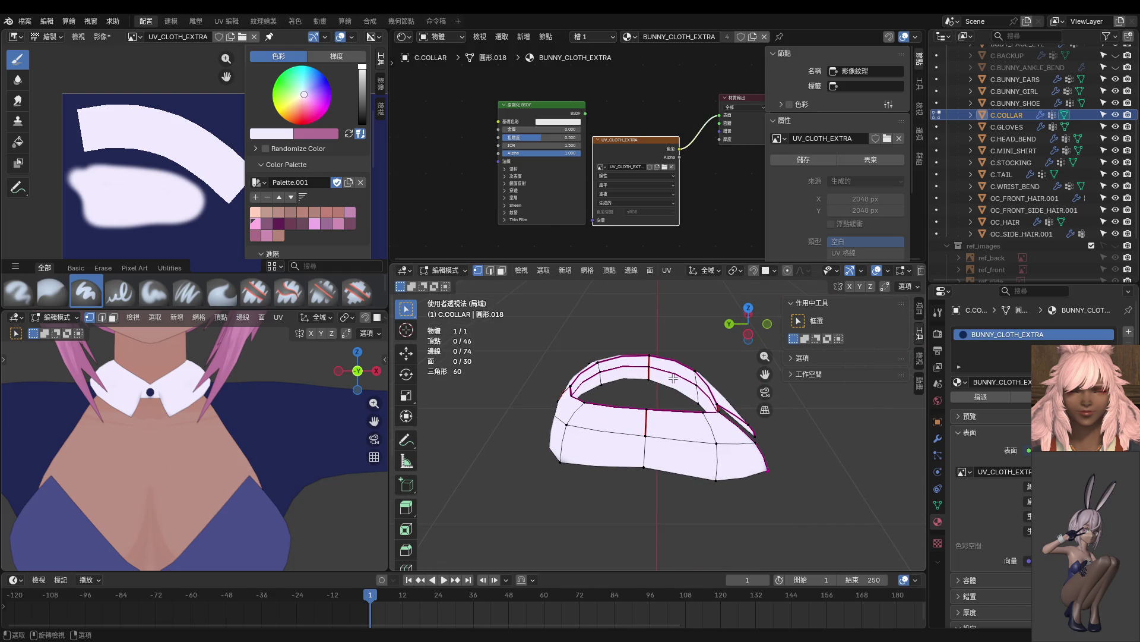
In face select mode, select one collar face and a shortest-path row of faces to it.
{"action": "key", "text": "l"}
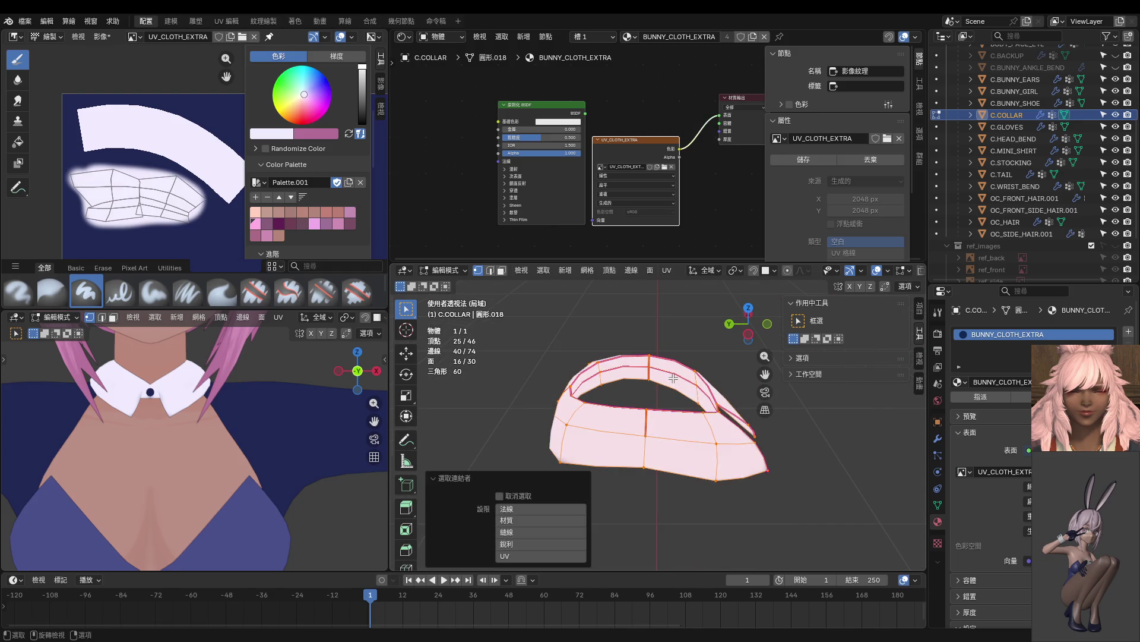
{"action": "key", "text": "3"}
{"action": "key", "text": "l"}
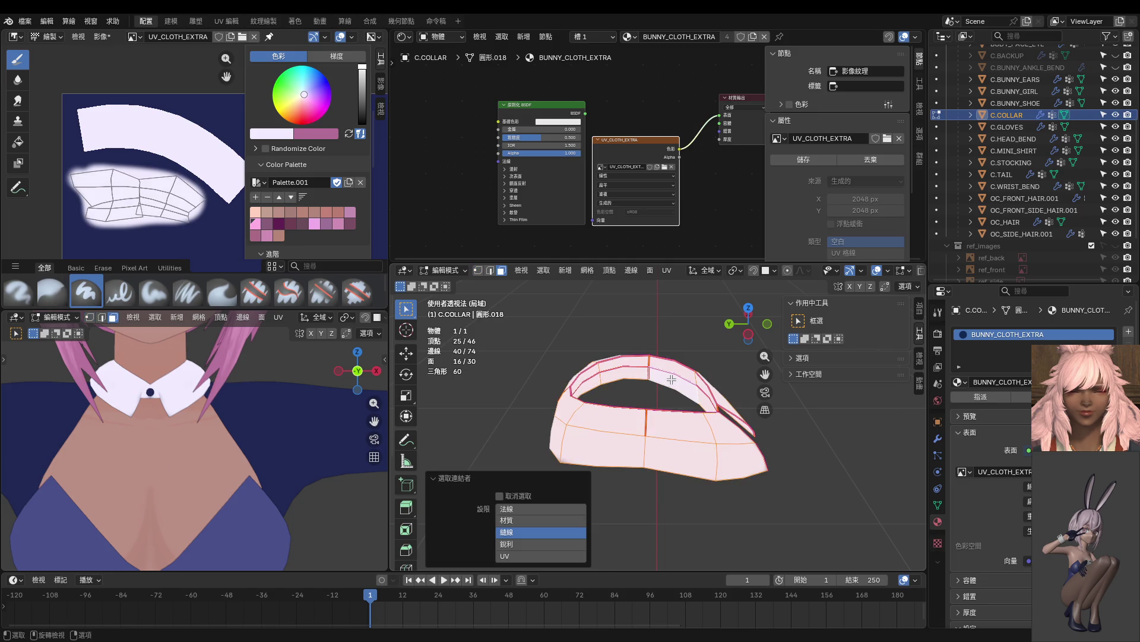
{"action": "key", "text": "alt+a"}
{"action": "mouse_move", "coordinate": [672, 380]}
{"action": "middle_mouse_down"}
{"action": "mouse_move", "coordinate": [764, 411]}
{"action": "mouse_move", "coordinate": [629, 380]}
{"action": "mouse_move", "coordinate": [639, 348]}
{"action": "mouse_move", "coordinate": [615, 323]}
{"action": "middle_mouse_up"}
{"action": "left_click", "coordinate": [714, 399]}
{"action": "left_click", "coordinate": [646, 359], "text": "ctrl"}
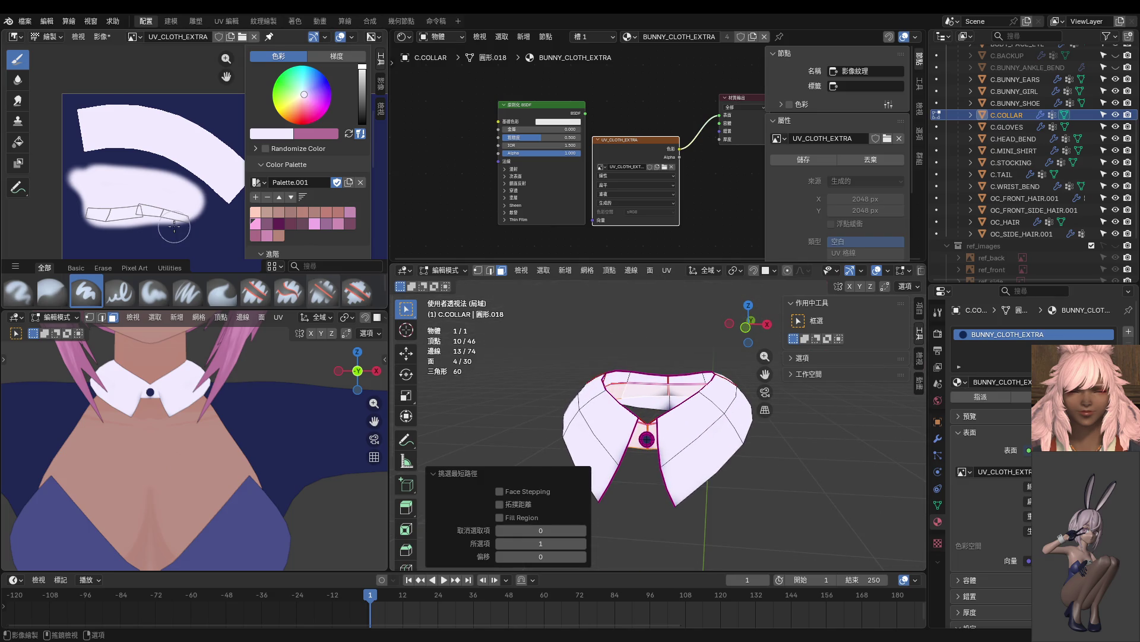
{"action": "scroll", "coordinate": [171, 197], "scroll_direction": "up", "scroll_amount": 5}
{"action": "scroll", "coordinate": [153, 224], "scroll_direction": "down", "scroll_amount": 4}
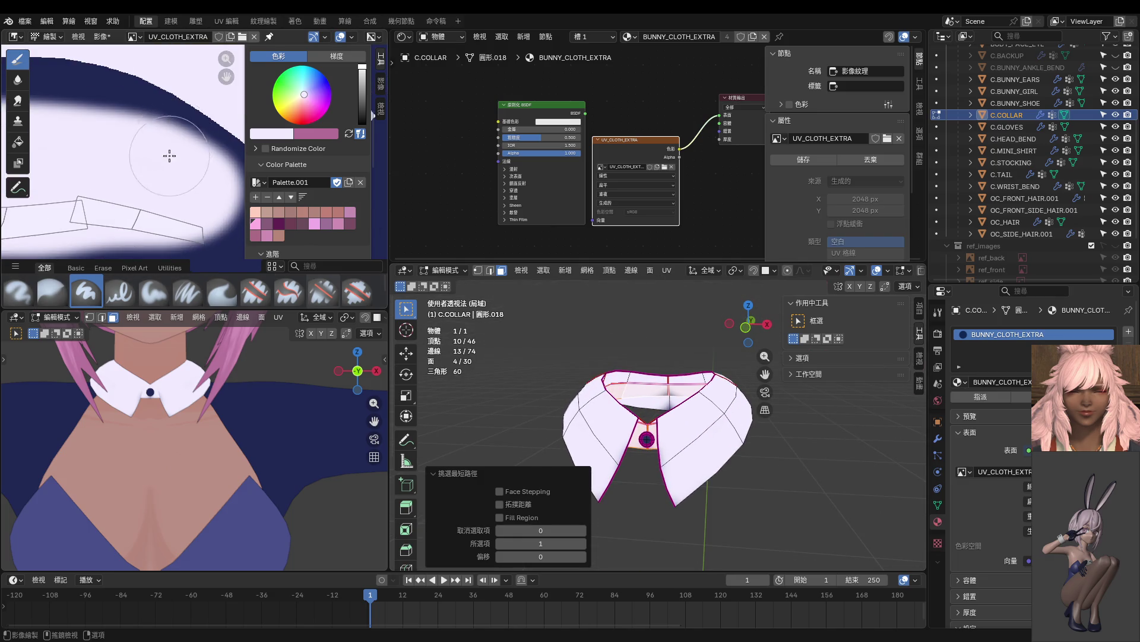
Turn the image panel into the UV Editor to show the collar's UVs.
{"action": "left_click", "coordinate": [16, 37]}
{"action": "left_click", "coordinate": [45, 87]}
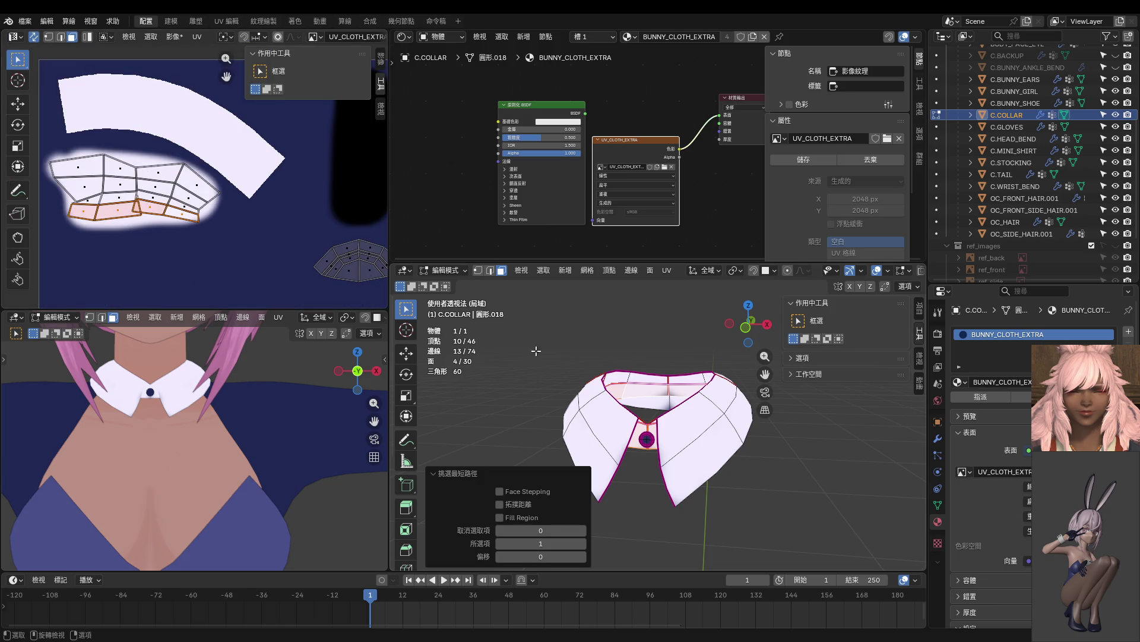
{"action": "scroll", "coordinate": [636, 385], "scroll_direction": "down", "scroll_amount": 1}
{"action": "scroll", "coordinate": [149, 220], "scroll_direction": "up", "scroll_amount": 3}
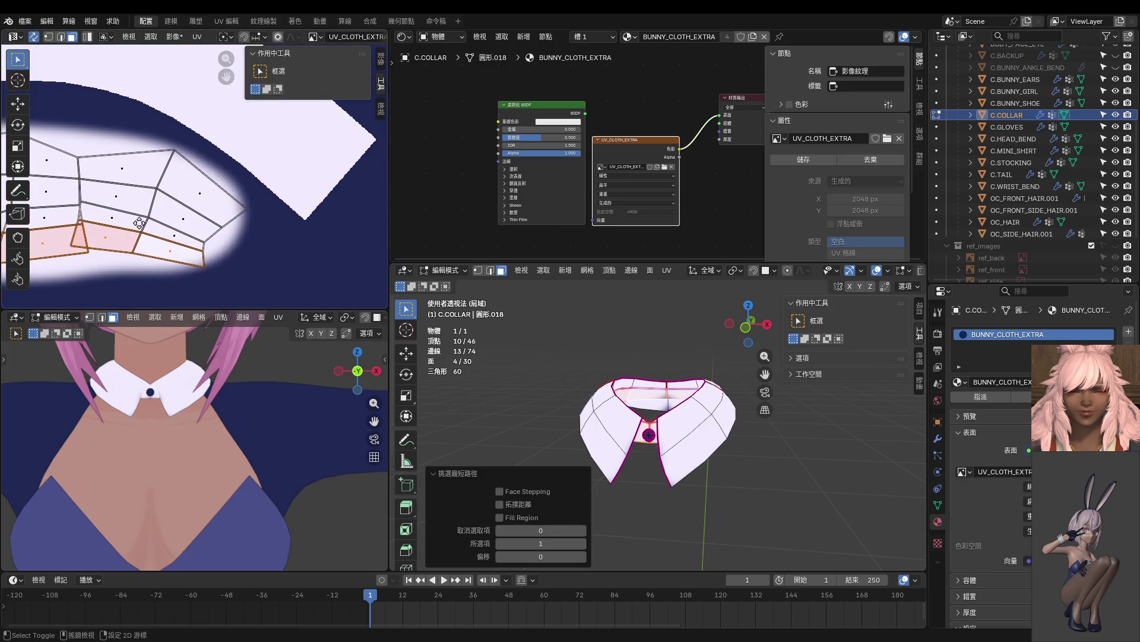
Select the collar's UV island and move a corner UV vertex into place.
{"action": "key", "text": "1"}
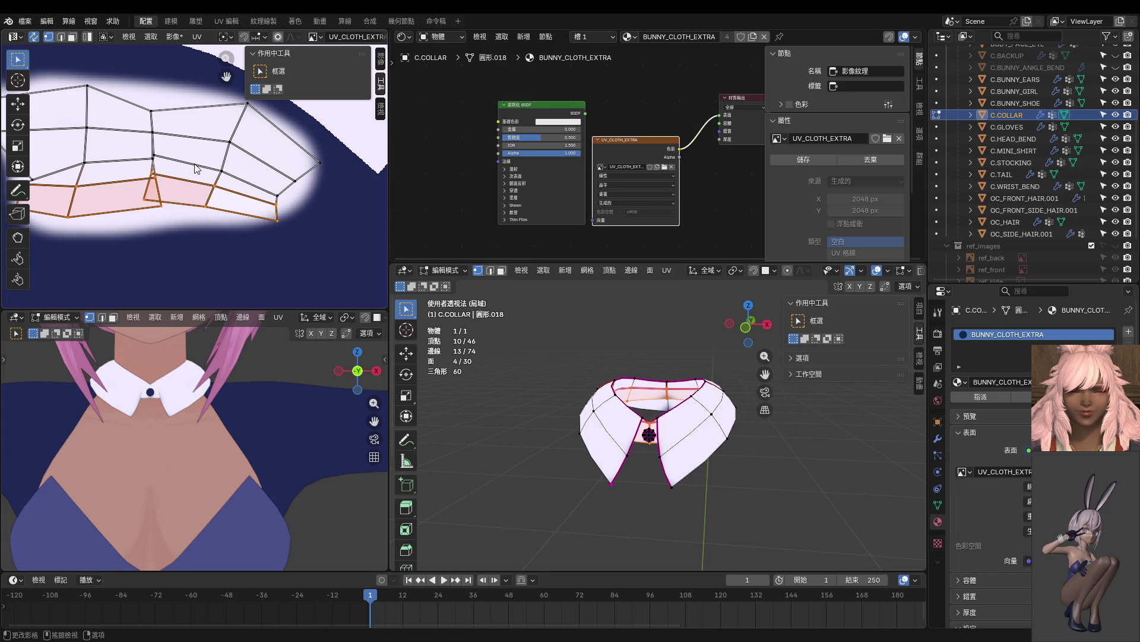
{"action": "key", "text": "l"}
{"action": "scroll", "coordinate": [205, 177], "scroll_direction": "up", "scroll_amount": 2}
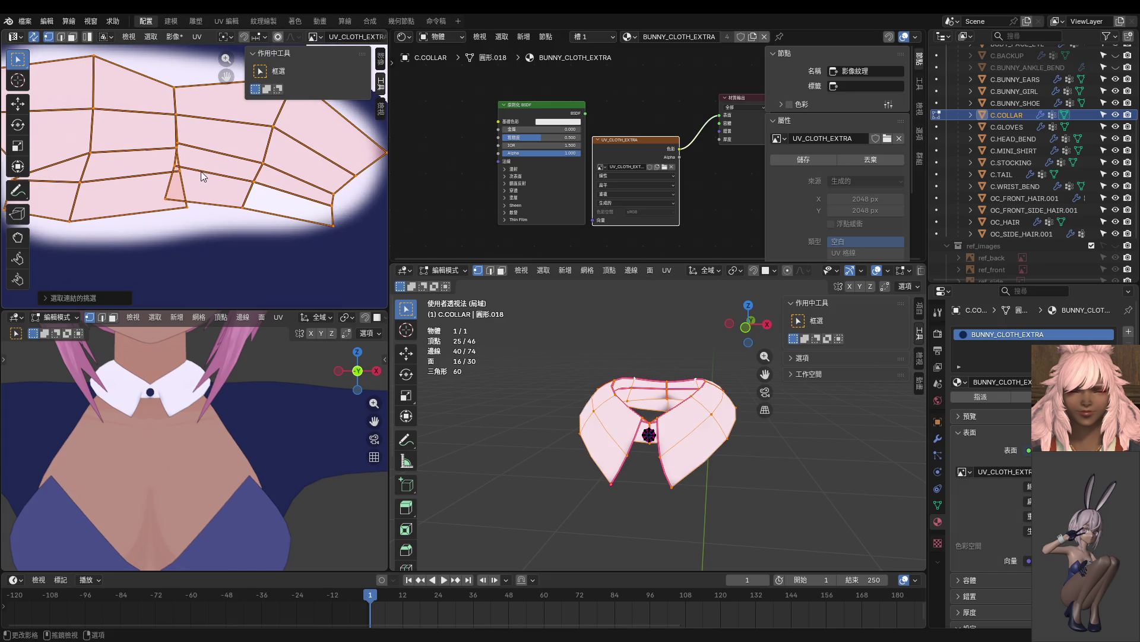
{"action": "left_click", "coordinate": [166, 197]}
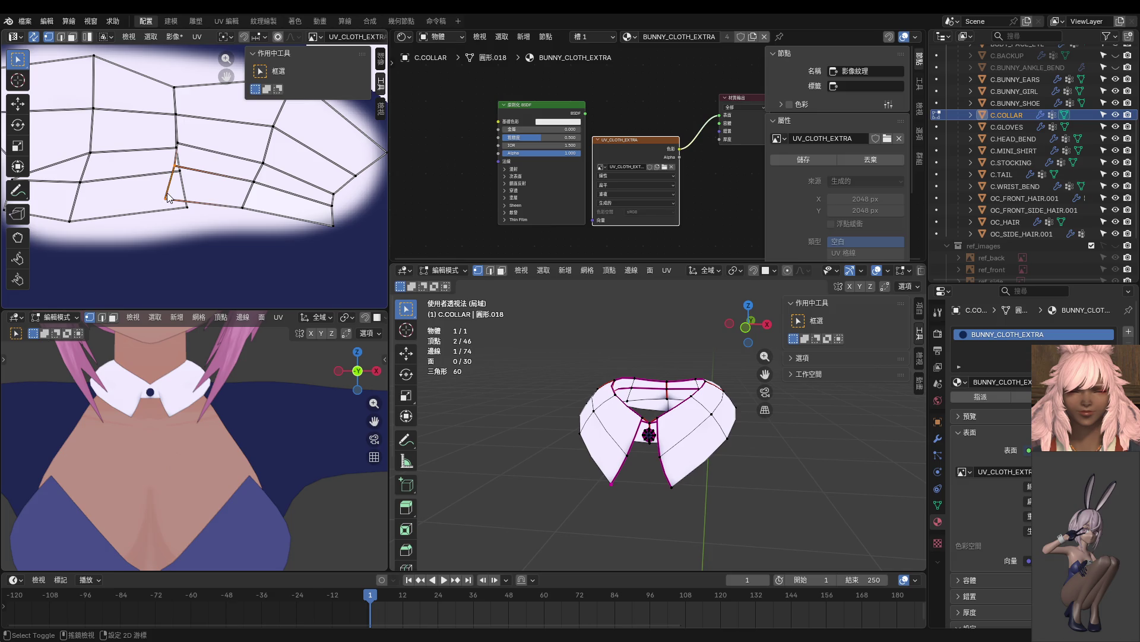
{"action": "mouse_move", "coordinate": [545, 383]}
{"action": "middle_mouse_down"}
{"action": "mouse_move", "coordinate": [399, 291]}
{"action": "mouse_move", "coordinate": [455, 345]}
{"action": "middle_mouse_up"}
{"action": "key", "text": "g"}
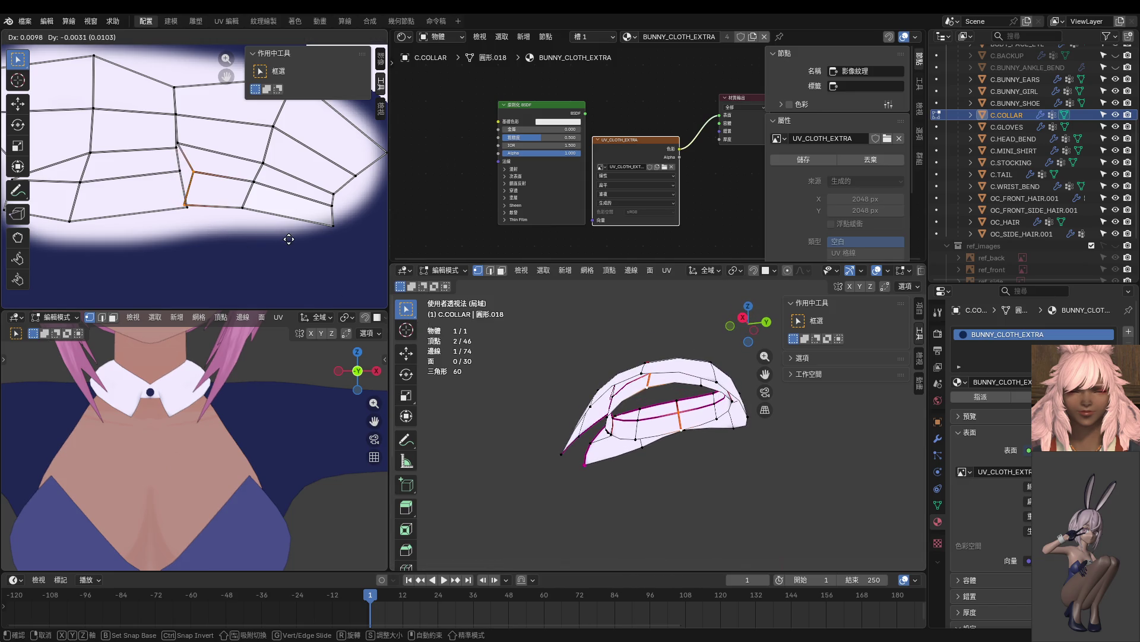
{"action": "left_click", "coordinate": [284, 237]}
{"action": "key", "text": "r"}
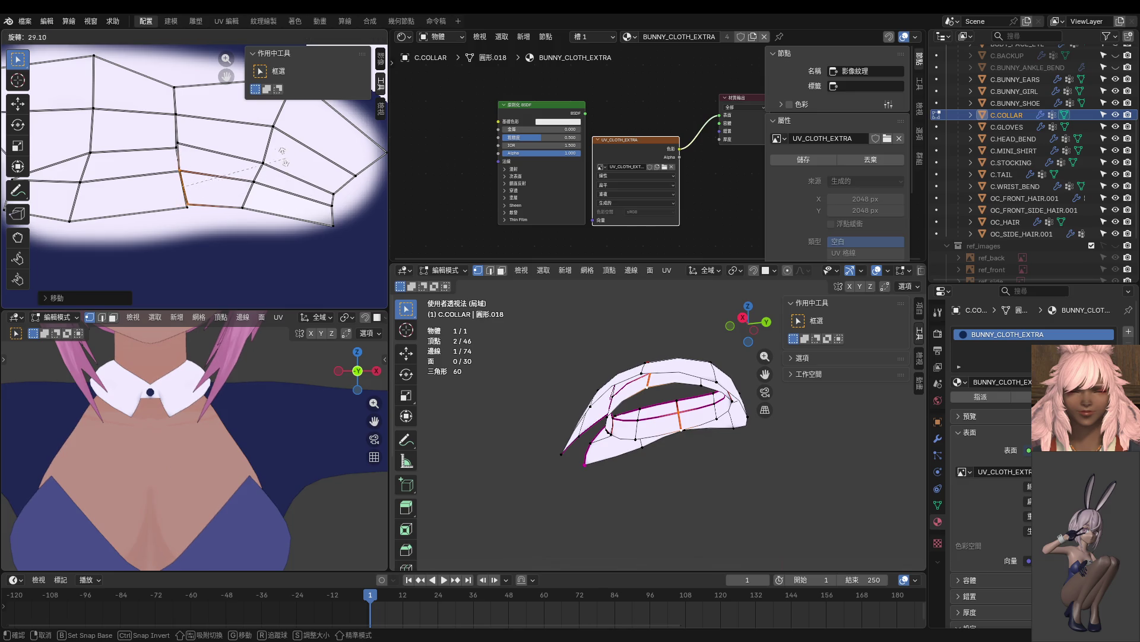
{"action": "key", "text": "Escape"}
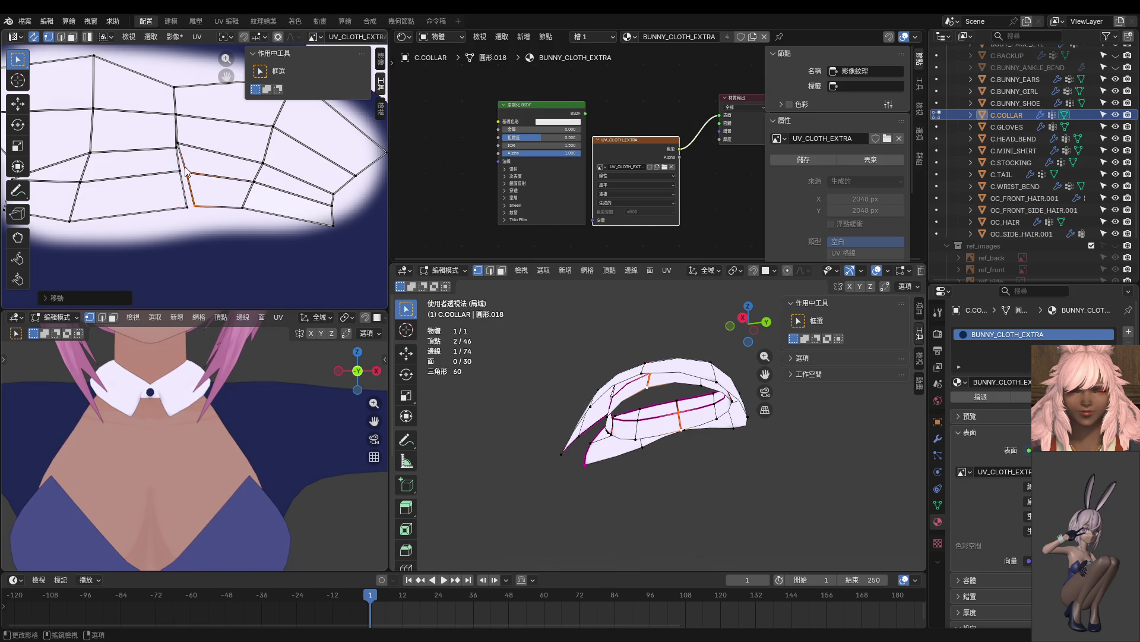
Reposition a couple more UV vertices at the collar island's corner.
{"action": "left_click", "coordinate": [173, 157]}
{"action": "key", "text": "g"}
{"action": "left_click", "coordinate": [165, 146]}
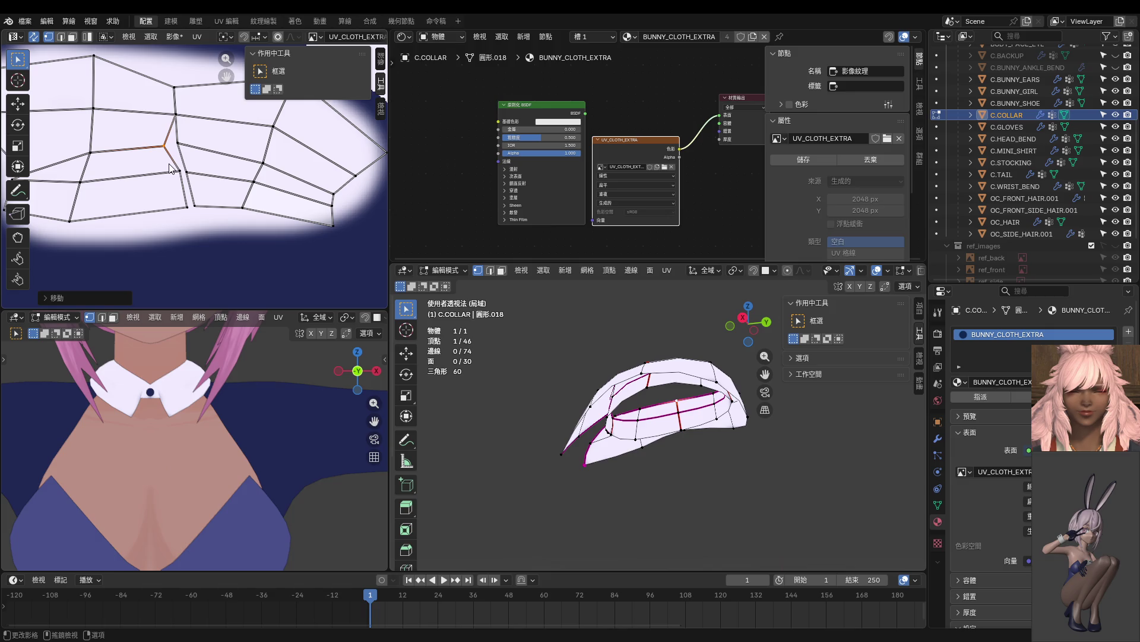
{"action": "left_click", "coordinate": [184, 205], "text": "shift"}
{"action": "key", "text": "g"}
{"action": "left_click", "coordinate": [182, 205]}
{"action": "scroll", "coordinate": [178, 204], "scroll_direction": "down", "scroll_amount": 4}
Select the four inner neck-band faces (4/30) with shortest-path face selection.
{"action": "mouse_move", "coordinate": [547, 362]}
{"action": "middle_mouse_down"}
{"action": "mouse_move", "coordinate": [605, 363]}
{"action": "mouse_move", "coordinate": [629, 386]}
{"action": "middle_mouse_up"}
{"action": "scroll", "coordinate": [572, 368], "scroll_direction": "up", "scroll_amount": 3}
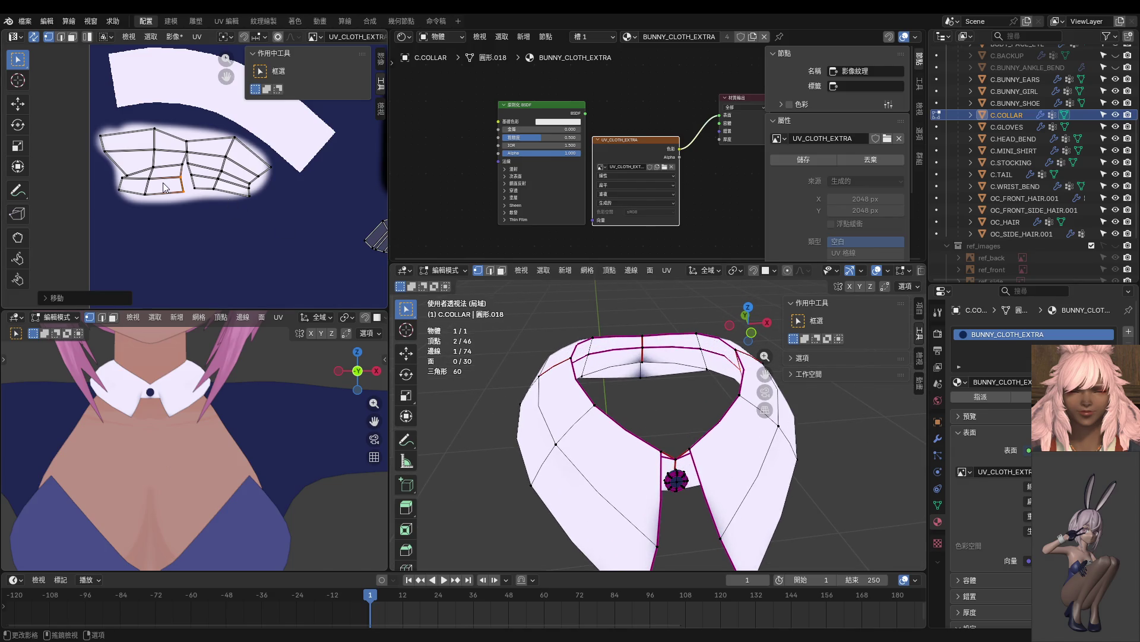
{"action": "scroll", "coordinate": [302, 213], "scroll_direction": "up", "scroll_amount": 2}
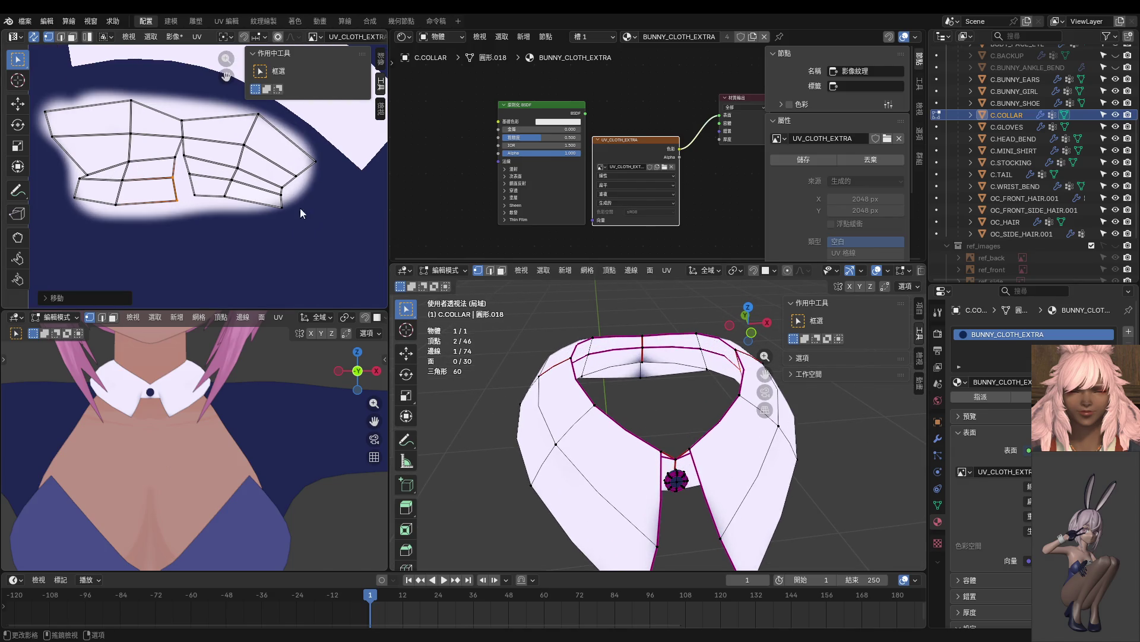
{"action": "left_click", "coordinate": [641, 365]}
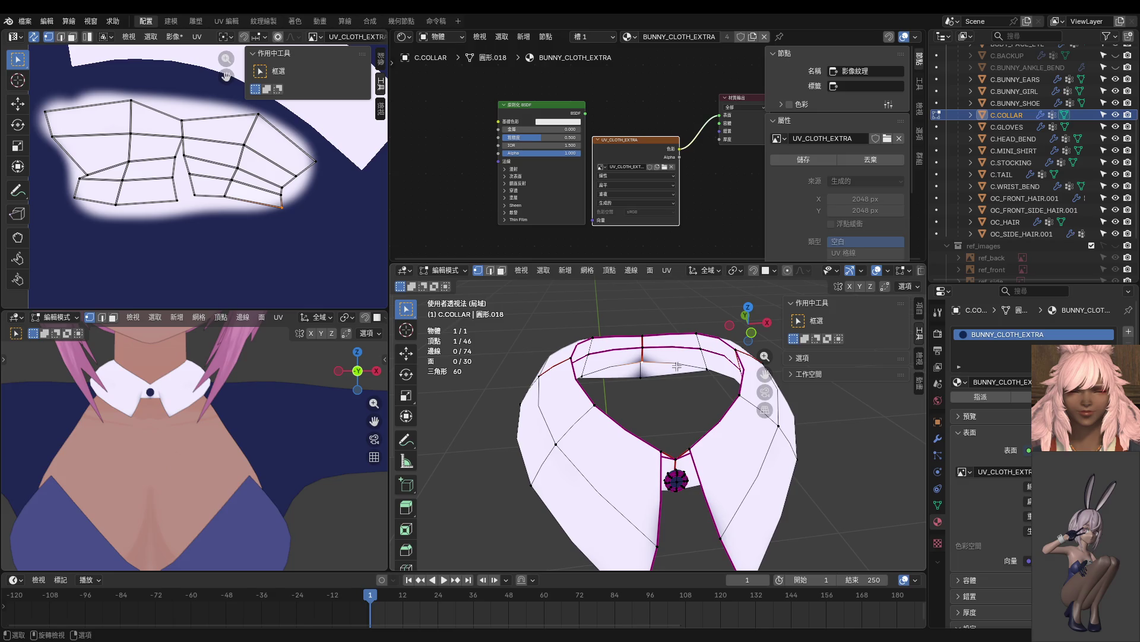
{"action": "key", "text": "3"}
{"action": "left_click", "coordinate": [636, 371]}
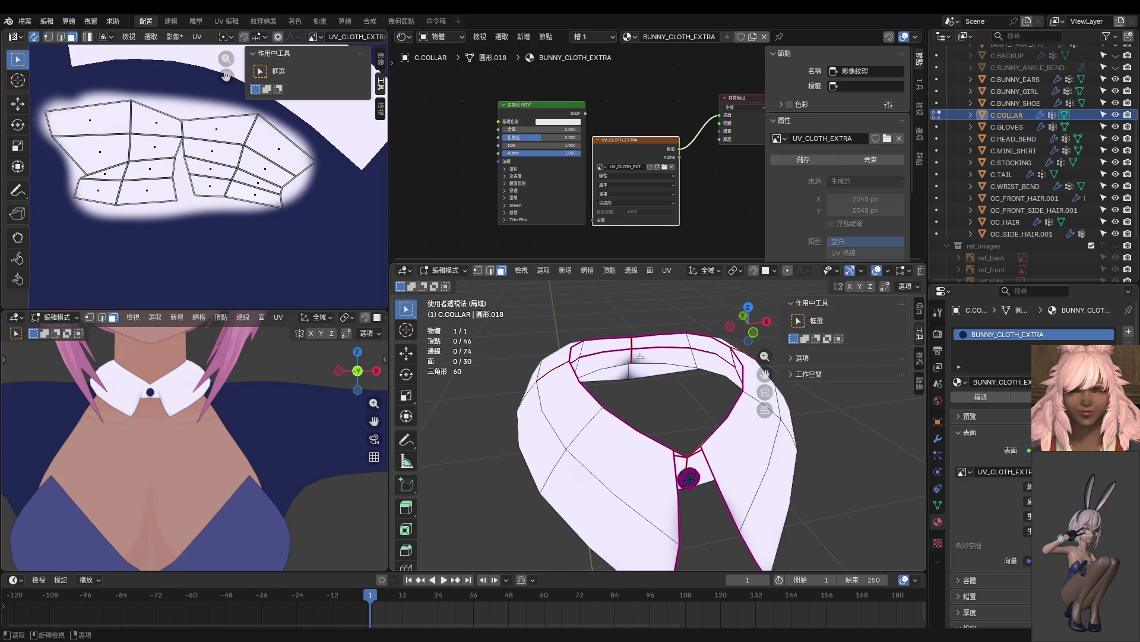
{"action": "middle_click_drag", "start_coordinate": [636, 372], "coordinate": [815, 383]}
{"action": "left_click", "coordinate": [709, 388], "text": "ctrl"}
{"action": "middle_click_drag", "start_coordinate": [709, 388], "coordinate": [380, 330]}
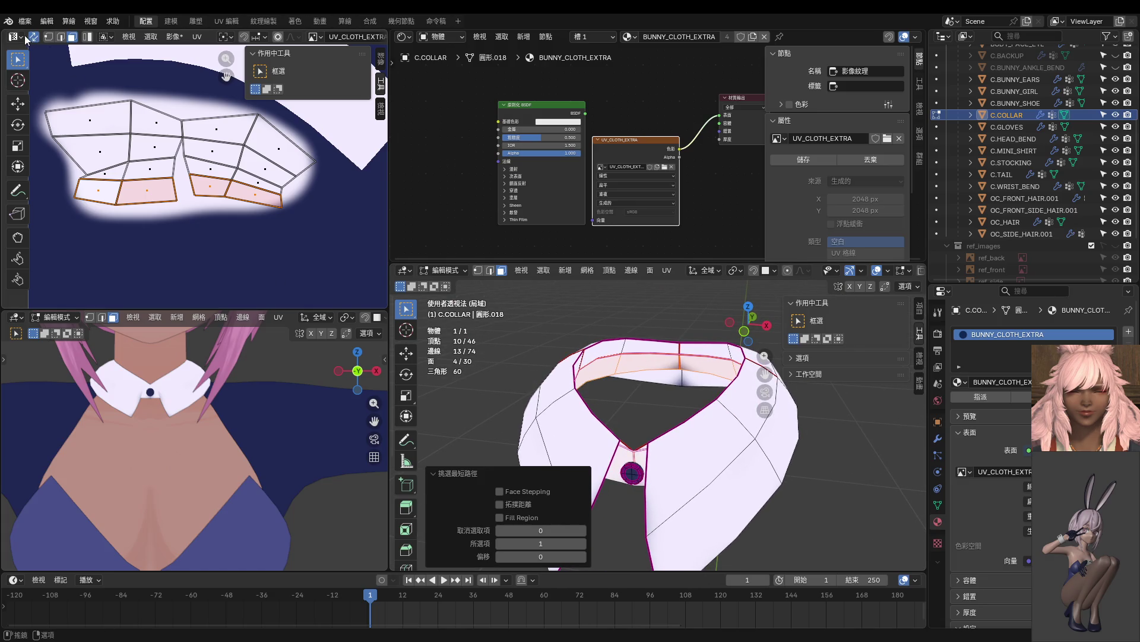
{"action": "left_click", "coordinate": [17, 37]}
{"action": "key", "text": "ctrl+Tab"}
Switch the collar to Texture Paint with an image paint editor, navy colour and 37 px brush.
{"action": "left_click", "coordinate": [578, 326]}
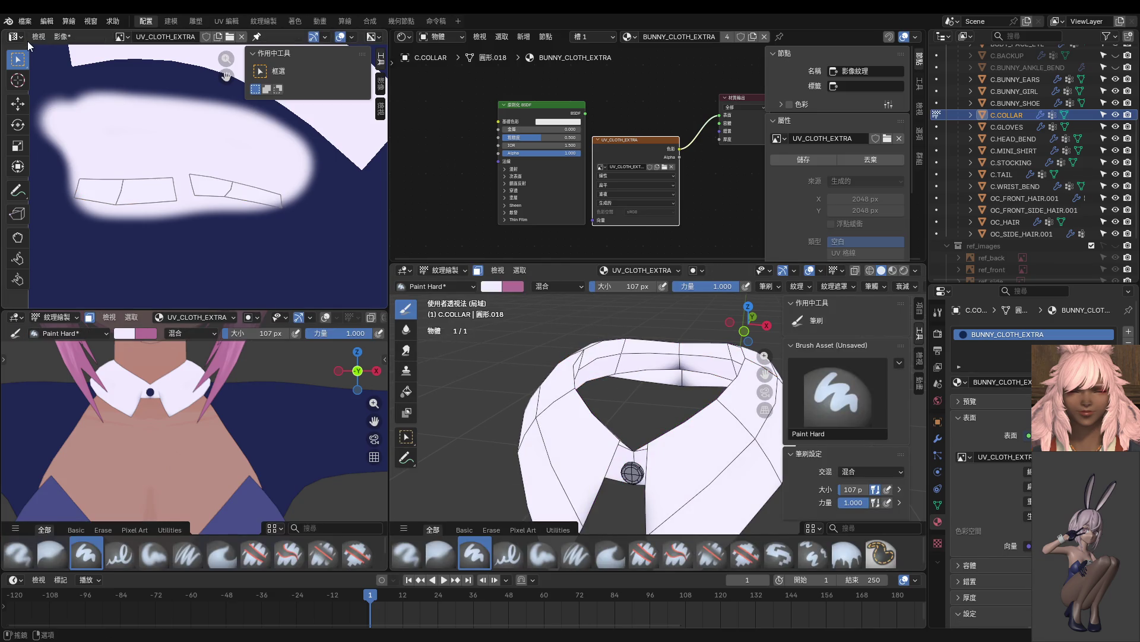
{"action": "left_click", "coordinate": [16, 37]}
{"action": "left_click", "coordinate": [35, 84]}
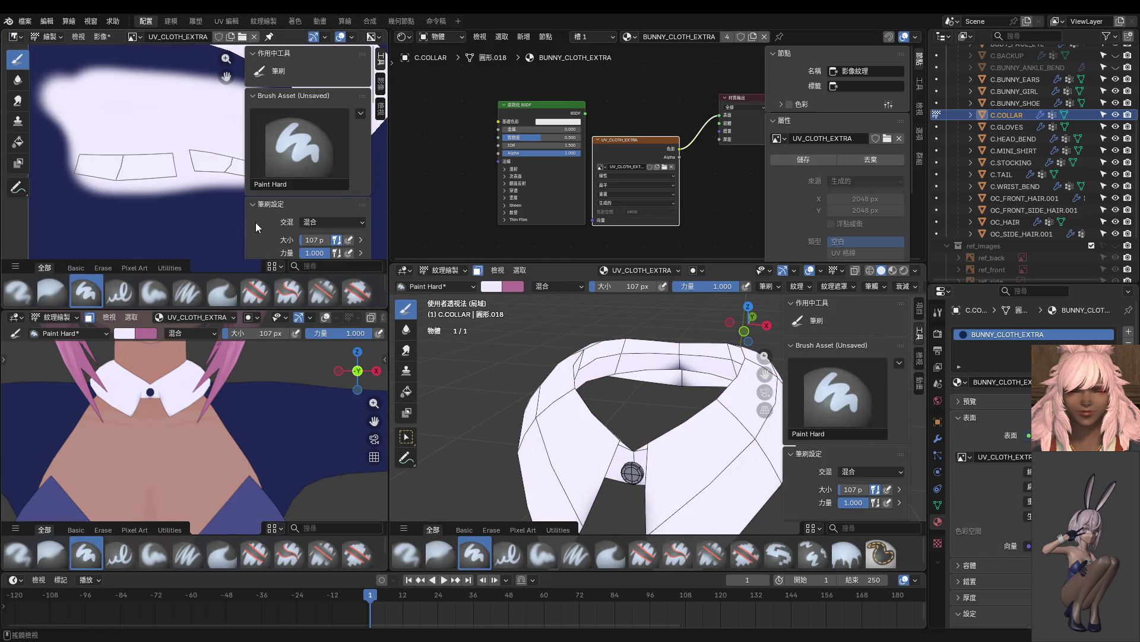
{"action": "key", "text": "s"}
{"action": "key", "text": "f"}
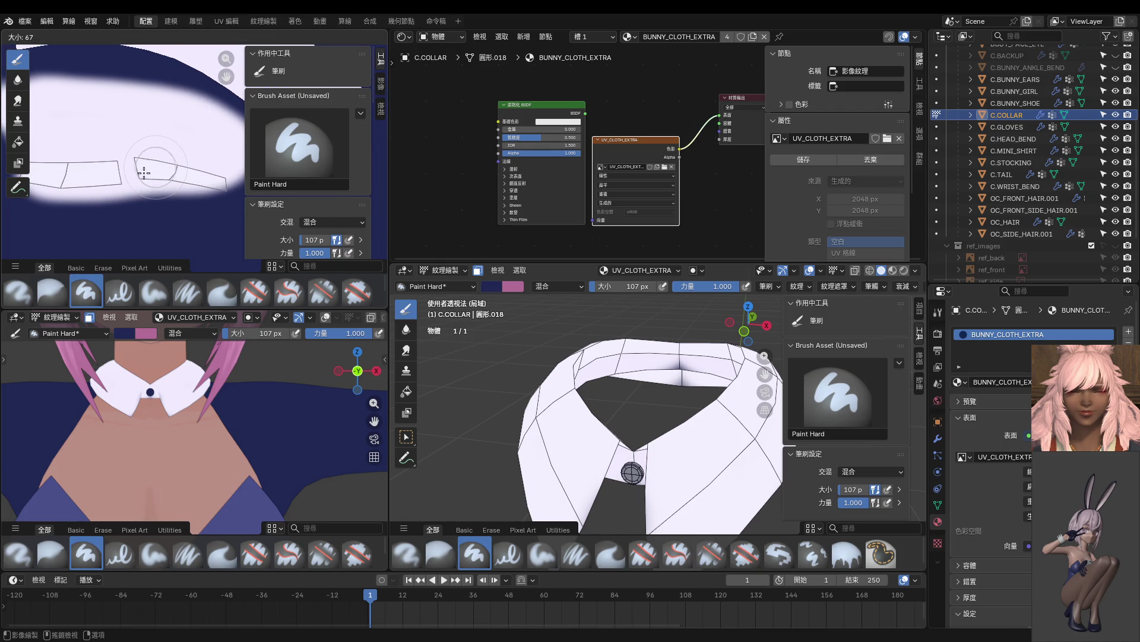
{"action": "left_click", "coordinate": [134, 179]}
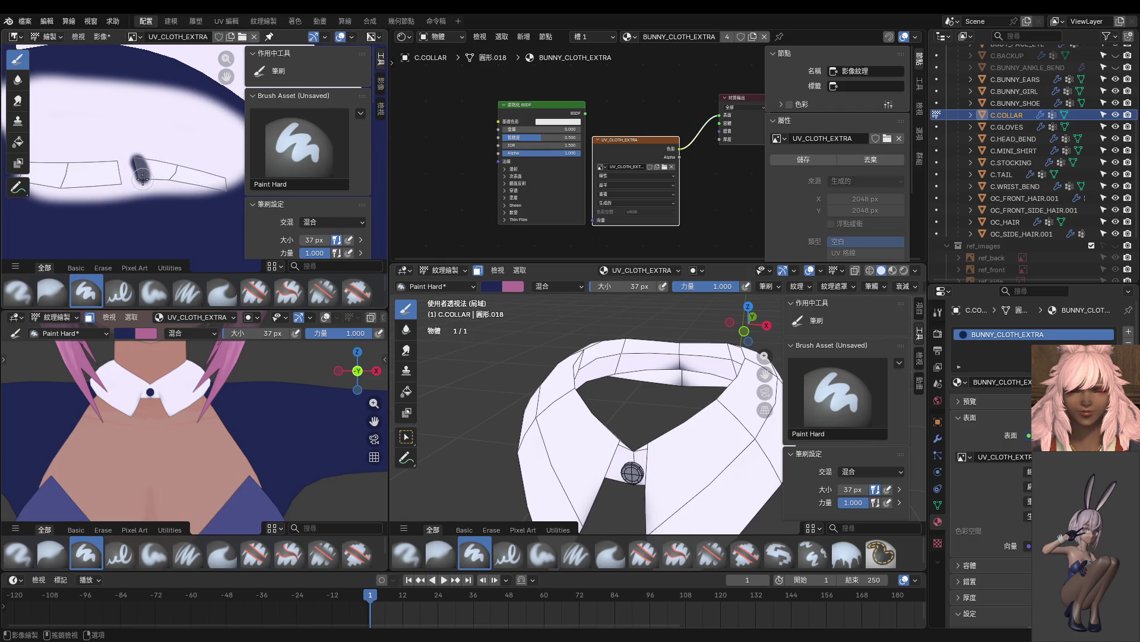
{"action": "left_click_drag", "start_coordinate": [177, 182], "coordinate": [223, 190]}
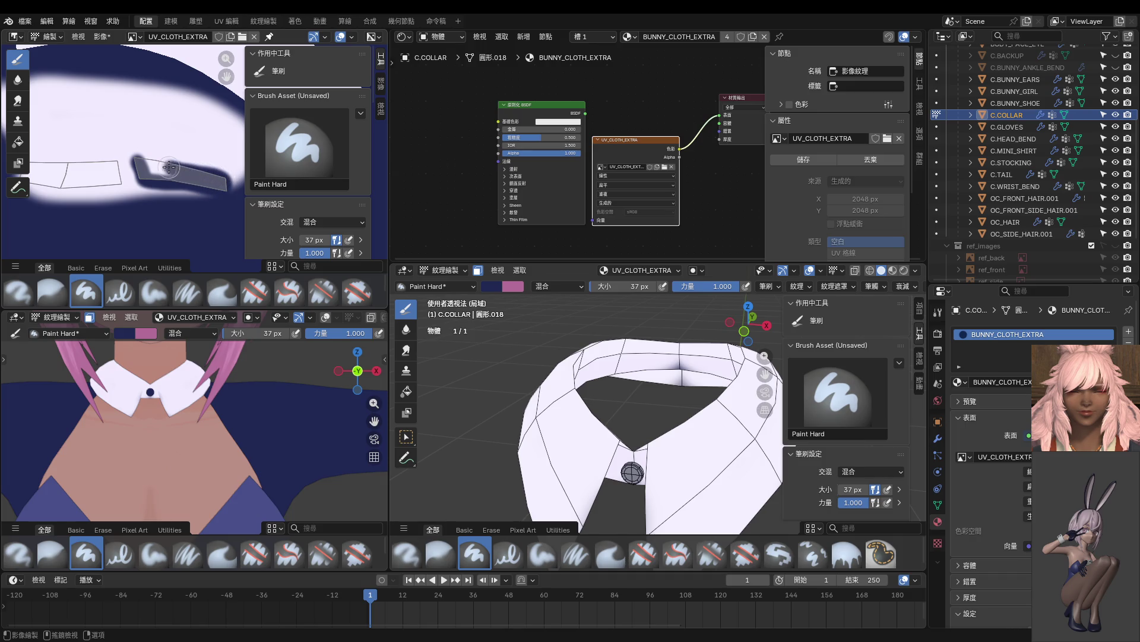
{"action": "mouse_move", "coordinate": [665, 392]}
{"action": "middle_mouse_down"}
{"action": "mouse_move", "coordinate": [691, 389]}
{"action": "mouse_move", "coordinate": [670, 410]}
{"action": "middle_mouse_up"}
{"action": "key", "text": "ctrl+z"}
Fill the collar's inner neck band dark navy with the Fill tool, then return to the Brush.
{"action": "key", "text": "ctrl+Tab"}
{"action": "left_click", "coordinate": [721, 373]}
{"action": "middle_click_drag", "start_coordinate": [722, 373], "coordinate": [676, 354]}
{"action": "left_click", "coordinate": [407, 392]}
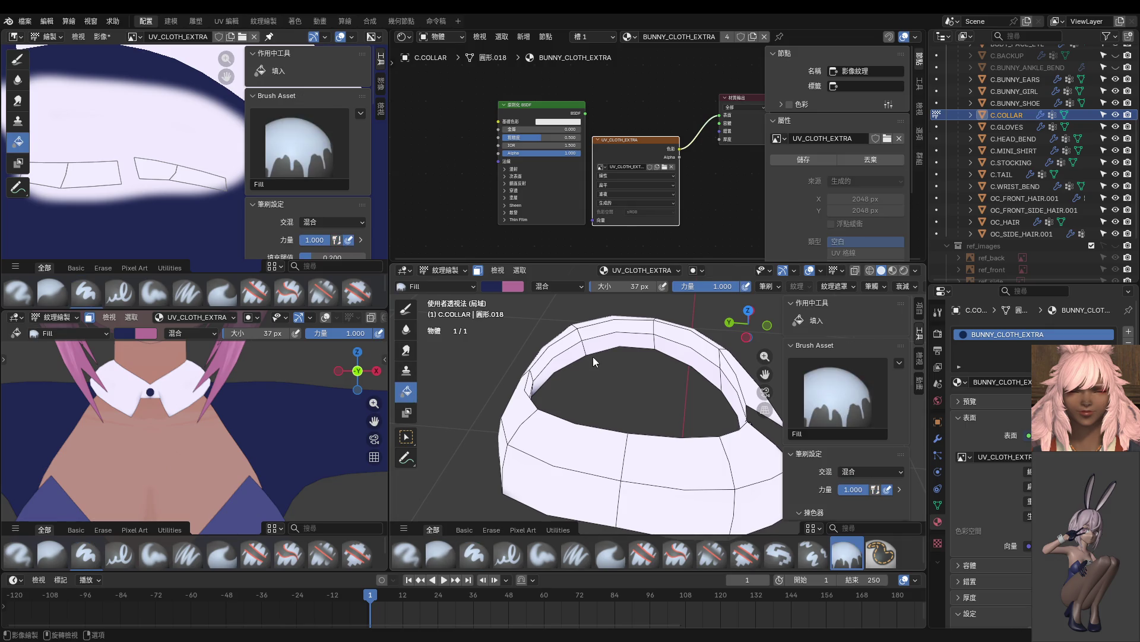
{"action": "left_click", "coordinate": [615, 343]}
{"action": "mouse_move", "coordinate": [605, 370]}
{"action": "middle_mouse_down"}
{"action": "mouse_move", "coordinate": [679, 376]}
{"action": "mouse_move", "coordinate": [481, 331]}
{"action": "mouse_move", "coordinate": [614, 370]}
{"action": "mouse_move", "coordinate": [618, 357]}
{"action": "mouse_move", "coordinate": [616, 372]}
{"action": "middle_mouse_up"}
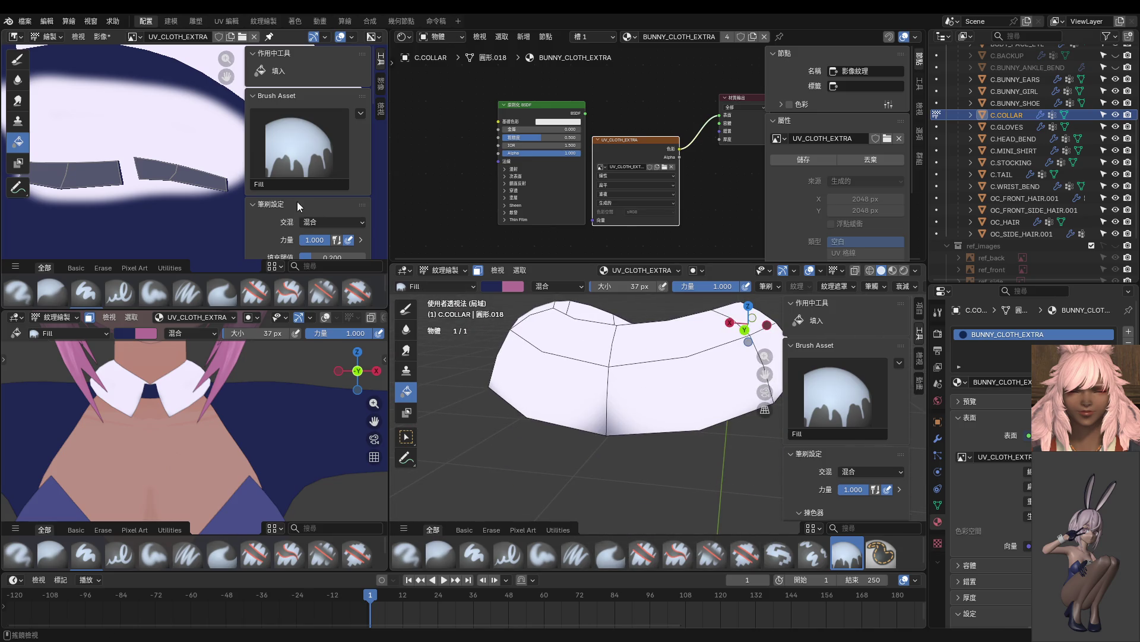
{"action": "left_click", "coordinate": [405, 307]}
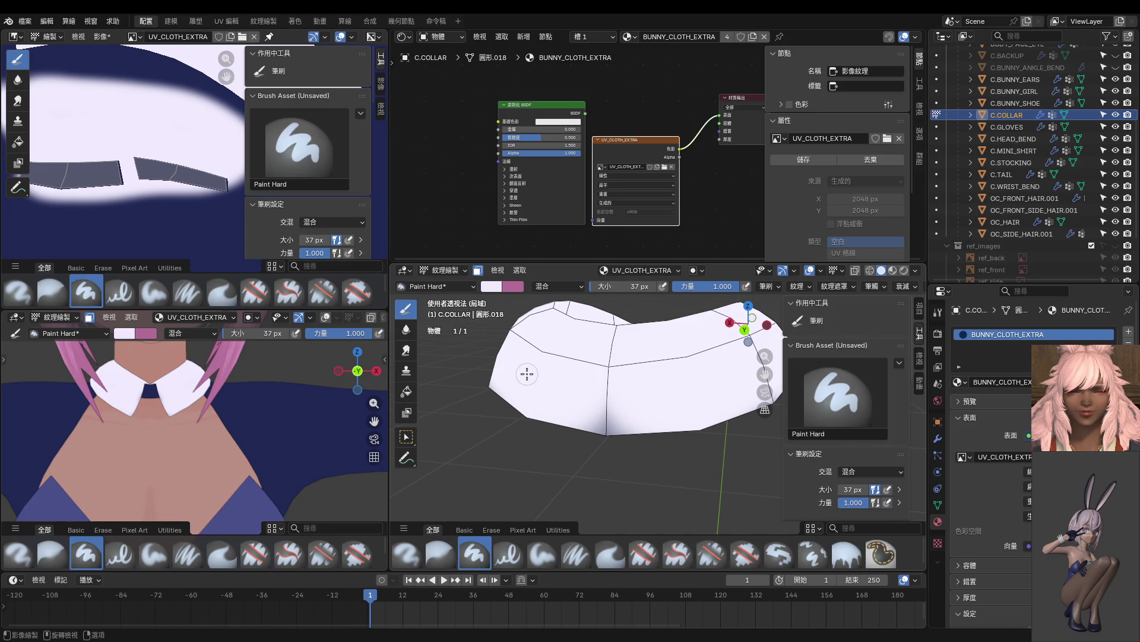
Turn off face selection masking, sample the navy and set the brush radius to 40 px.
{"action": "mouse_move", "coordinate": [599, 393]}
{"action": "middle_mouse_down"}
{"action": "mouse_move", "coordinate": [612, 389]}
{"action": "mouse_move", "coordinate": [591, 401]}
{"action": "mouse_move", "coordinate": [554, 395]}
{"action": "mouse_move", "coordinate": [594, 427]}
{"action": "middle_mouse_up"}
{"action": "key", "text": "m"}
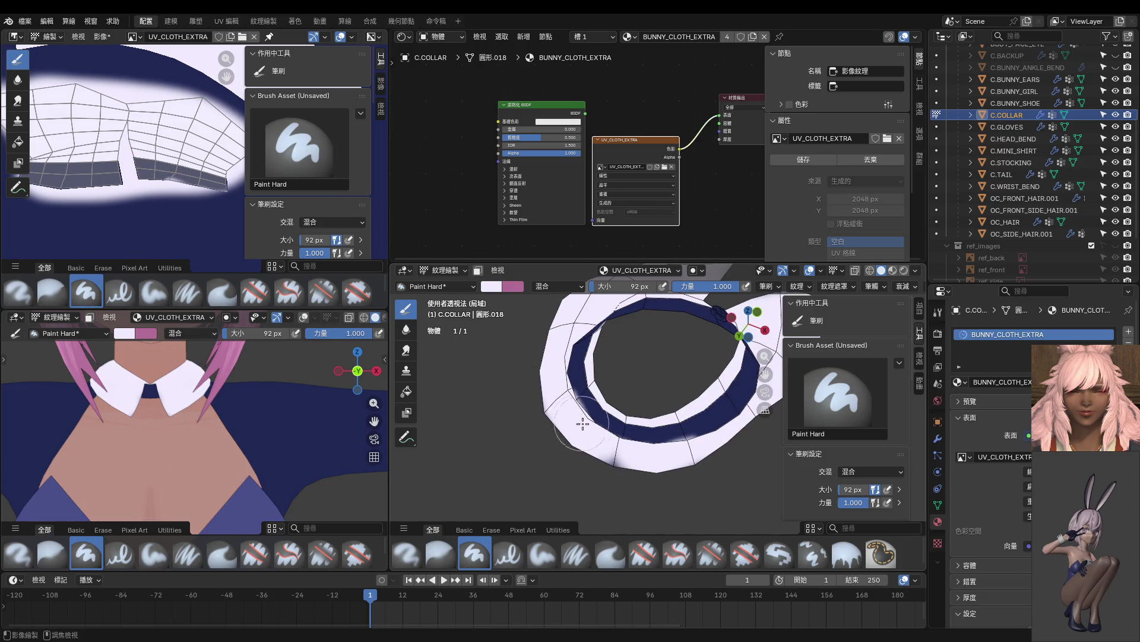
{"action": "scroll", "coordinate": [599, 451], "scroll_direction": "up", "scroll_amount": 4}
{"action": "middle_click_drag", "start_coordinate": [601, 475], "coordinate": [659, 393]}
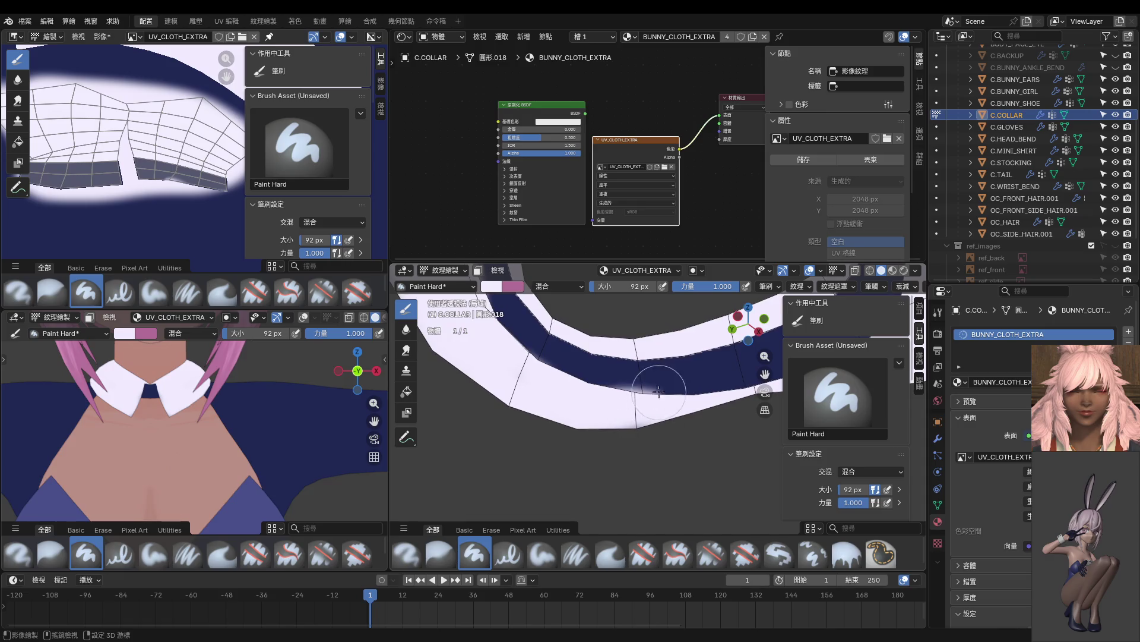
{"action": "key", "text": "s"}
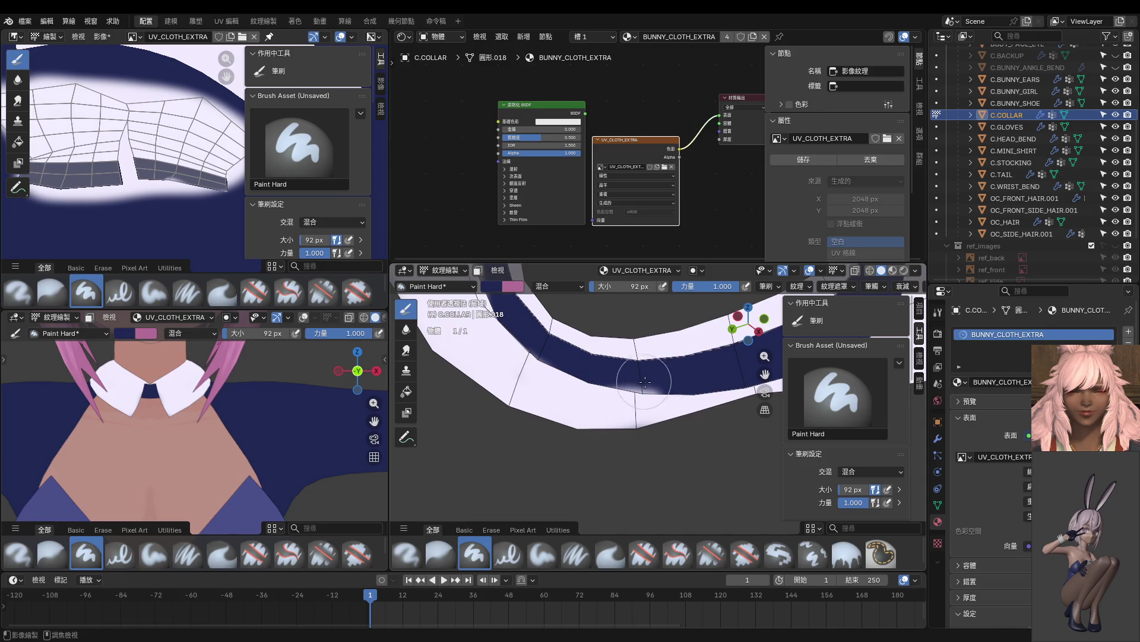
{"action": "key", "text": "f"}
{"action": "left_click", "coordinate": [648, 381]}
Orbit around the collar to inspect the navy band from several angles.
{"action": "mouse_move", "coordinate": [648, 381]}
{"action": "middle_mouse_down"}
{"action": "mouse_move", "coordinate": [717, 378]}
{"action": "mouse_move", "coordinate": [640, 330]}
{"action": "mouse_move", "coordinate": [665, 327]}
{"action": "mouse_move", "coordinate": [636, 317]}
{"action": "mouse_move", "coordinate": [815, 383]}
{"action": "middle_mouse_up"}
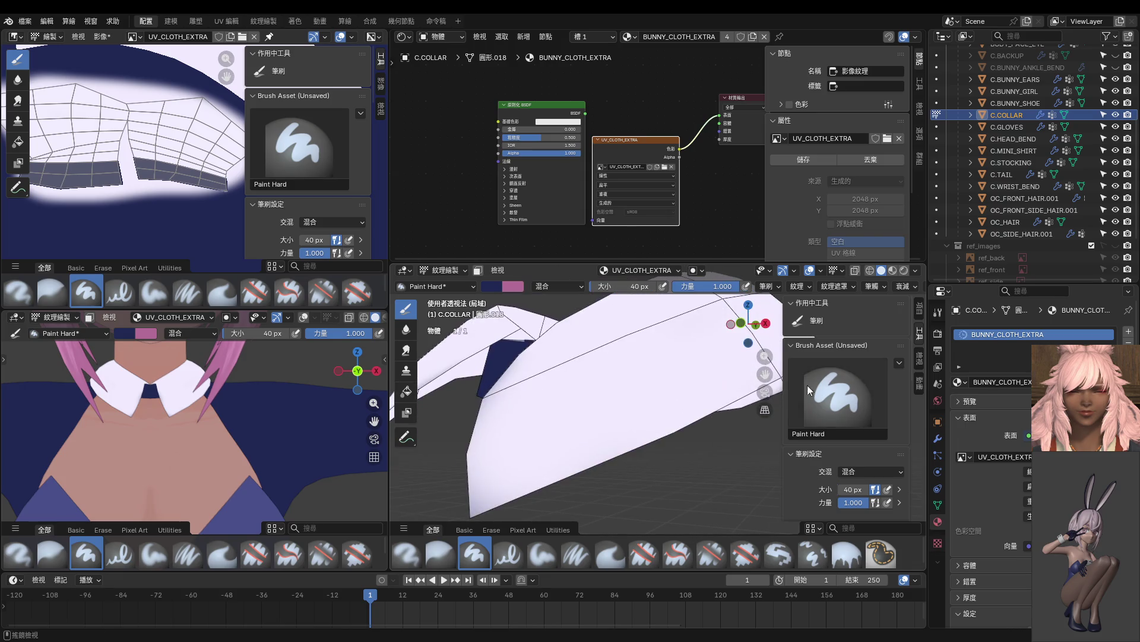
{"action": "middle_click_drag", "start_coordinate": [648, 388], "coordinate": [668, 371]}
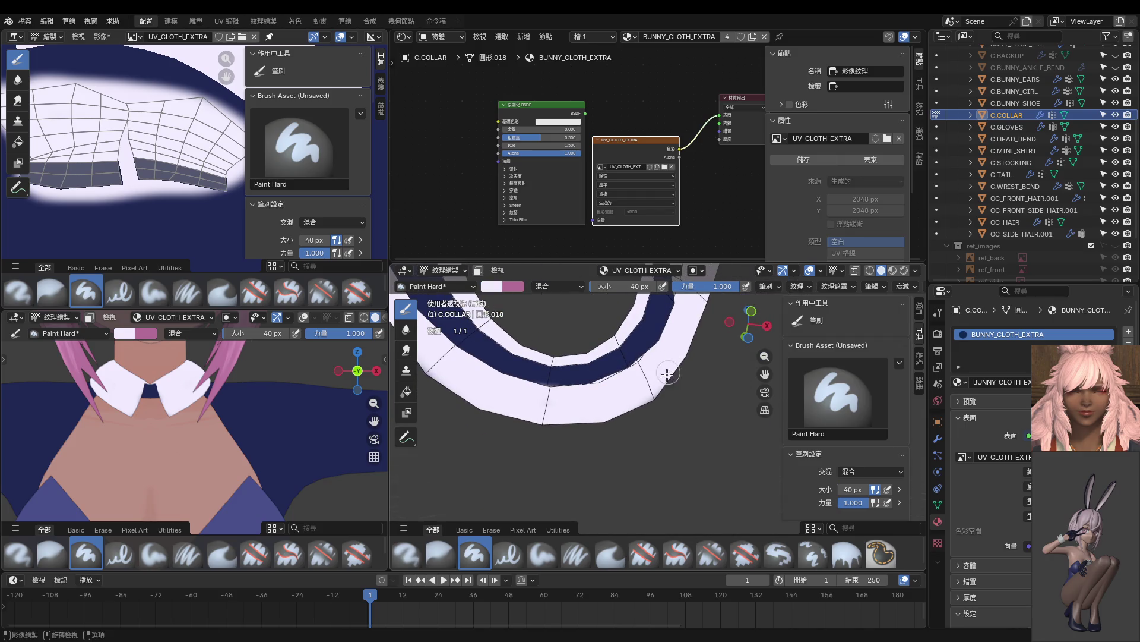
{"action": "mouse_move", "coordinate": [584, 413]}
{"action": "middle_mouse_down"}
{"action": "mouse_move", "coordinate": [687, 453]}
{"action": "mouse_move", "coordinate": [703, 385]}
{"action": "middle_mouse_up"}
{"action": "middle_click_drag", "start_coordinate": [534, 428], "coordinate": [564, 401]}
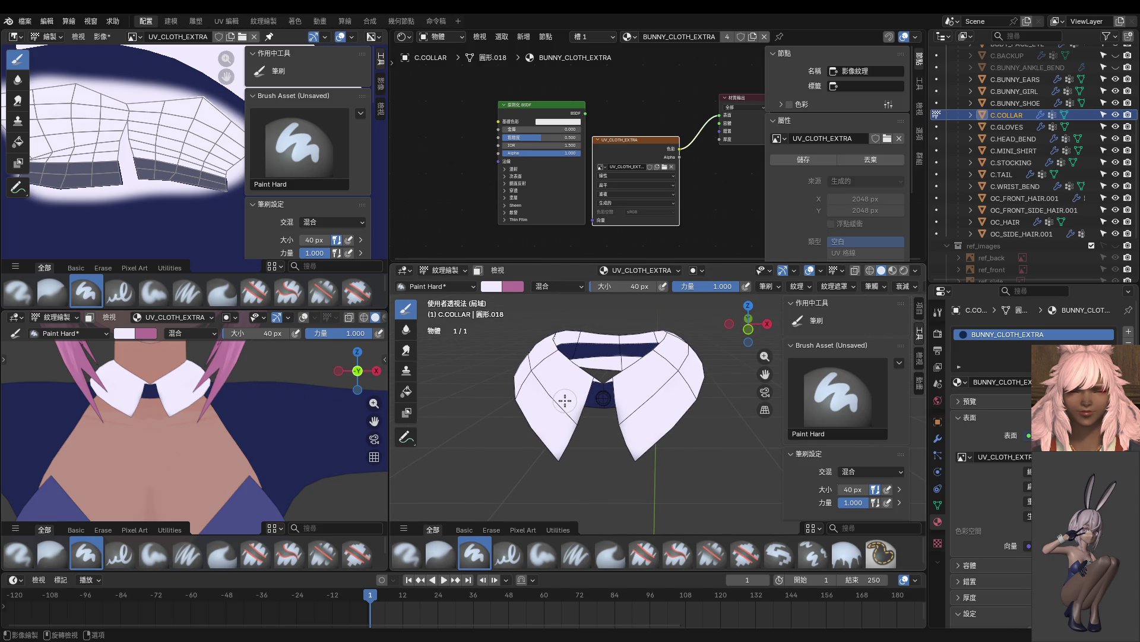
{"action": "scroll", "coordinate": [581, 390], "scroll_direction": "up", "scroll_amount": 3}
In Edit Mode, select the linked faces of the collar's central knot.
{"action": "key", "text": "Tab"}
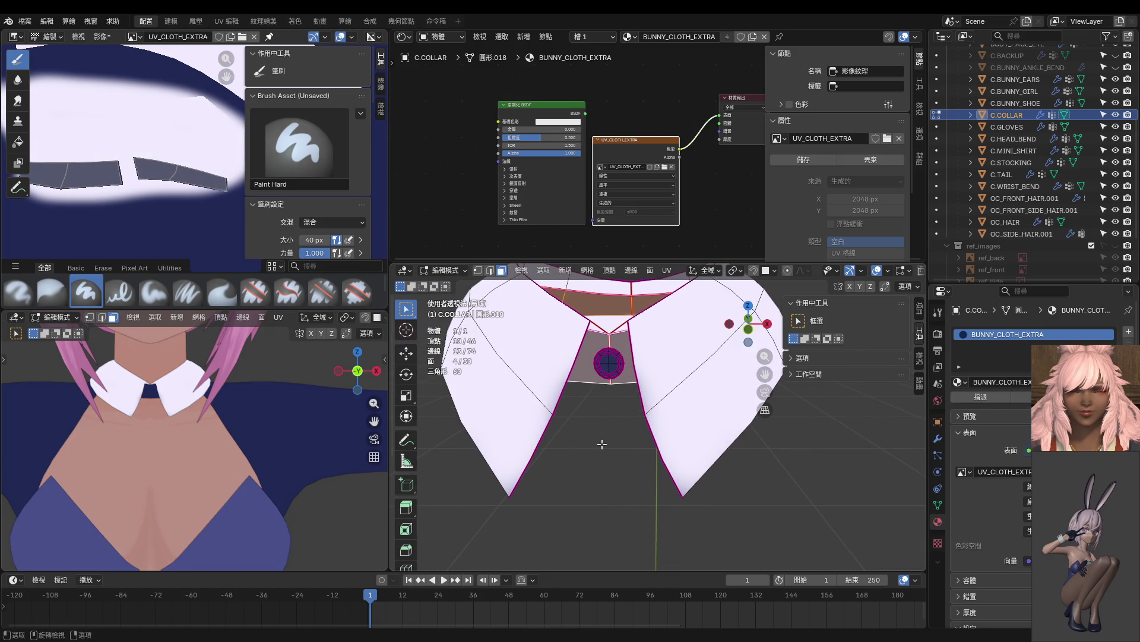
{"action": "key", "text": "l"}
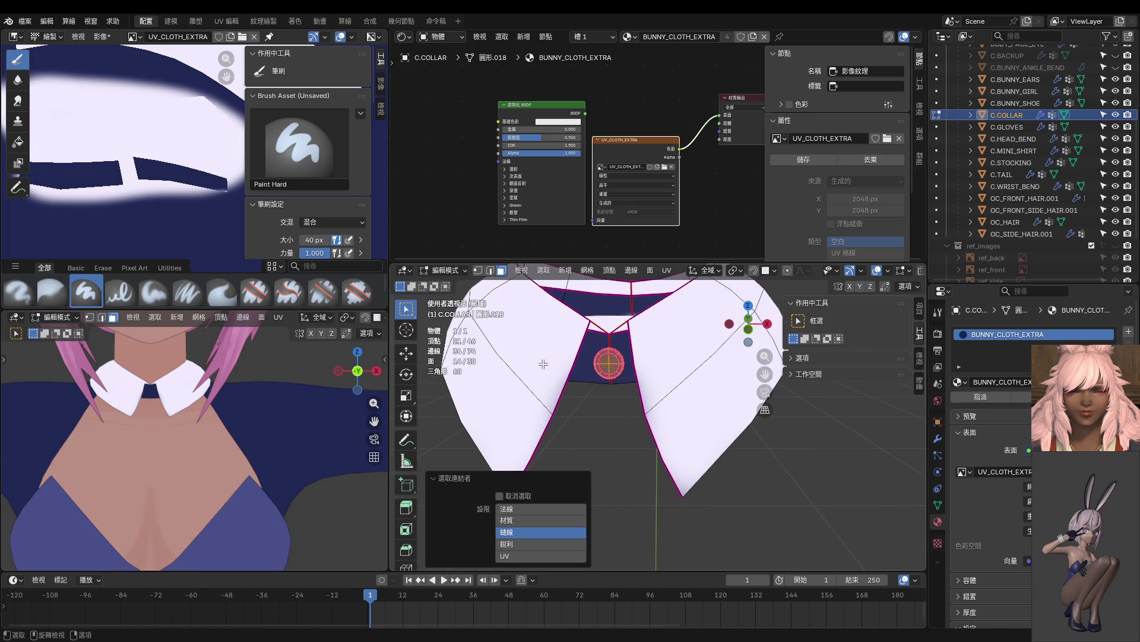
{"action": "scroll", "coordinate": [178, 179], "scroll_direction": "down", "scroll_amount": 2}
{"action": "mouse_move", "coordinate": [235, 208]}
{"action": "middle_mouse_down"}
{"action": "mouse_move", "coordinate": [117, 187]}
{"action": "mouse_move", "coordinate": [142, 139]}
{"action": "mouse_move", "coordinate": [160, 178]}
{"action": "mouse_move", "coordinate": [174, 105]}
{"action": "middle_mouse_up"}
{"action": "scroll", "coordinate": [174, 105], "scroll_direction": "up", "scroll_amount": 2}
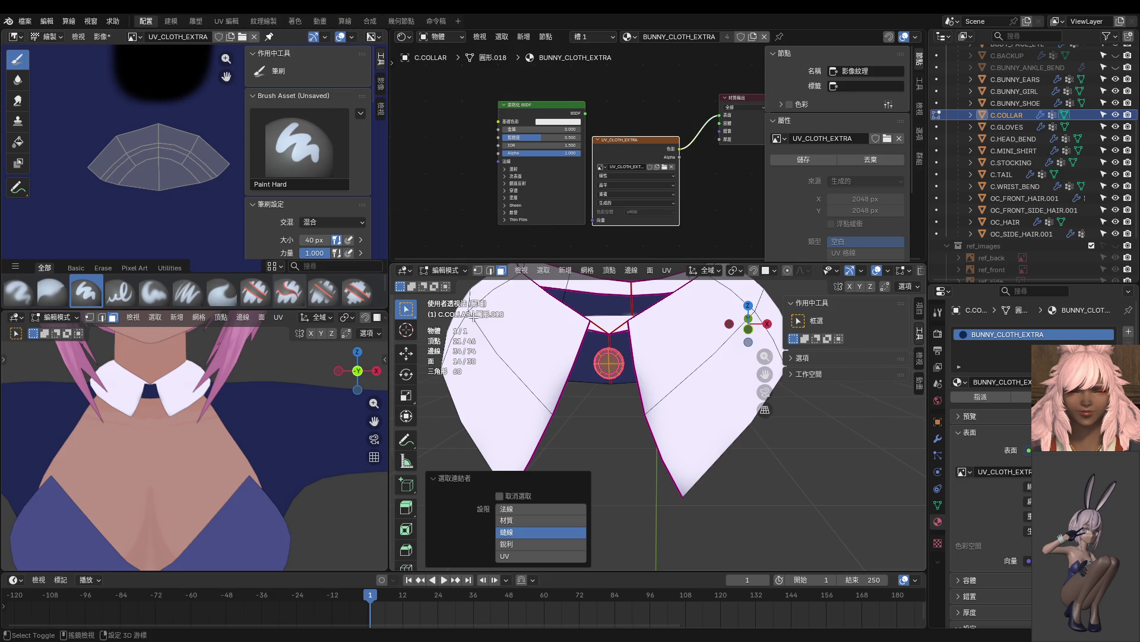
Back in Texture Paint, enable face masking and paint the knot faces white.
{"action": "key", "text": "Tab"}
{"action": "key", "text": "m"}
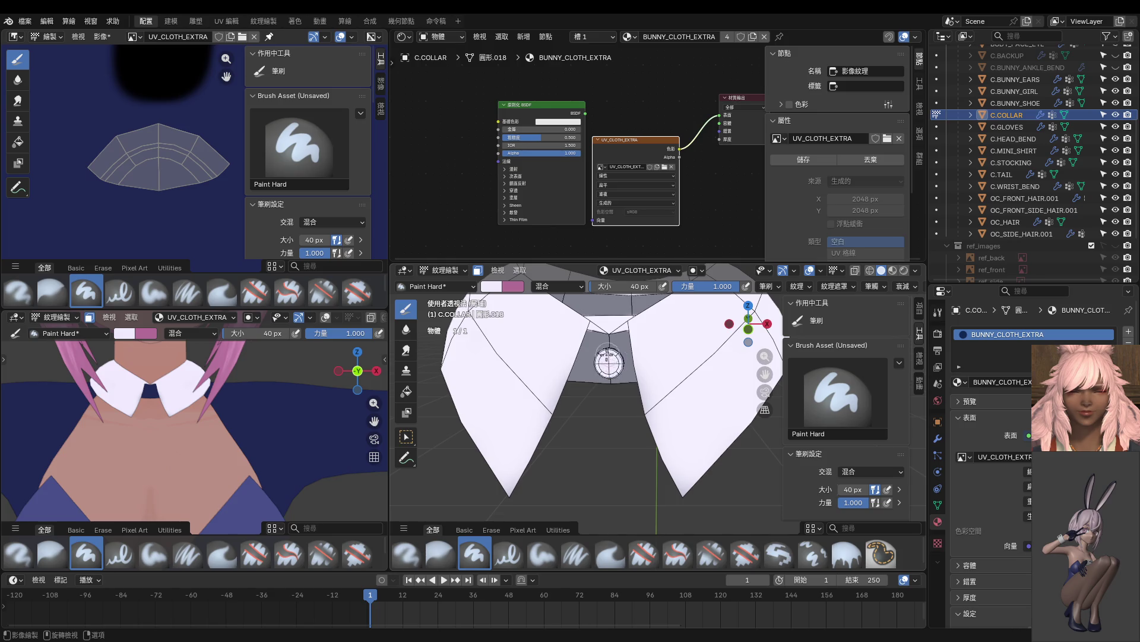
{"action": "left_click", "coordinate": [610, 363]}
{"action": "scroll", "coordinate": [609, 363], "scroll_direction": "up", "scroll_amount": 5}
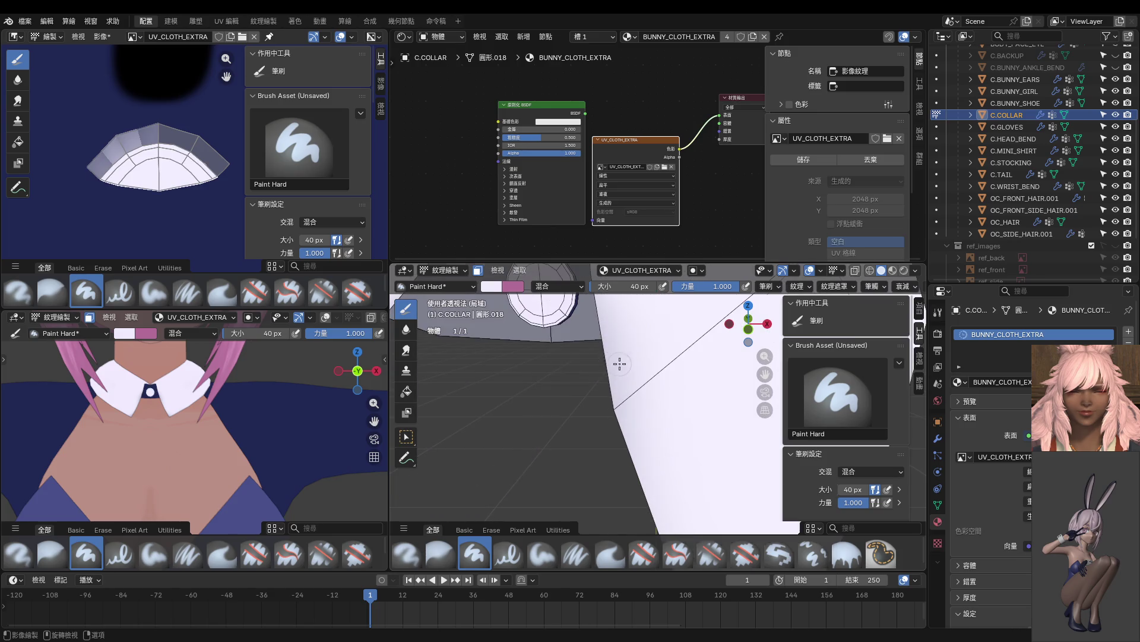
{"action": "mouse_move", "coordinate": [566, 329]}
{"action": "middle_mouse_down"}
{"action": "mouse_move", "coordinate": [550, 353]}
{"action": "mouse_move", "coordinate": [558, 347]}
{"action": "middle_mouse_up"}
{"action": "mouse_move", "coordinate": [585, 404]}
{"action": "middle_mouse_down"}
{"action": "mouse_move", "coordinate": [523, 304]}
{"action": "mouse_move", "coordinate": [498, 381]}
{"action": "mouse_move", "coordinate": [596, 375]}
{"action": "mouse_move", "coordinate": [689, 392]}
{"action": "mouse_move", "coordinate": [665, 380]}
{"action": "mouse_move", "coordinate": [629, 392]}
{"action": "middle_mouse_up"}
{"action": "left_click", "coordinate": [495, 380]}
{"action": "scroll", "coordinate": [119, 174], "scroll_direction": "down", "scroll_amount": 3}
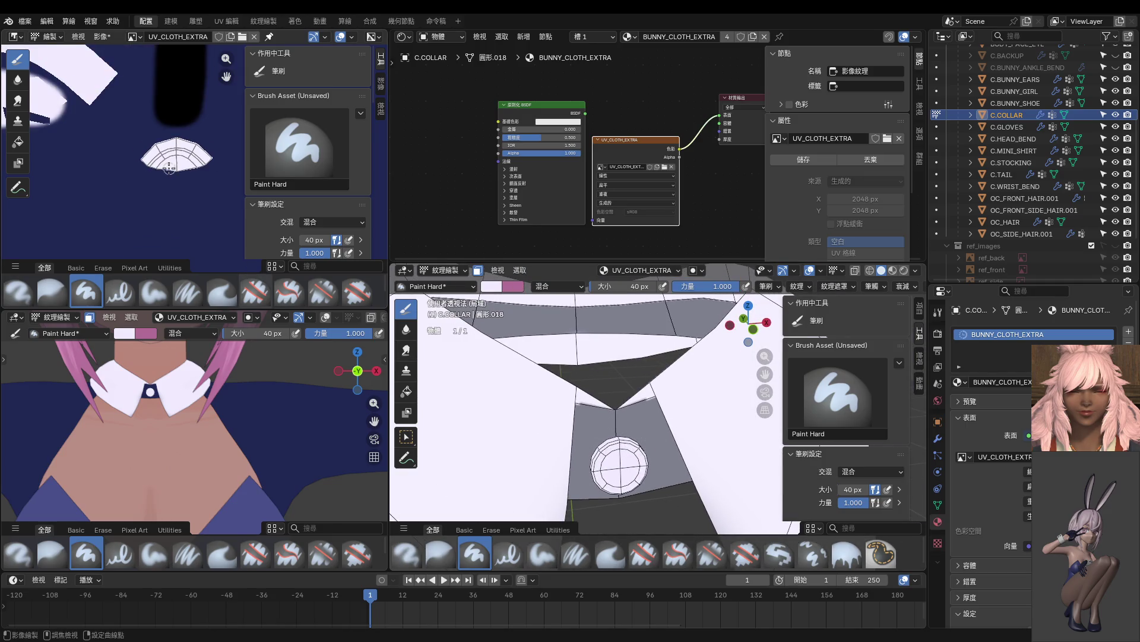
{"action": "key", "text": "ctrl+Tab"}
Switch to Object Mode, frame the whole bunny in Solid shading and select C.BUNNY_SHOE.
{"action": "left_click", "coordinate": [594, 403]}
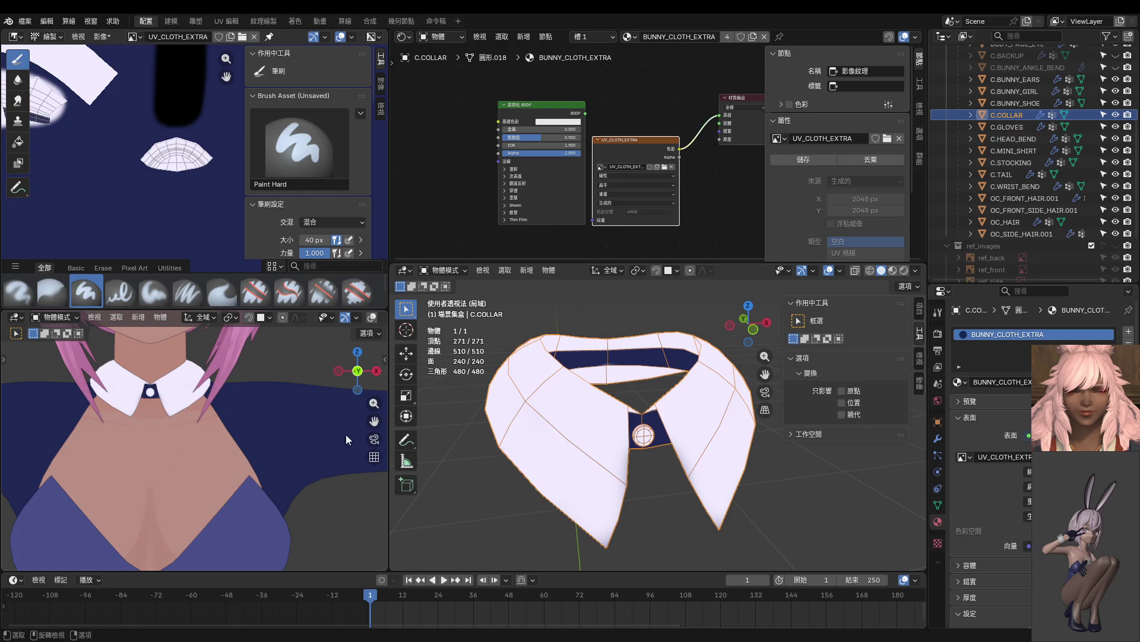
{"action": "scroll", "coordinate": [333, 434], "scroll_direction": "down", "scroll_amount": 5}
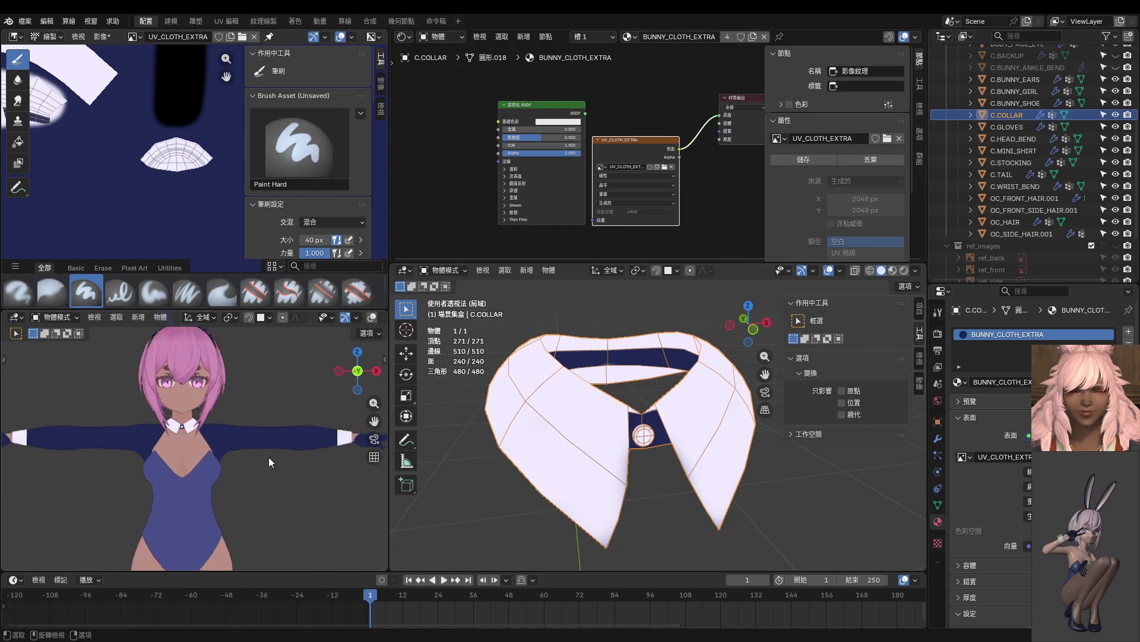
{"action": "scroll", "coordinate": [254, 397], "scroll_direction": "up", "scroll_amount": 3}
{"action": "scroll", "coordinate": [250, 395], "scroll_direction": "down", "scroll_amount": 3}
{"action": "middle_click_drag", "start_coordinate": [243, 415], "coordinate": [238, 440]}
{"action": "scroll", "coordinate": [358, 317], "scroll_direction": "down", "scroll_amount": 5}
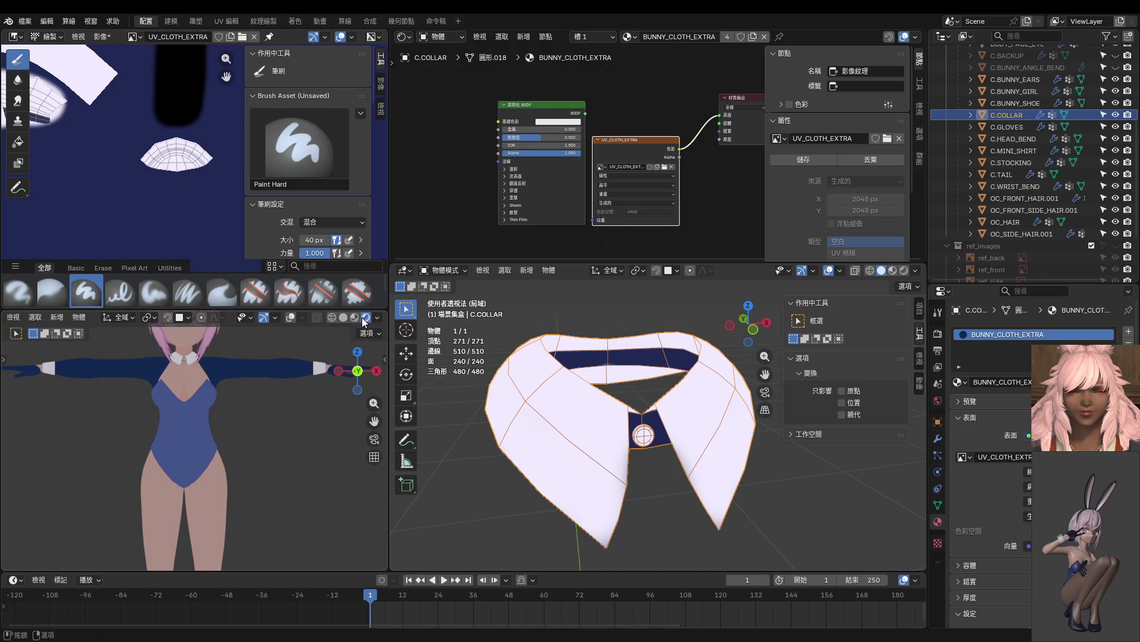
{"action": "left_click", "coordinate": [342, 316]}
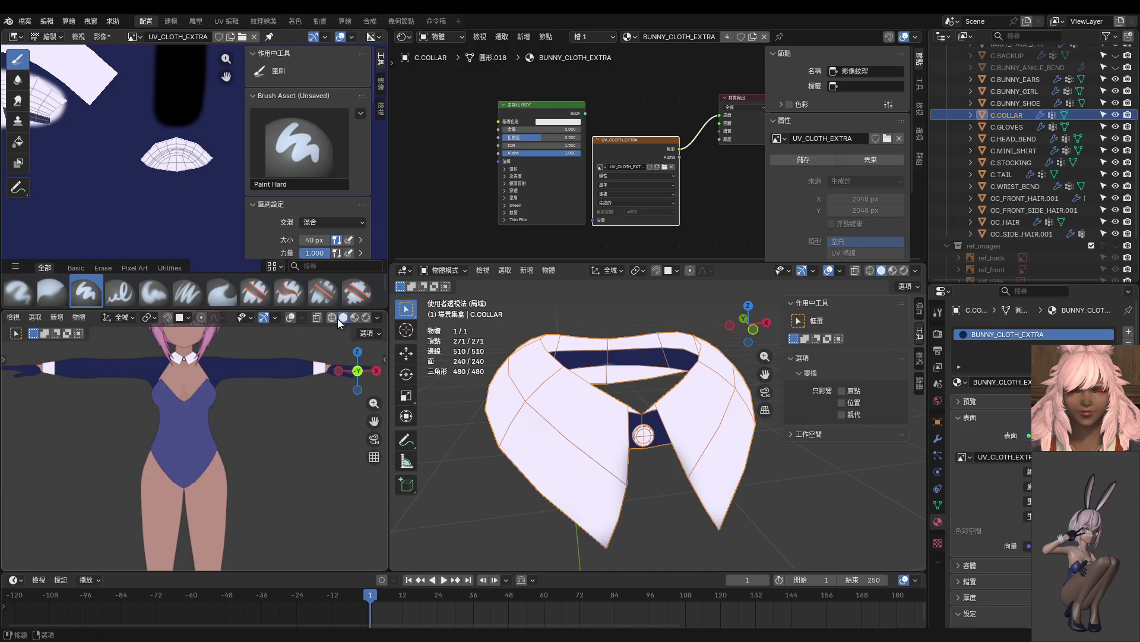
{"action": "scroll", "coordinate": [216, 446], "scroll_direction": "down", "scroll_amount": 2}
{"action": "scroll", "coordinate": [213, 428], "scroll_direction": "up", "scroll_amount": 2}
{"action": "middle_click_drag", "start_coordinate": [211, 408], "coordinate": [211, 438], "text": "shift"}
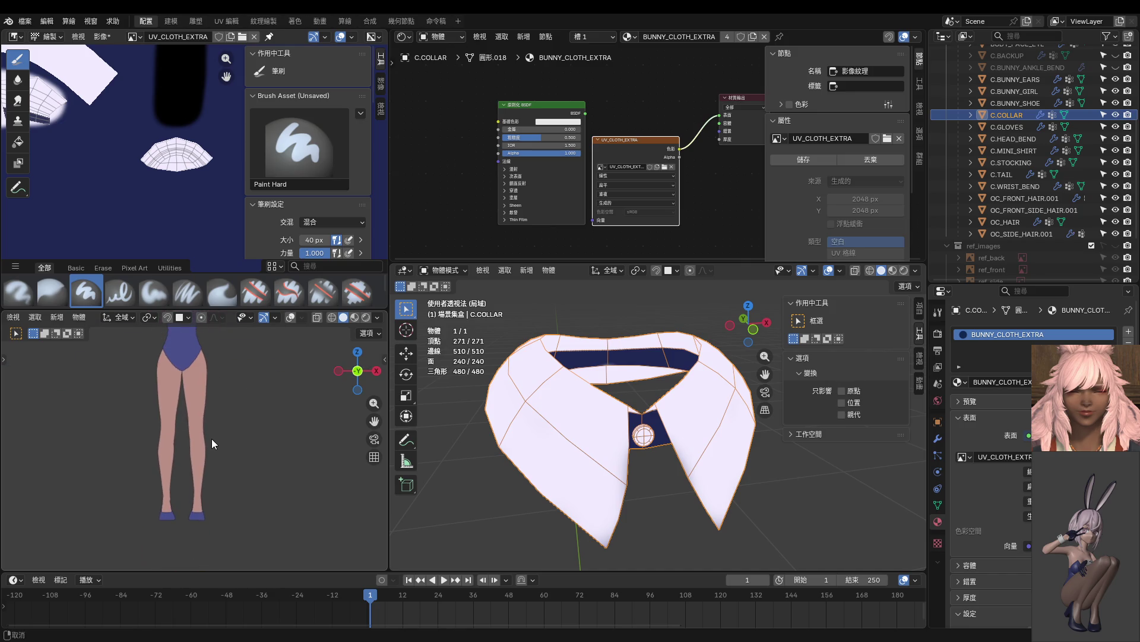
{"action": "left_click", "coordinate": [200, 515]}
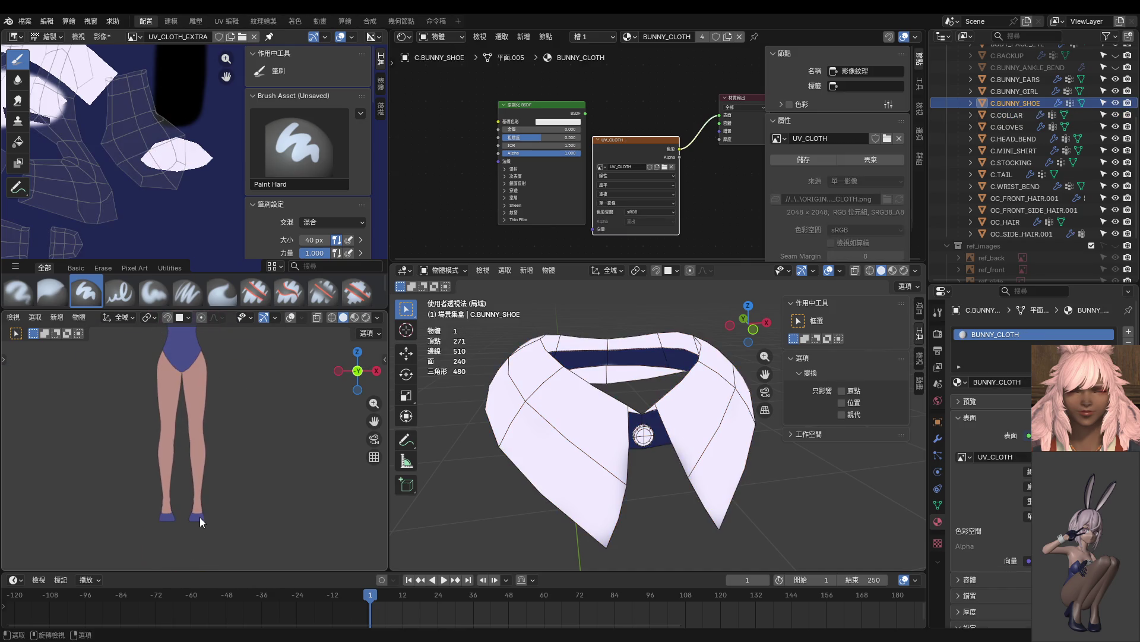
Save the painted UV_CLOTH_EXTRA image to disk as a PNG.
{"action": "left_click", "coordinate": [139, 37]}
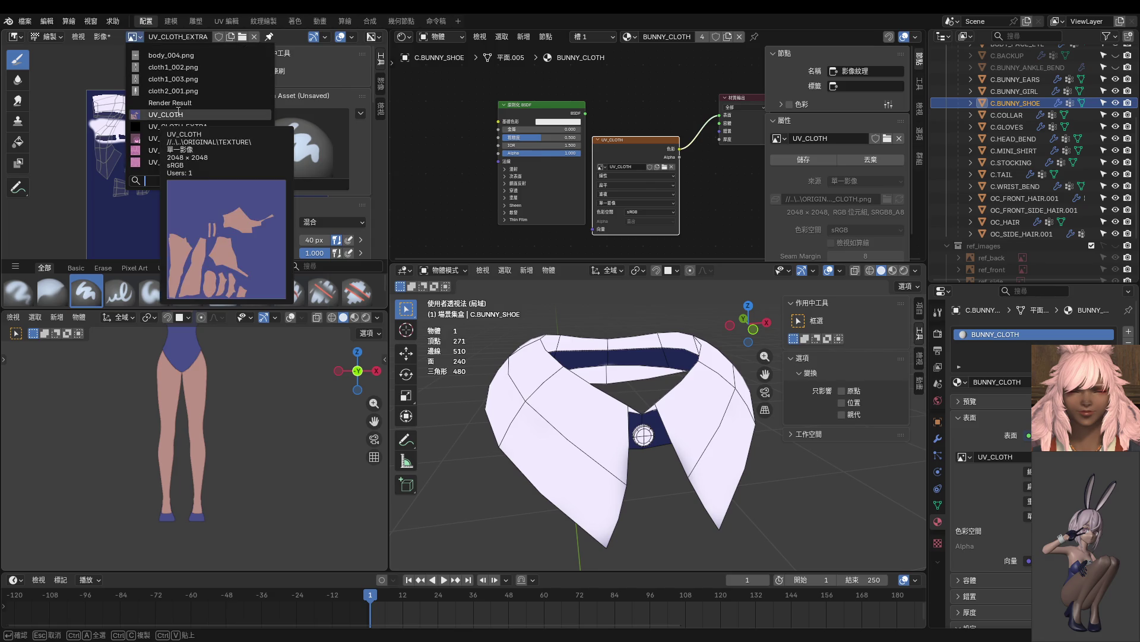
{"action": "left_click", "coordinate": [181, 123]}
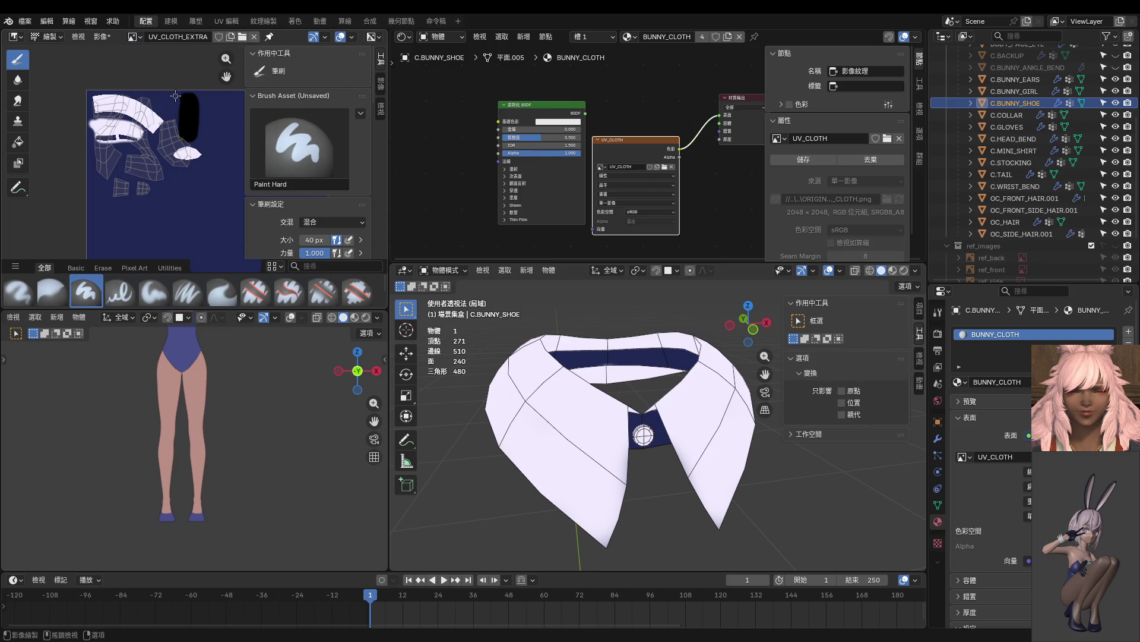
{"action": "left_click", "coordinate": [379, 85]}
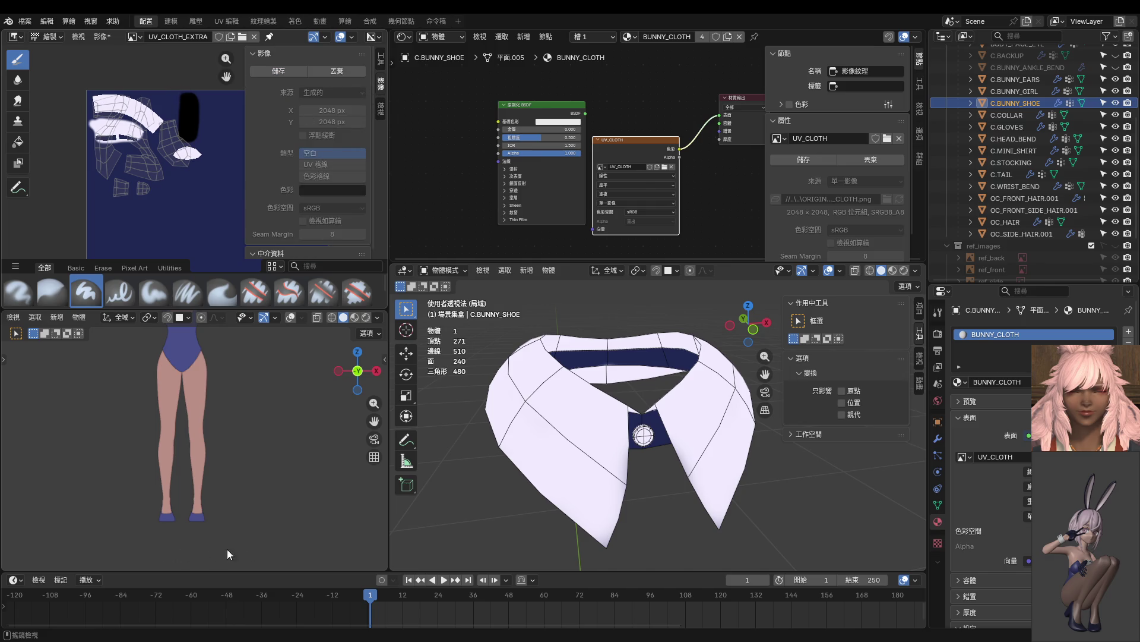
{"action": "key", "text": "alt+s"}
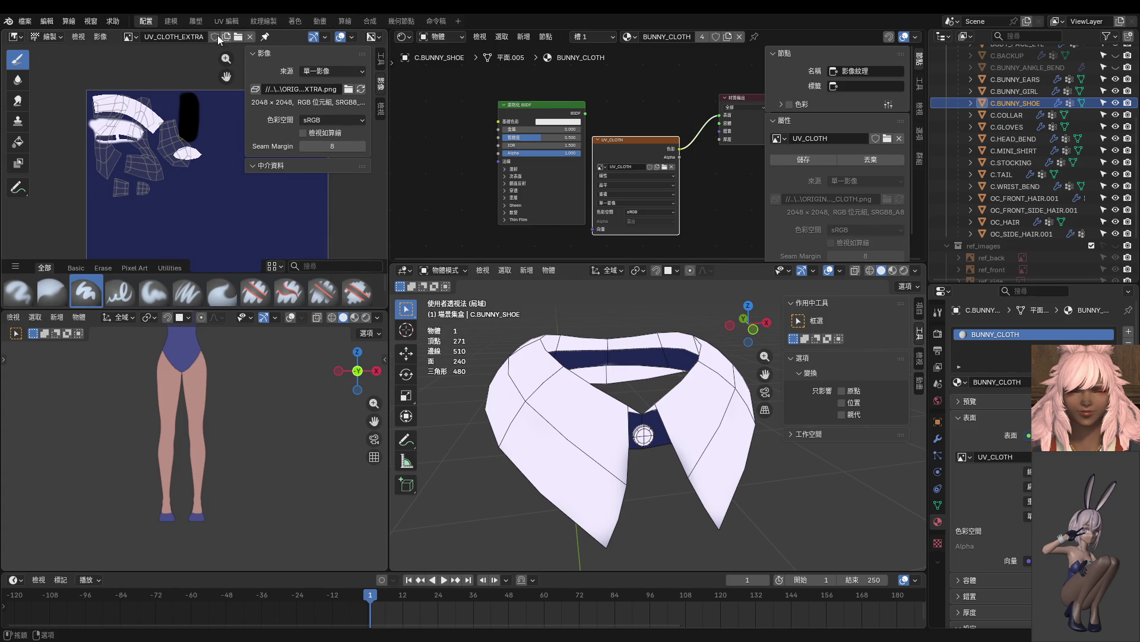
Show UV_CLOTH in the Image Editor and put the shoe into Texture Paint mode.
{"action": "left_click", "coordinate": [128, 36]}
{"action": "left_click", "coordinate": [172, 114]}
{"action": "middle_click_drag", "start_coordinate": [170, 114], "coordinate": [158, 116]}
{"action": "scroll", "coordinate": [227, 415], "scroll_direction": "down", "scroll_amount": 3}
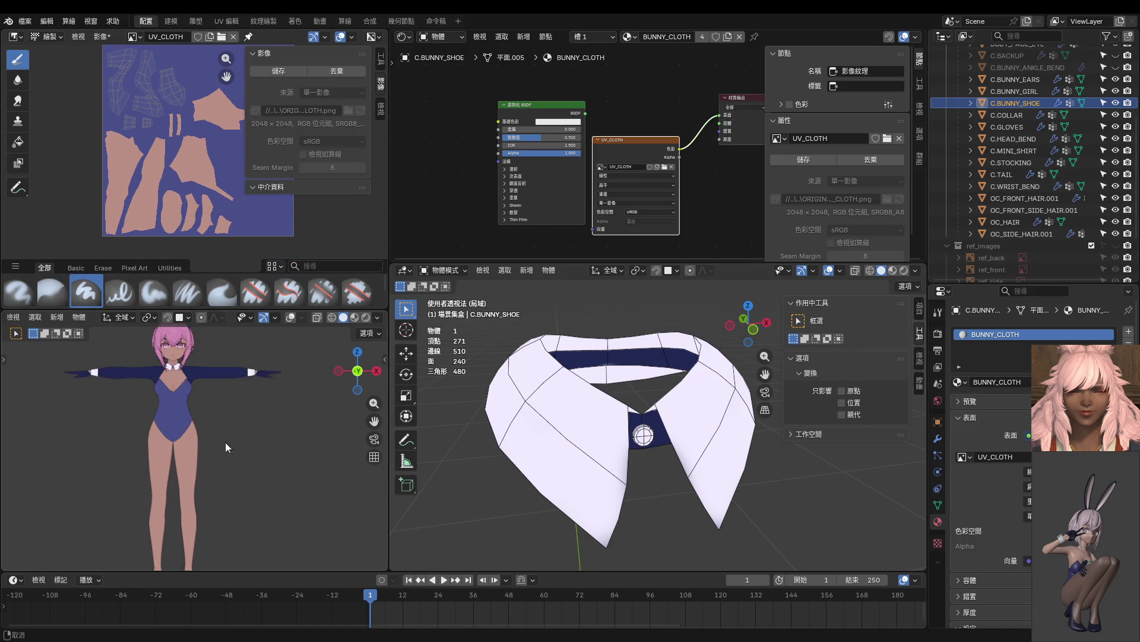
{"action": "scroll", "coordinate": [216, 408], "scroll_direction": "up", "scroll_amount": 3}
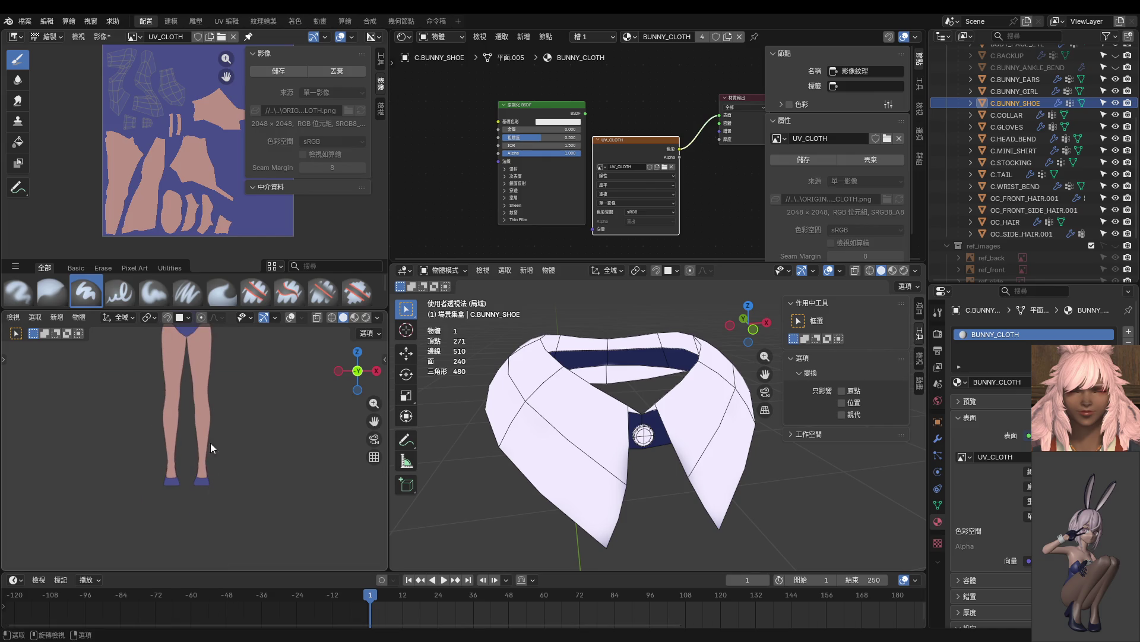
{"action": "key", "text": "ctrl+Tab"}
{"action": "left_click", "coordinate": [240, 464]}
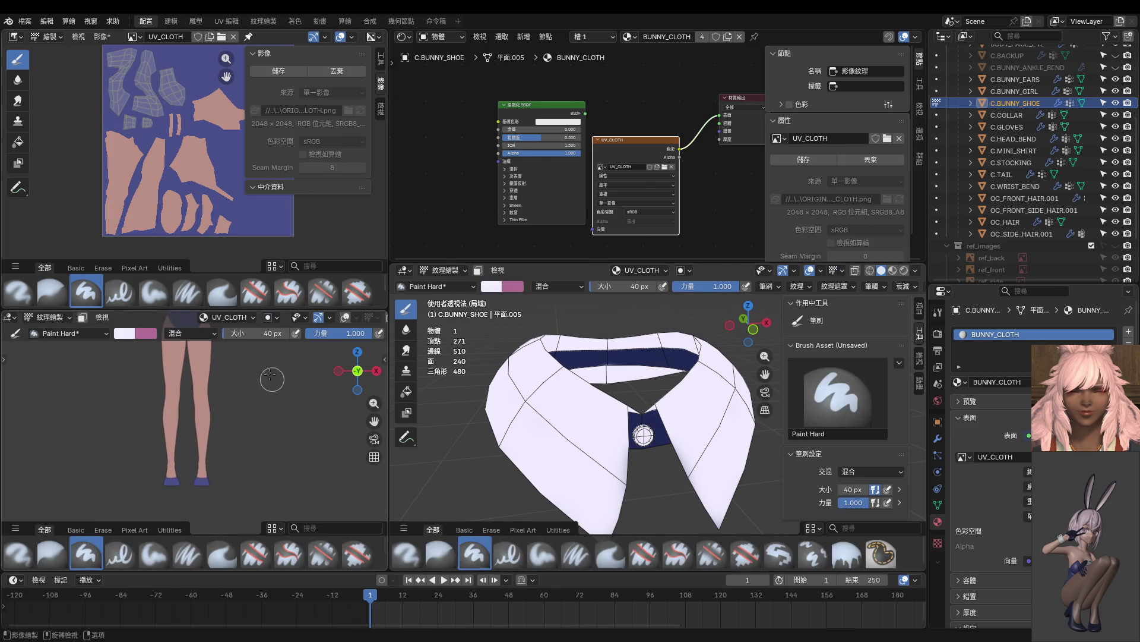
Swap the paint colour to dark navy and select the Fill tool.
{"action": "scroll", "coordinate": [245, 467], "scroll_direction": "down", "scroll_amount": 3}
{"action": "key", "text": "s"}
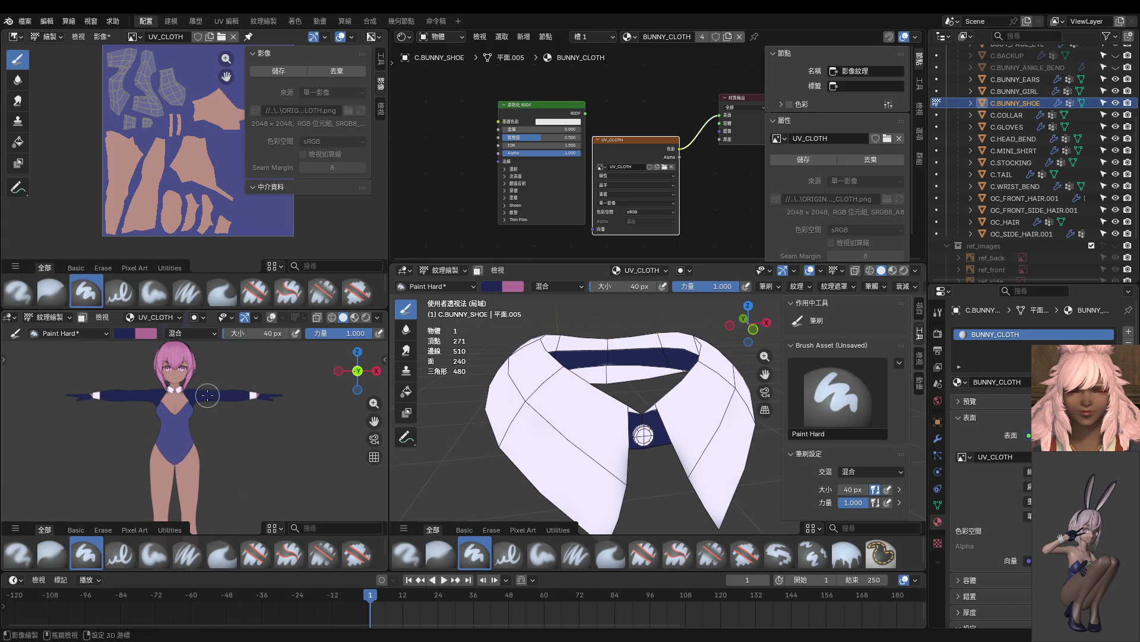
{"action": "scroll", "coordinate": [228, 416], "scroll_direction": "up", "scroll_amount": 3}
{"action": "left_click", "coordinate": [18, 142]}
Toggle into Edit Mode on the feet and make C.STOCKING the active object.
{"action": "mouse_move", "coordinate": [235, 369]}
{"action": "middle_mouse_down"}
{"action": "mouse_move", "coordinate": [225, 463]}
{"action": "mouse_move", "coordinate": [147, 368]}
{"action": "mouse_move", "coordinate": [84, 473]}
{"action": "mouse_move", "coordinate": [195, 454]}
{"action": "mouse_move", "coordinate": [236, 358]}
{"action": "mouse_move", "coordinate": [190, 440]}
{"action": "middle_mouse_up"}
{"action": "key", "text": "Tab"}
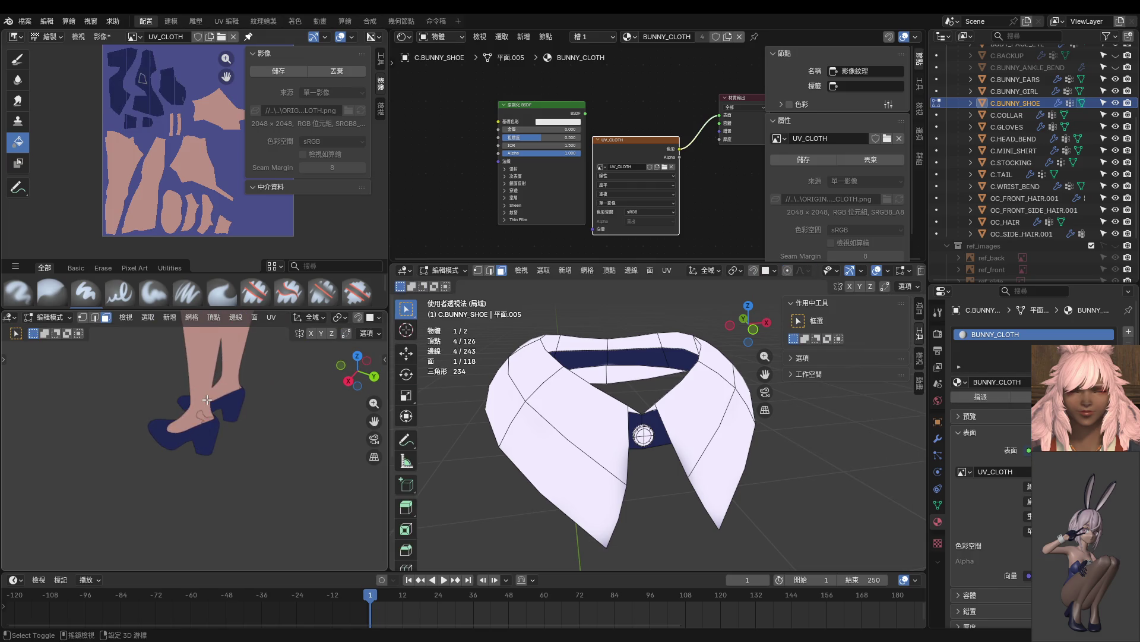
{"action": "middle_click_drag", "start_coordinate": [207, 400], "coordinate": [199, 420], "text": "shift"}
{"action": "left_click", "coordinate": [195, 416]}
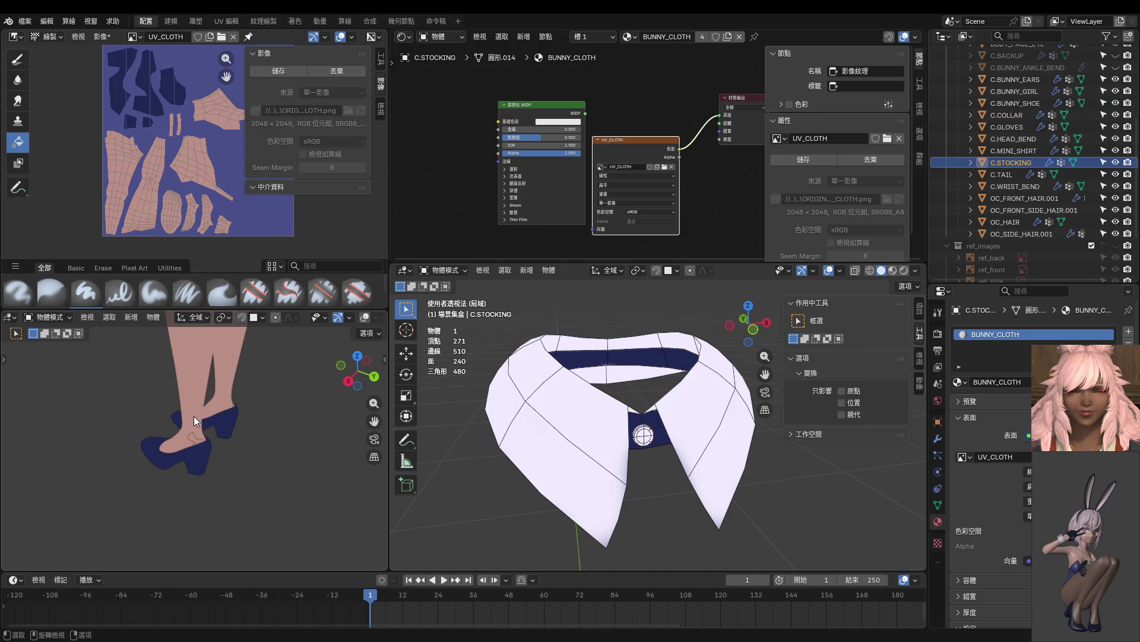
Frame the body from the front and put the stocking into Edit Mode, zoomed on the shoes.
{"action": "key", "text": "KP_1"}
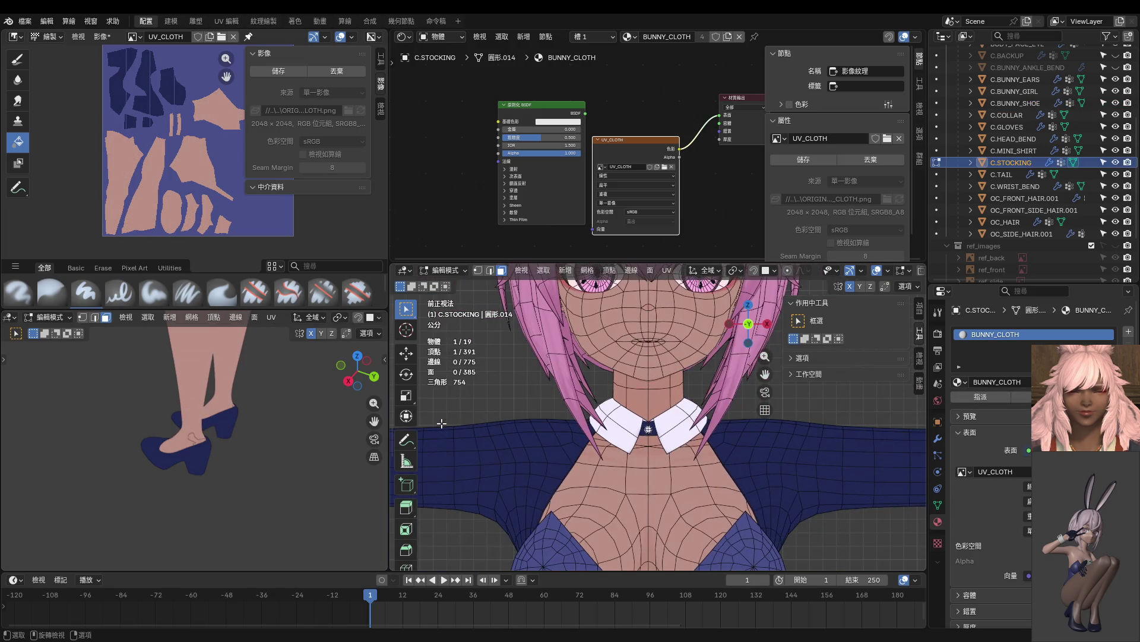
{"action": "scroll", "coordinate": [445, 423], "scroll_direction": "down", "scroll_amount": 5}
{"action": "mouse_move", "coordinate": [535, 416]}
{"action": "middle_mouse_down", "text": "shift"}
{"action": "mouse_move", "coordinate": [644, 395]}
{"action": "mouse_move", "coordinate": [618, 416]}
{"action": "middle_mouse_up", "text": "shift"}
{"action": "scroll", "coordinate": [618, 416], "scroll_direction": "up", "scroll_amount": 5}
{"action": "key", "text": "Tab"}
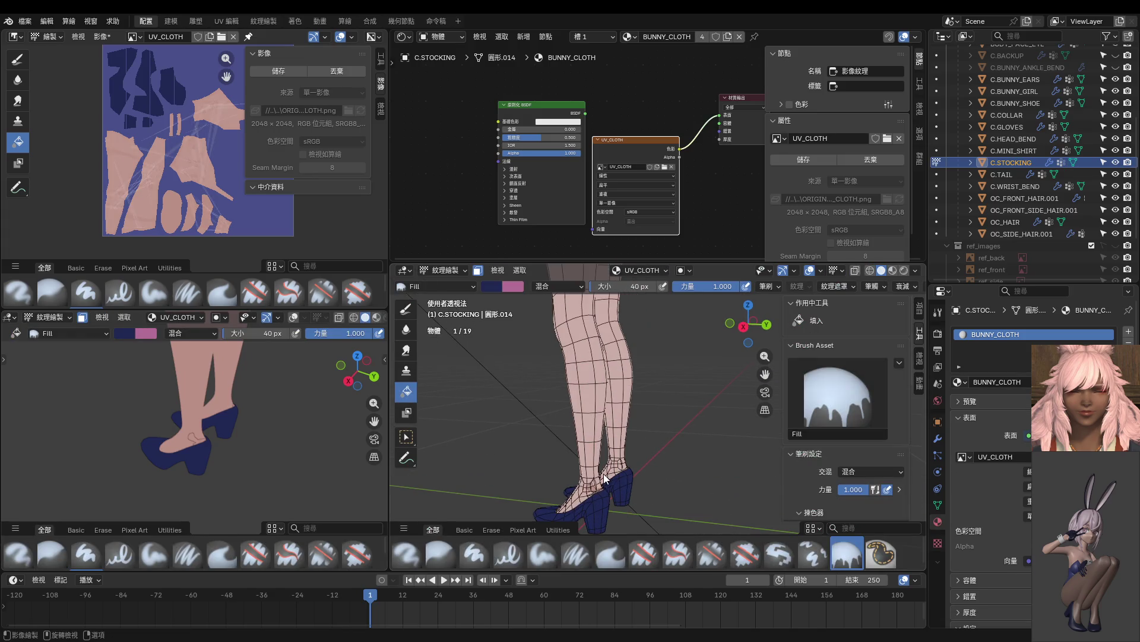
{"action": "key", "text": "Tab"}
{"action": "scroll", "coordinate": [594, 503], "scroll_direction": "up", "scroll_amount": 3}
{"action": "middle_click_drag", "start_coordinate": [595, 504], "coordinate": [613, 402], "text": "shift"}
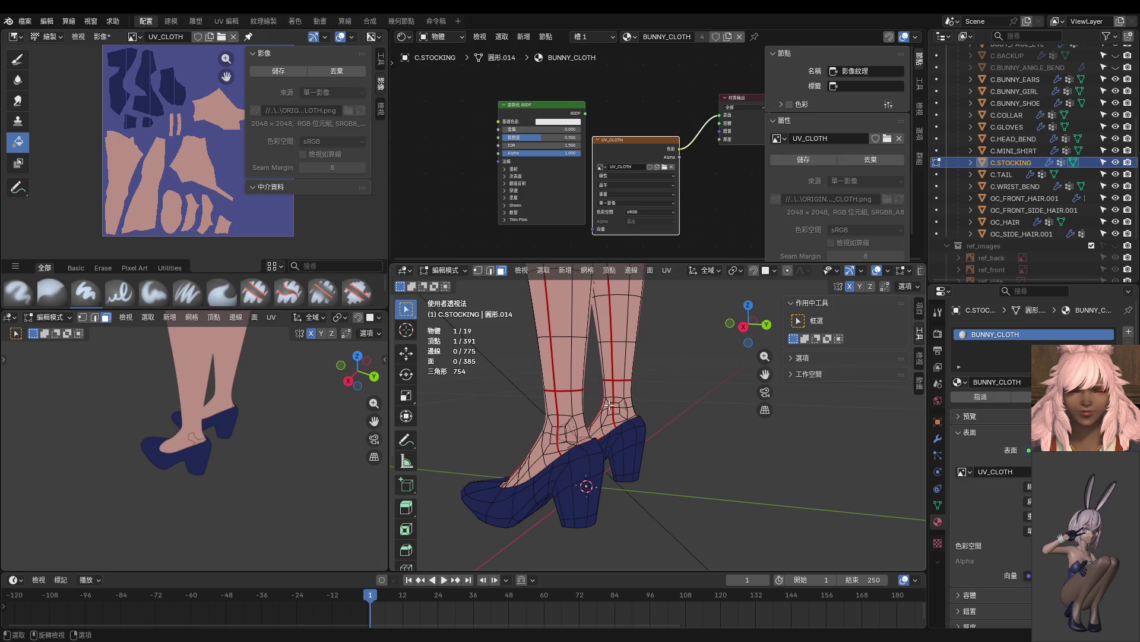
{"action": "scroll", "coordinate": [589, 426], "scroll_direction": "up", "scroll_amount": 4}
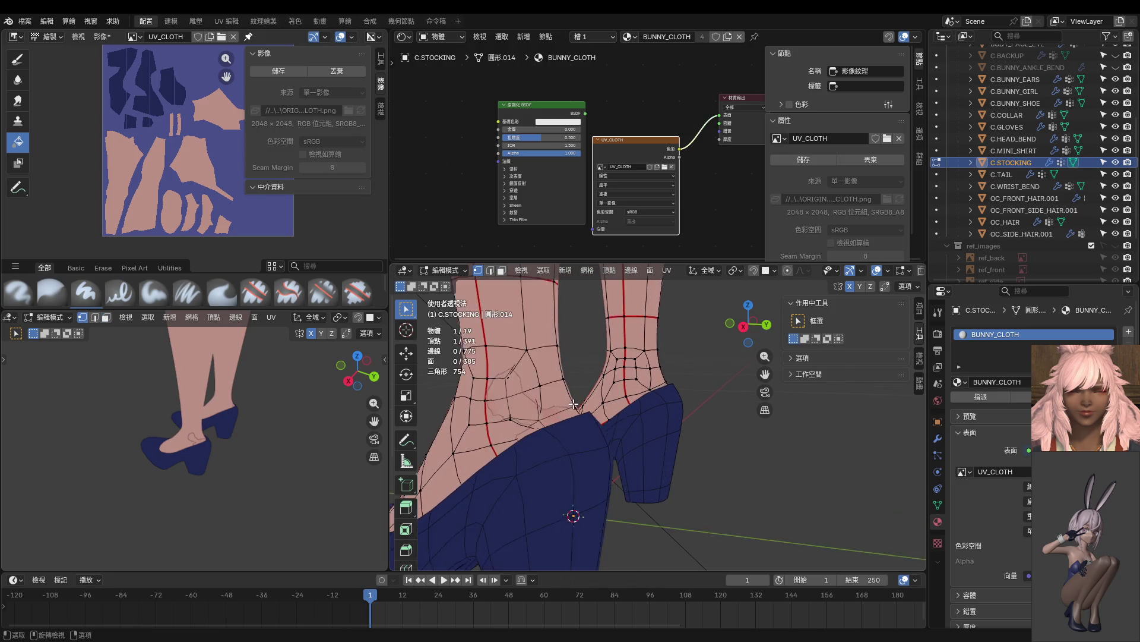
Shrink/Fatten the ankle vertex outward, settling on a 0.00171 m offset.
{"action": "key", "text": "alt+s"}
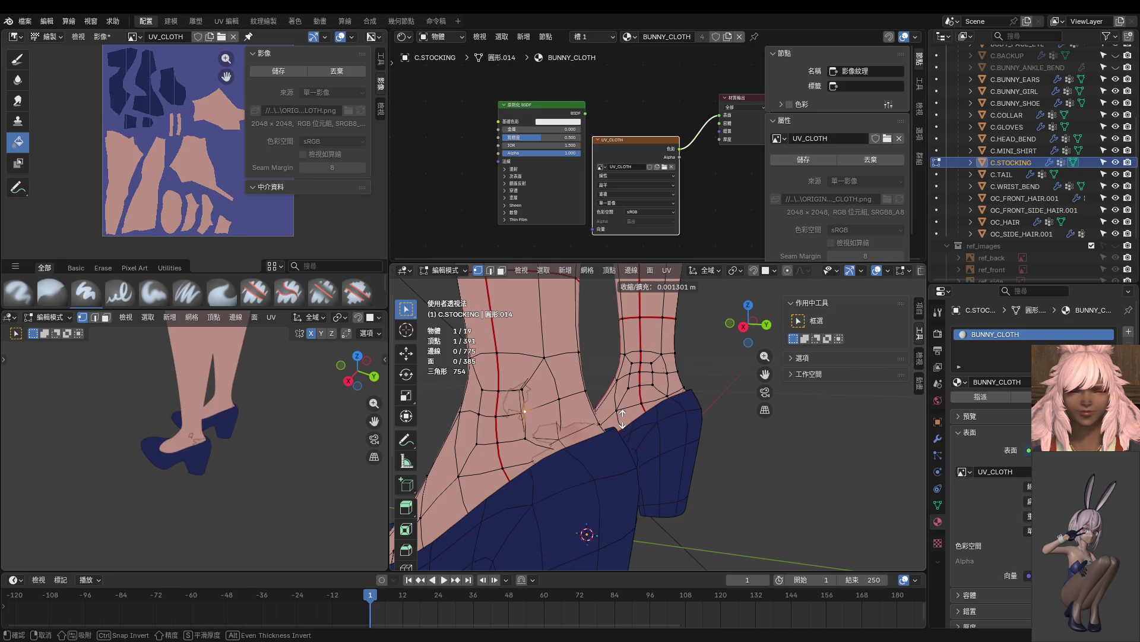
{"action": "left_click", "coordinate": [622, 418]}
{"action": "key", "text": "ctrl+z"}
{"action": "key", "text": "alt+s"}
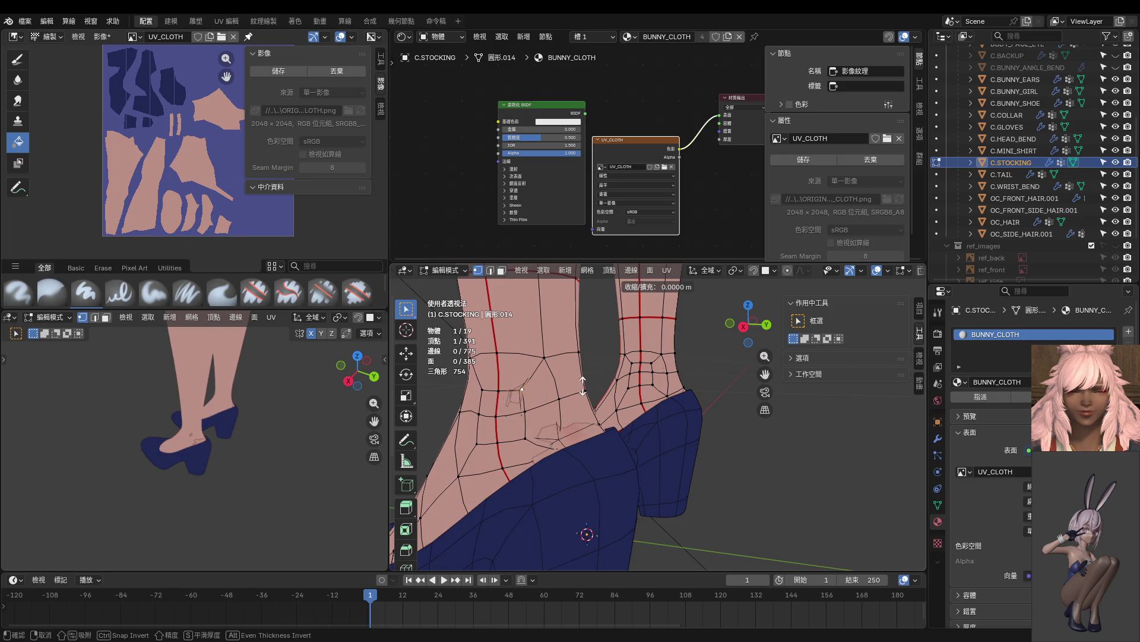
{"action": "left_click", "coordinate": [582, 383]}
{"action": "key", "text": "ctrl+z"}
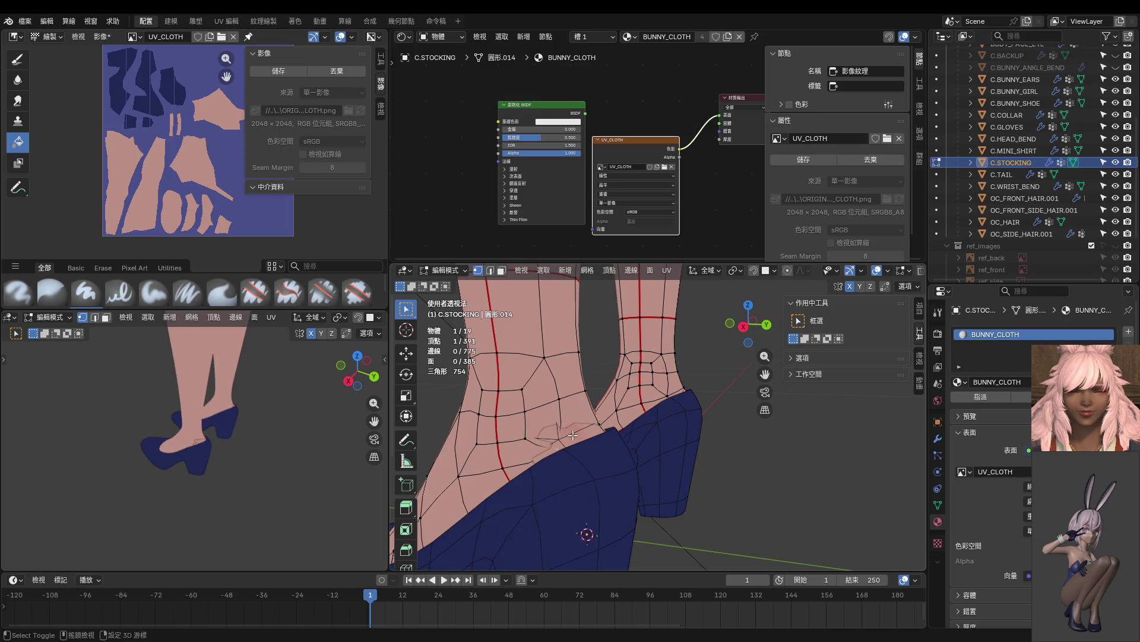
{"action": "middle_click_drag", "start_coordinate": [579, 392], "coordinate": [575, 410]}
{"action": "key", "text": "alt+s"}
{"action": "left_click", "coordinate": [576, 409]}
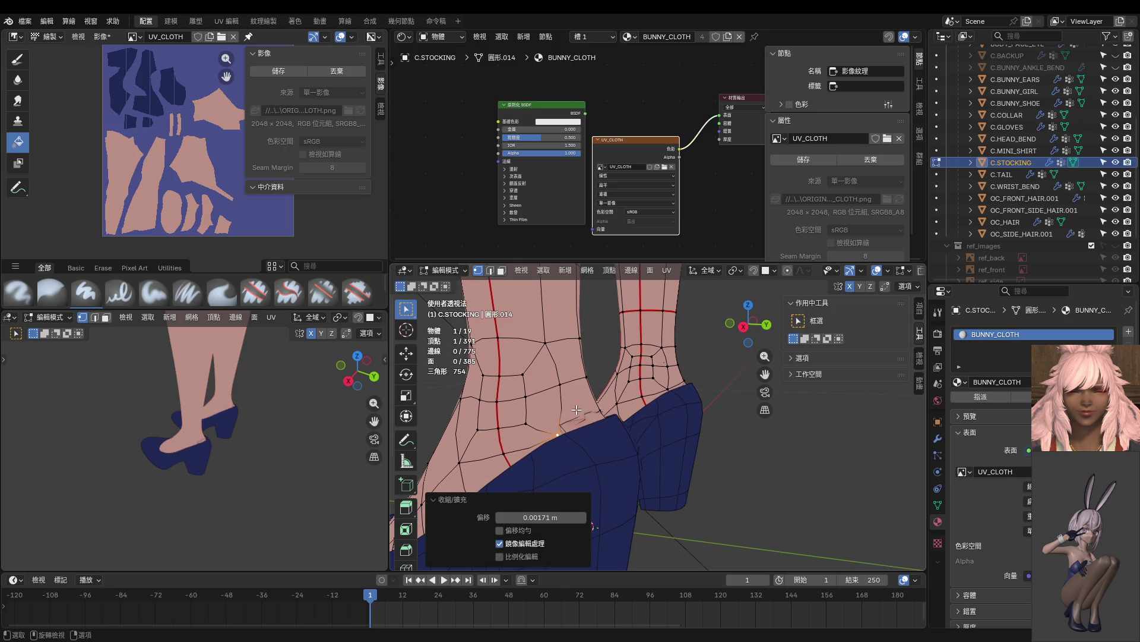
{"action": "scroll", "coordinate": [624, 427], "scroll_direction": "down", "scroll_amount": 3}
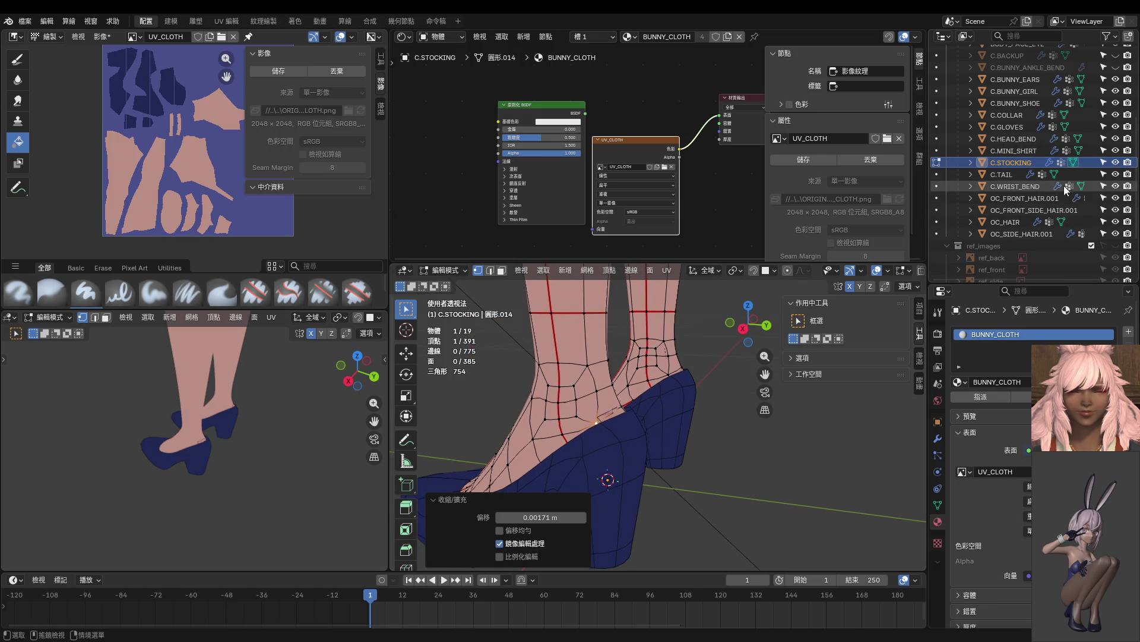
{"action": "scroll", "coordinate": [1056, 226], "scroll_direction": "up", "scroll_amount": 3}
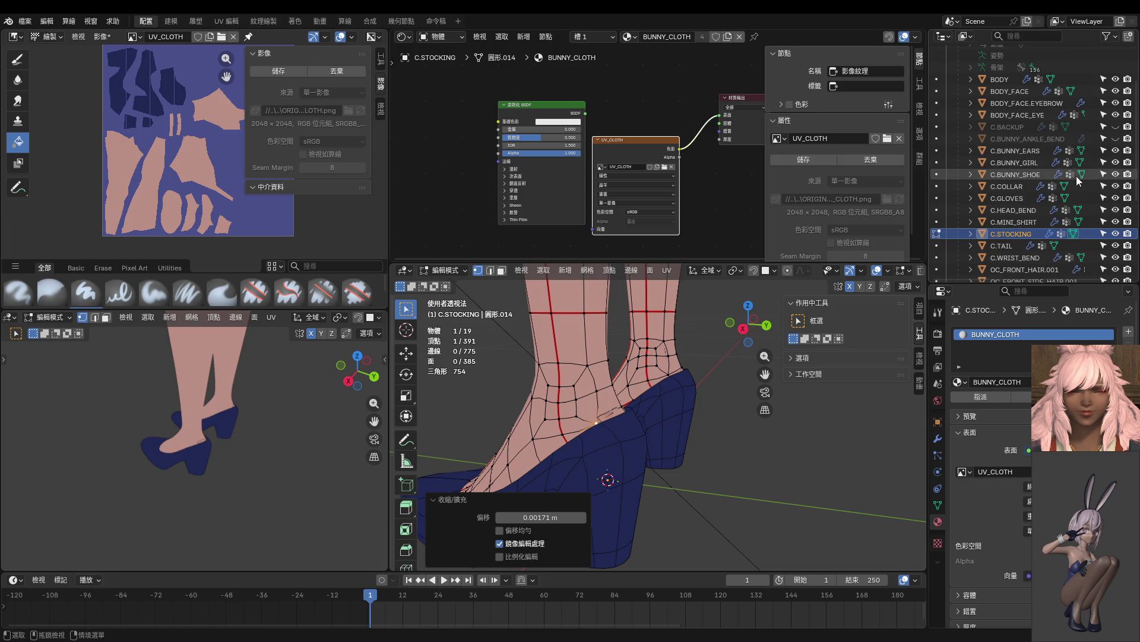
Hide C.BUNNY_SHOE and repeatedly fatten the heel vertices, ending at a 0.000628 m offset.
{"action": "left_click", "coordinate": [1116, 179]}
{"action": "middle_click_drag", "start_coordinate": [654, 428], "coordinate": [534, 446]}
{"action": "mouse_move", "coordinate": [676, 425]}
{"action": "middle_mouse_down"}
{"action": "mouse_move", "coordinate": [705, 426]}
{"action": "mouse_move", "coordinate": [620, 426]}
{"action": "mouse_move", "coordinate": [661, 420]}
{"action": "middle_mouse_up"}
{"action": "key", "text": "alt+s"}
{"action": "left_click", "coordinate": [707, 425]}
{"action": "key", "text": "alt+s"}
{"action": "left_click", "coordinate": [622, 426]}
{"action": "key", "text": "alt+s"}
{"action": "left_click", "coordinate": [666, 421]}
{"action": "key", "text": "alt+s"}
{"action": "left_click", "coordinate": [670, 420]}
{"action": "key", "text": "alt+s"}
{"action": "left_click", "coordinate": [669, 411]}
{"action": "scroll", "coordinate": [669, 411], "scroll_direction": "up", "scroll_amount": 5}
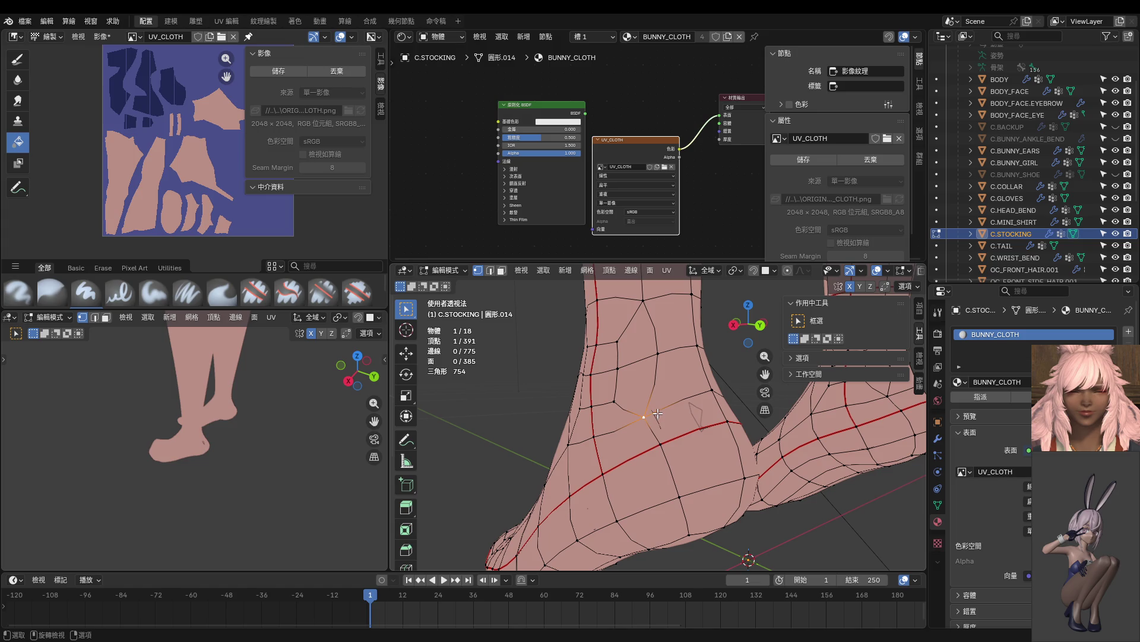
Slide another ankle vertex down and fatten it by 0.000619 m.
{"action": "key", "text": "g"}
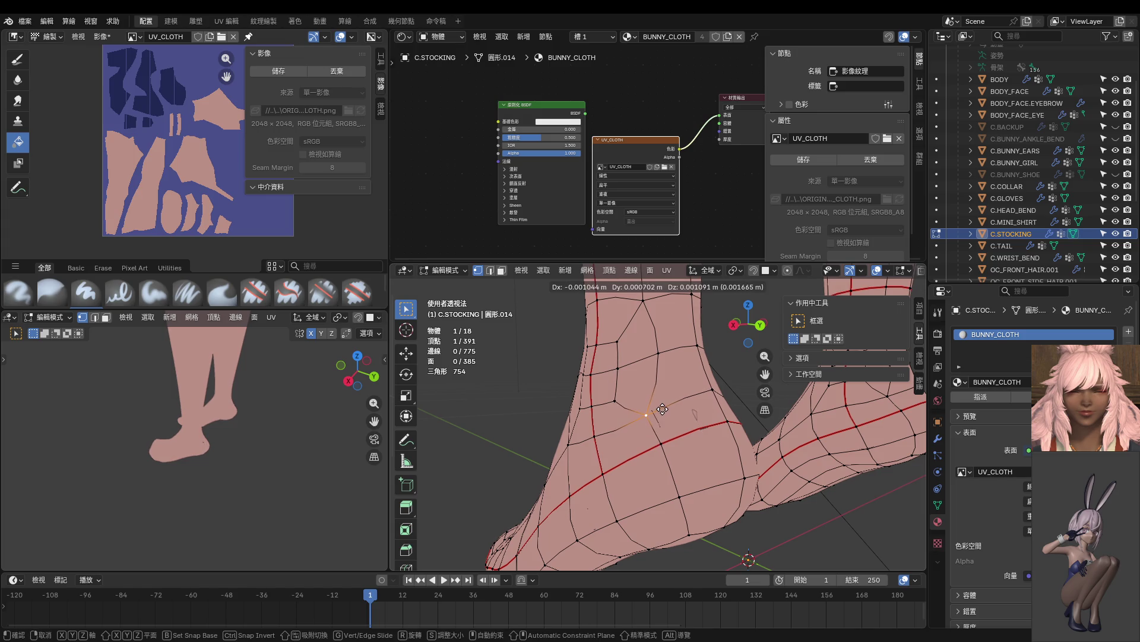
{"action": "right_click", "coordinate": [667, 407]}
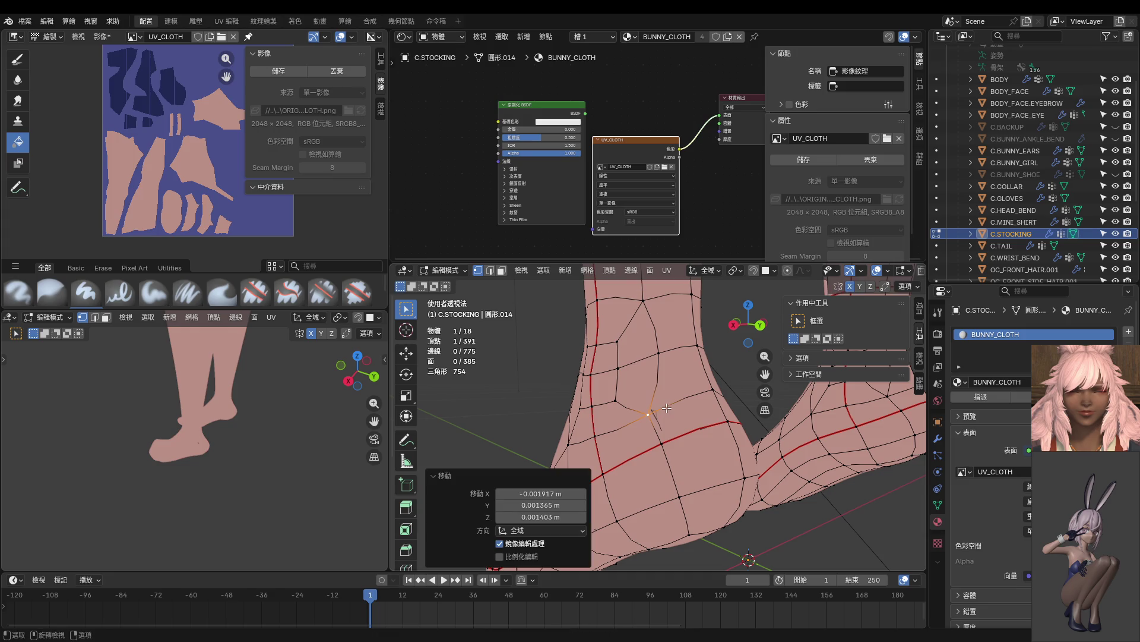
{"action": "key", "text": "alt+s"}
{"action": "left_click", "coordinate": [667, 442]}
{"action": "key", "text": "alt+s"}
{"action": "left_click", "coordinate": [729, 418]}
{"action": "mouse_move", "coordinate": [728, 418]}
{"action": "middle_mouse_down"}
{"action": "mouse_move", "coordinate": [616, 415]}
{"action": "mouse_move", "coordinate": [572, 440]}
{"action": "middle_mouse_up"}
{"action": "scroll", "coordinate": [572, 440], "scroll_direction": "down", "scroll_amount": 3}
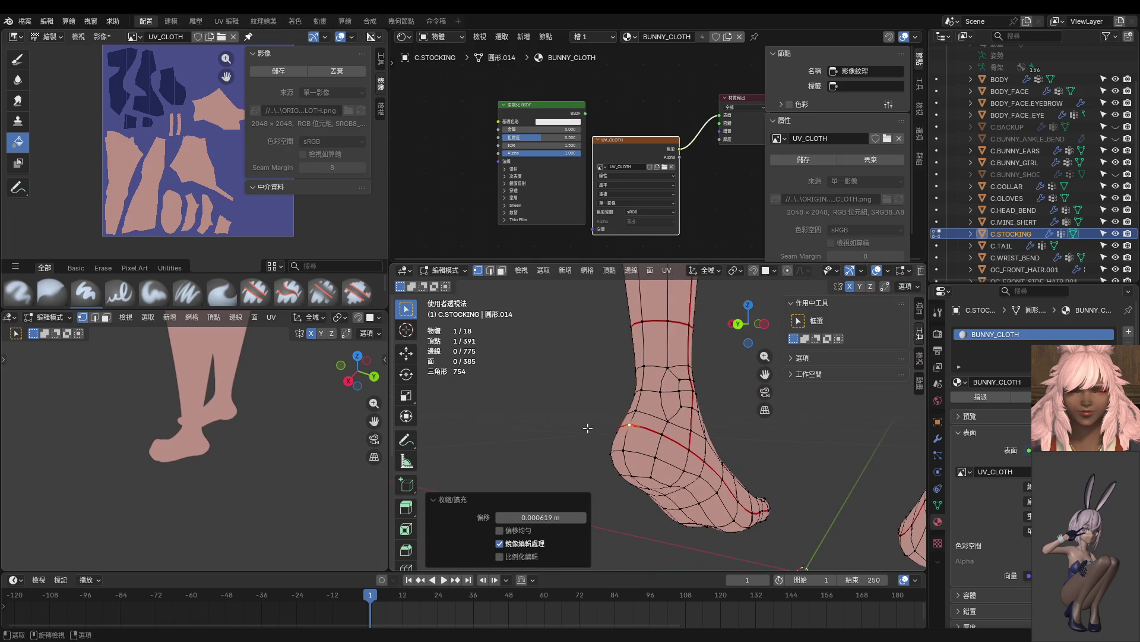
Return the stocking to Object Mode and switch it to Texture Paint.
{"action": "key", "text": "Tab"}
{"action": "scroll", "coordinate": [633, 427], "scroll_direction": "down", "scroll_amount": 2}
{"action": "mouse_move", "coordinate": [564, 342]}
{"action": "middle_mouse_down"}
{"action": "mouse_move", "coordinate": [586, 364]}
{"action": "mouse_move", "coordinate": [664, 361]}
{"action": "mouse_move", "coordinate": [672, 351]}
{"action": "mouse_move", "coordinate": [715, 359]}
{"action": "middle_mouse_up"}
{"action": "key", "text": "ctrl+Tab"}
{"action": "left_click", "coordinate": [746, 331]}
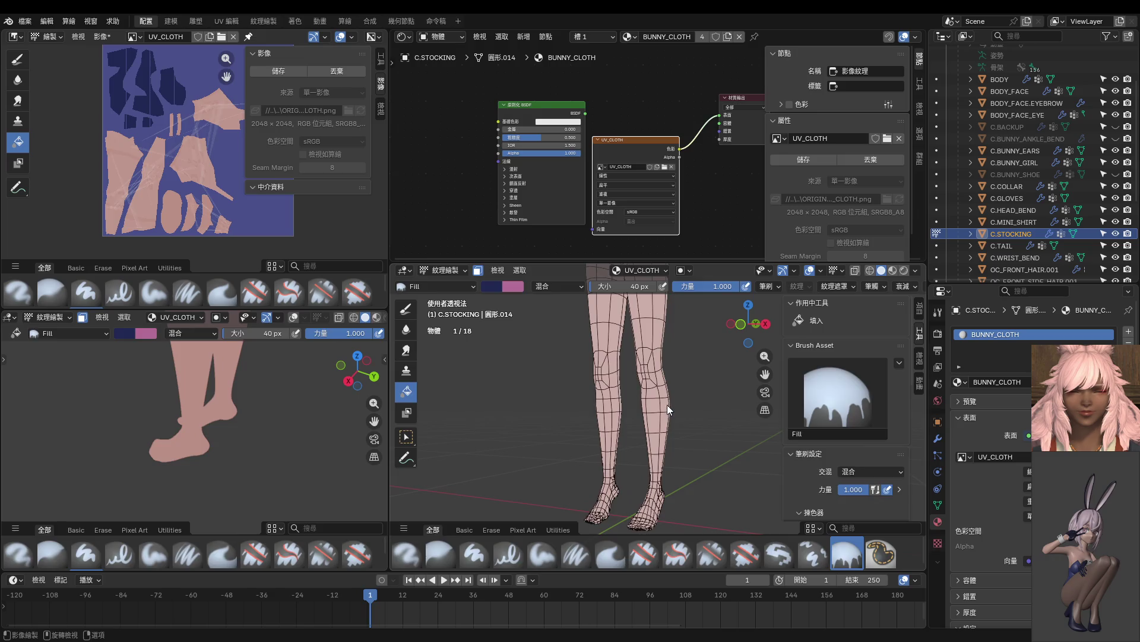
Select the whole stocking mesh and switch back into Texture Paint.
{"action": "key", "text": "Tab"}
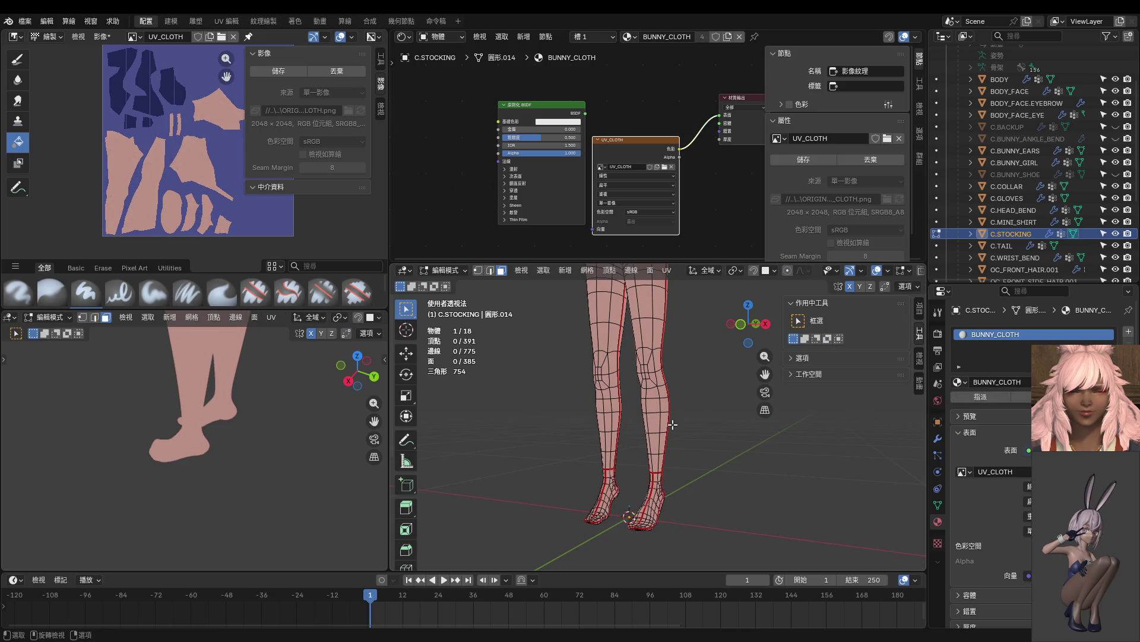
{"action": "key", "text": "Tab"}
{"action": "scroll", "coordinate": [712, 372], "scroll_direction": "up", "scroll_amount": 2}
{"action": "key", "text": "Tab"}
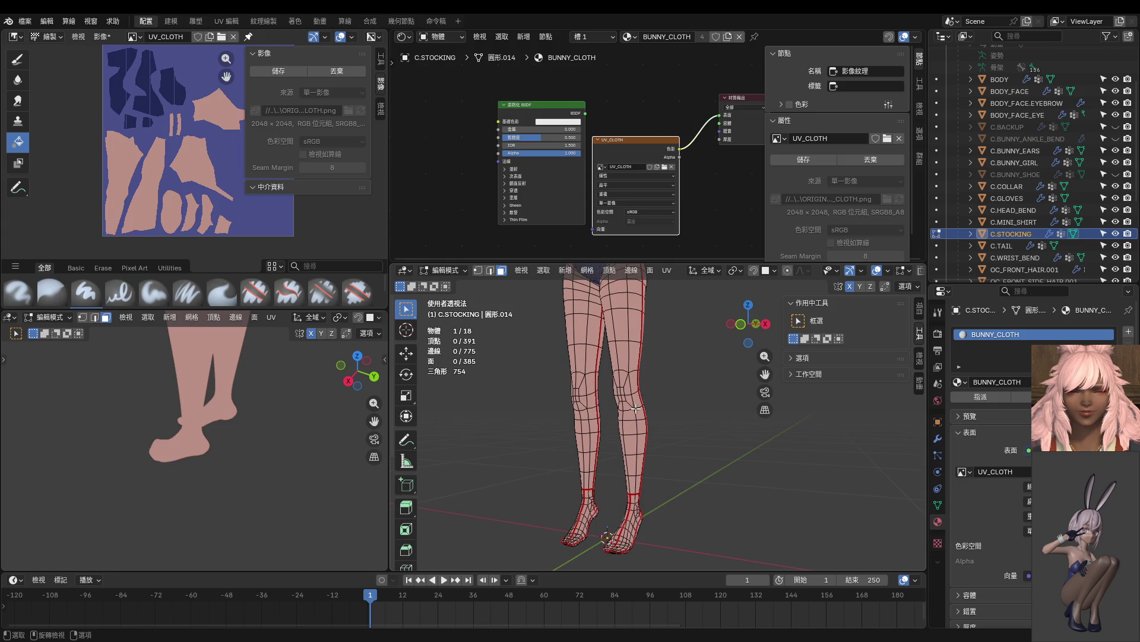
{"action": "key", "text": "a"}
{"action": "key", "text": "ctrl+Tab"}
{"action": "left_click", "coordinate": [702, 363]}
{"action": "mouse_move", "coordinate": [702, 362]}
{"action": "middle_mouse_down"}
{"action": "mouse_move", "coordinate": [654, 386]}
{"action": "mouse_move", "coordinate": [583, 298]}
{"action": "middle_mouse_up"}
Sample the leg colour, darken it to dark brown, and fill the stocking.
{"action": "key", "text": "s"}
{"action": "left_click", "coordinate": [501, 286]}
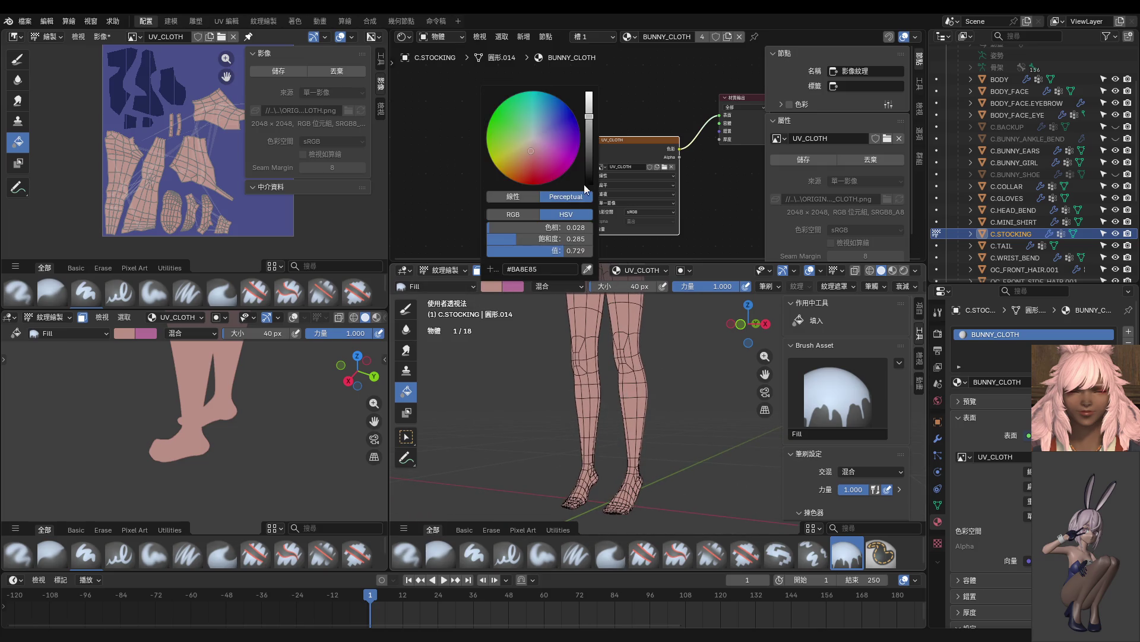
{"action": "left_click", "coordinate": [589, 127]}
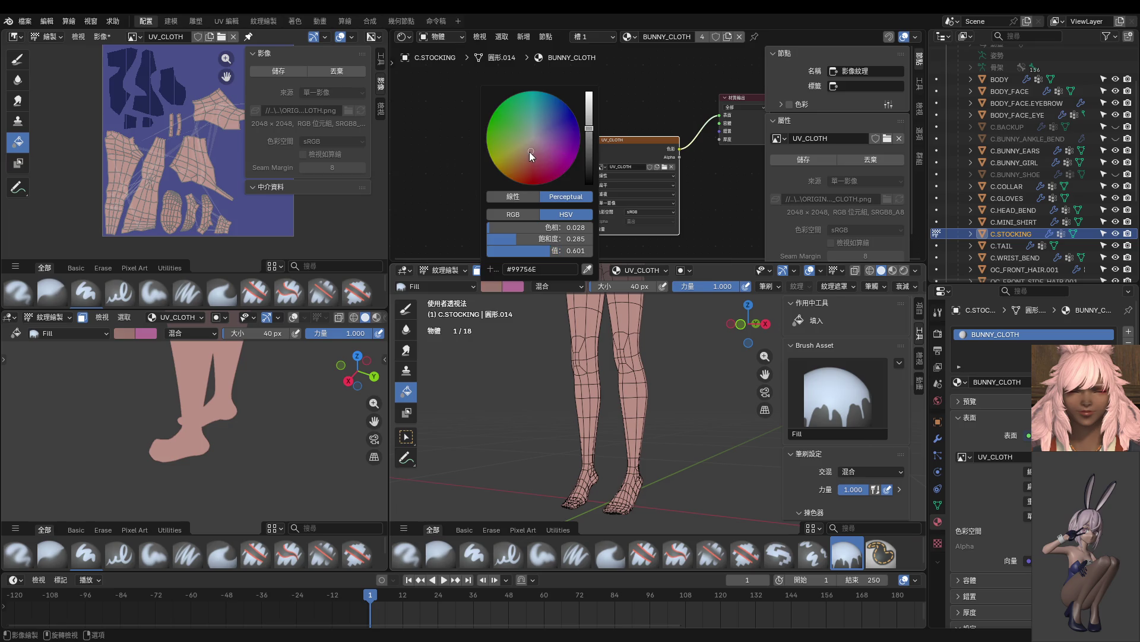
{"action": "left_click_drag", "start_coordinate": [590, 157], "coordinate": [589, 159]}
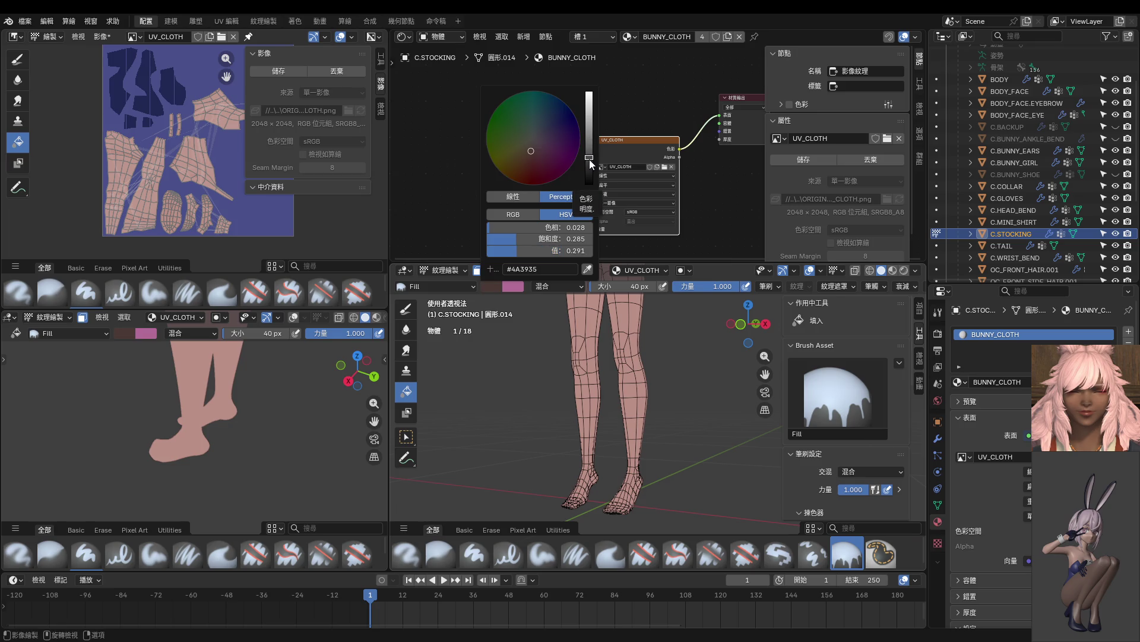
{"action": "left_click", "coordinate": [628, 348]}
Frame the figure in front ortho view and refill the legs with #322624.
{"action": "key", "text": "shift+c"}
{"action": "left_click", "coordinate": [341, 364]}
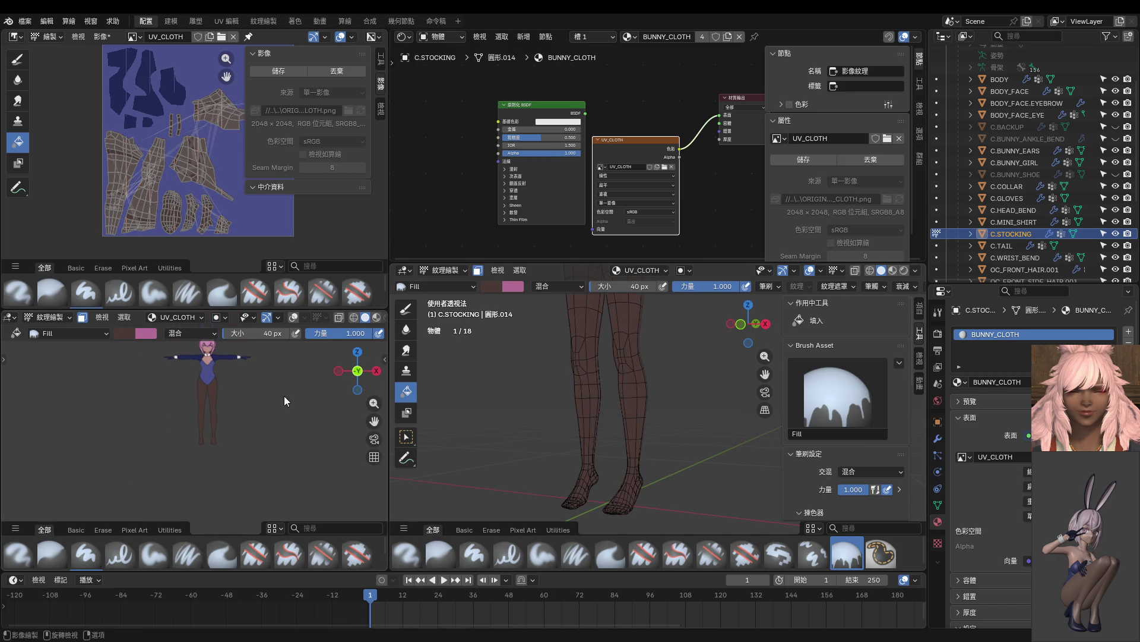
{"action": "scroll", "coordinate": [284, 395], "scroll_direction": "up", "scroll_amount": 5}
{"action": "middle_click_drag", "start_coordinate": [634, 355], "coordinate": [621, 403], "text": "shift"}
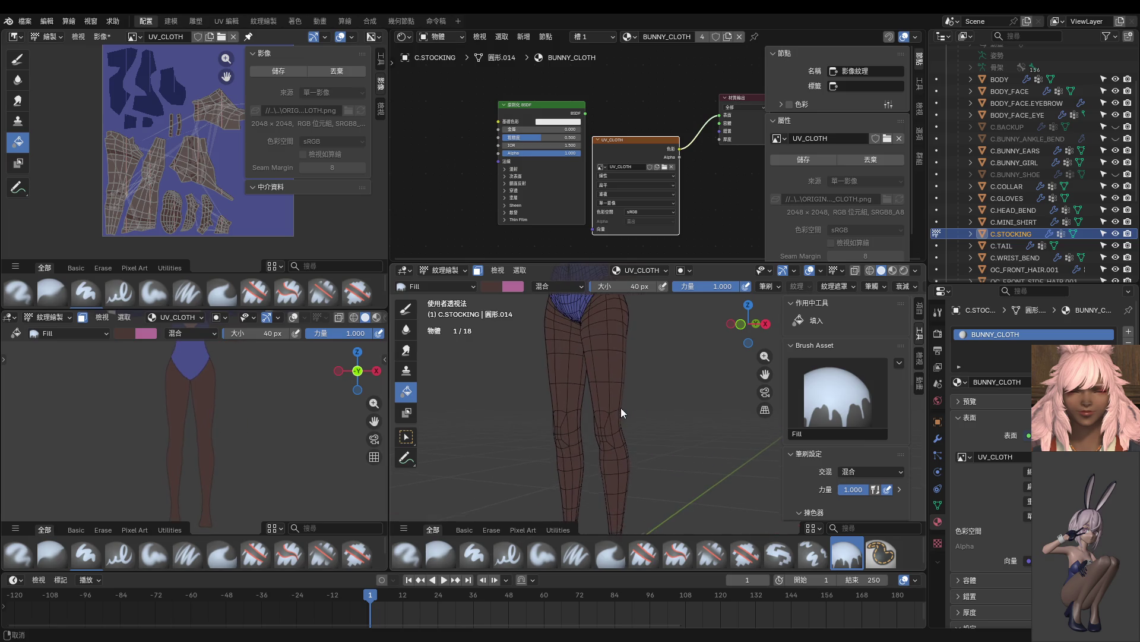
{"action": "key", "text": "KP_1"}
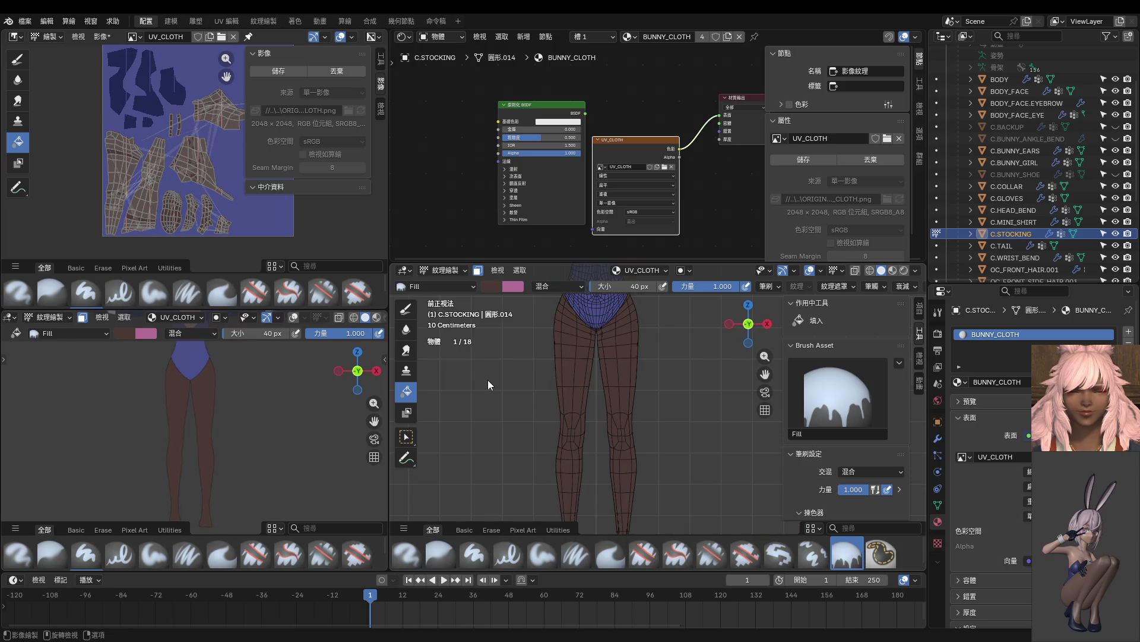
{"action": "left_click", "coordinate": [492, 285]}
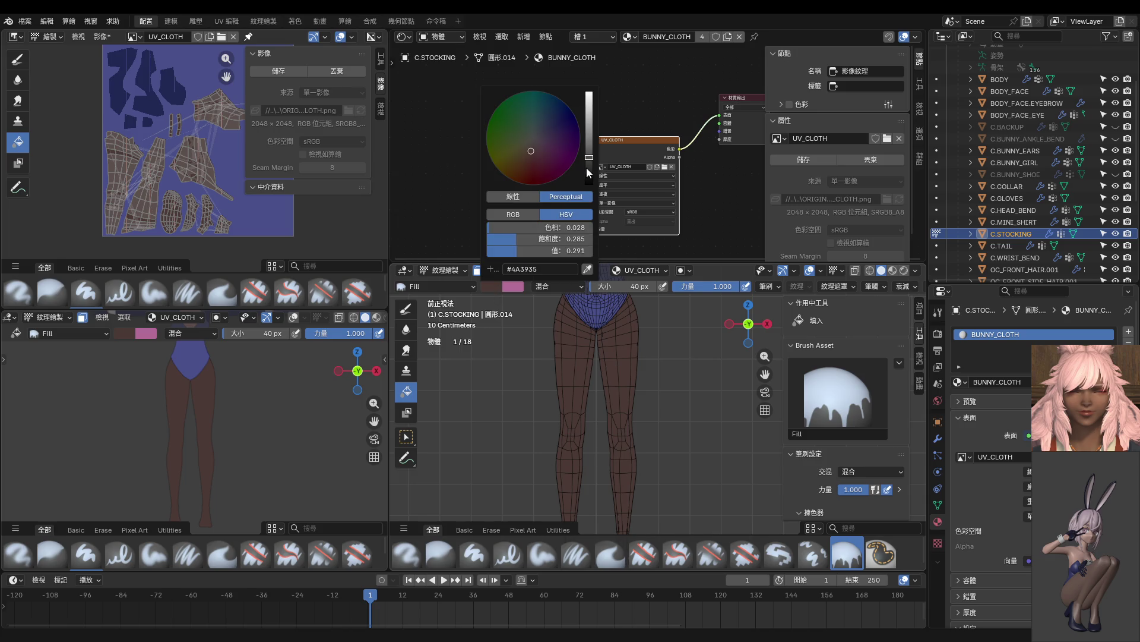
{"action": "left_click_drag", "start_coordinate": [587, 169], "coordinate": [587, 166]}
{"action": "left_click", "coordinate": [629, 379]}
Refill the stocking legs with the lighter colour #644C48.
{"action": "middle_click_drag", "start_coordinate": [294, 392], "coordinate": [273, 426], "text": "ctrl"}
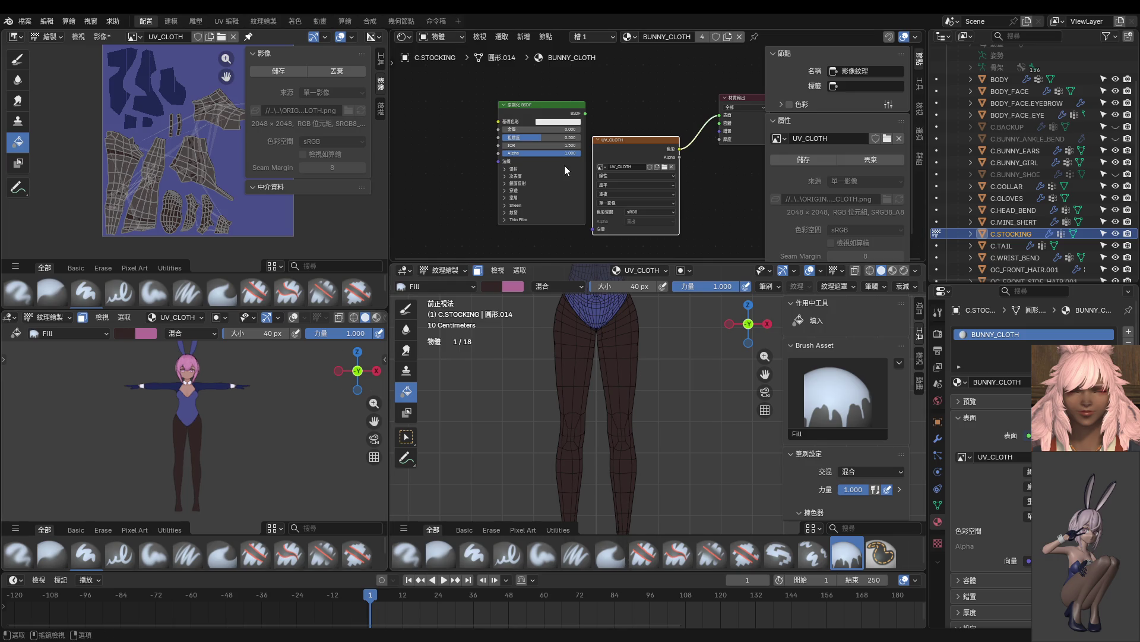
{"action": "left_click", "coordinate": [495, 287]}
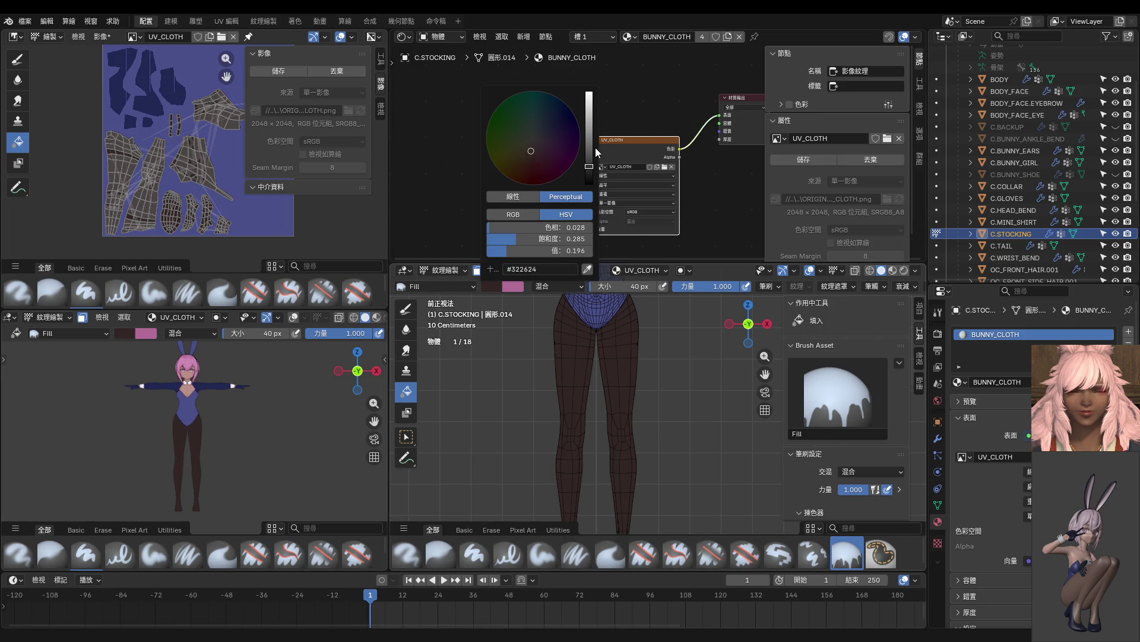
{"action": "left_click_drag", "start_coordinate": [596, 148], "coordinate": [589, 148]}
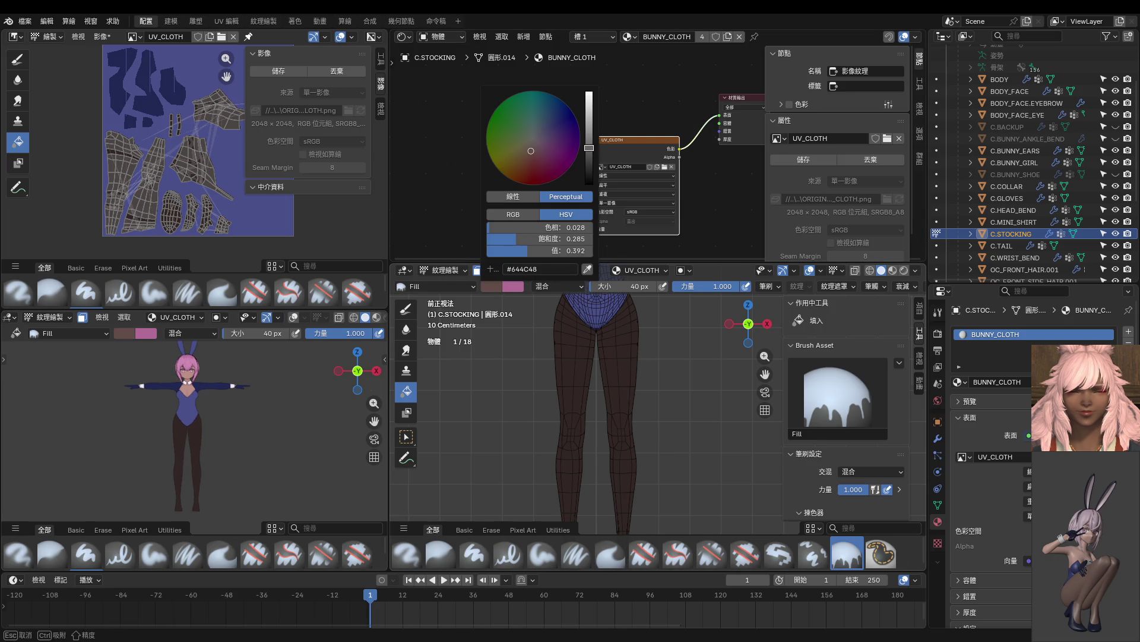
{"action": "left_click", "coordinate": [621, 346]}
Preview the model in rendered shading in the left view.
{"action": "scroll", "coordinate": [376, 318], "scroll_direction": "down", "scroll_amount": 2}
{"action": "left_click", "coordinate": [366, 318]}
{"action": "left_click", "coordinate": [343, 316]}
{"action": "scroll", "coordinate": [560, 436], "scroll_direction": "down", "scroll_amount": 3}
{"action": "left_click", "coordinate": [367, 317]}
{"action": "scroll", "coordinate": [269, 397], "scroll_direction": "up", "scroll_amount": 1}
{"action": "scroll", "coordinate": [264, 398], "scroll_direction": "up", "scroll_amount": 1}
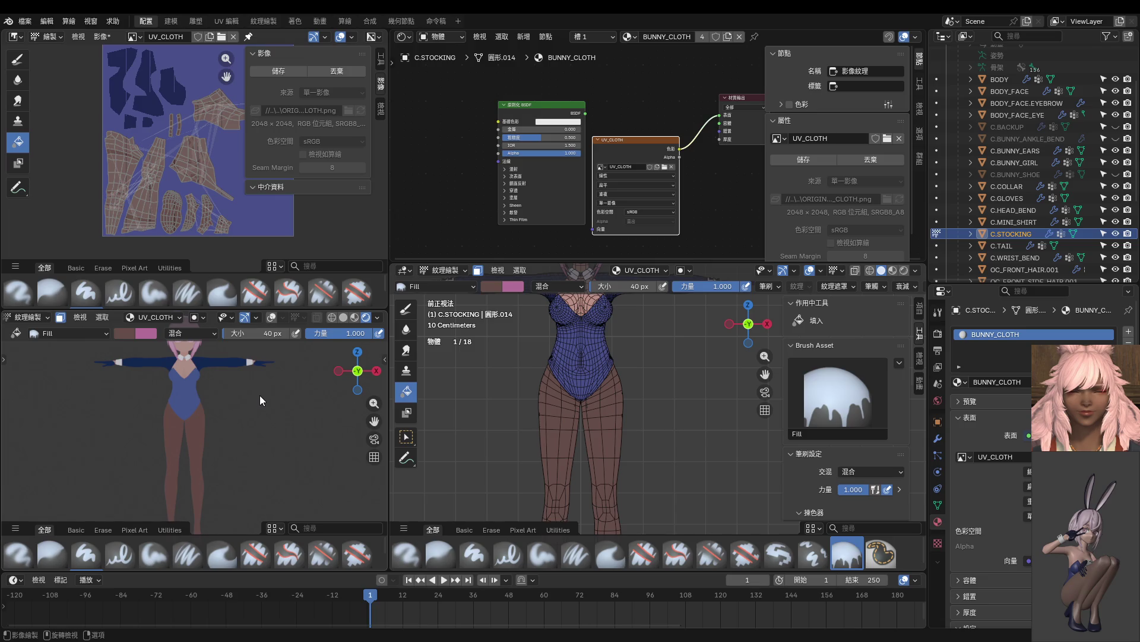
Enlarge the lower-left view to a side angle and return the stocking to Object Mode.
{"action": "left_click_drag", "start_coordinate": [264, 262], "coordinate": [270, 142]}
{"action": "scroll", "coordinate": [242, 344], "scroll_direction": "up", "scroll_amount": 1}
{"action": "mouse_move", "coordinate": [256, 341]}
{"action": "middle_mouse_down"}
{"action": "mouse_move", "coordinate": [148, 369]}
{"action": "mouse_move", "coordinate": [198, 366]}
{"action": "middle_mouse_up"}
{"action": "key", "text": "ctrl+Tab"}
{"action": "left_click", "coordinate": [205, 296]}
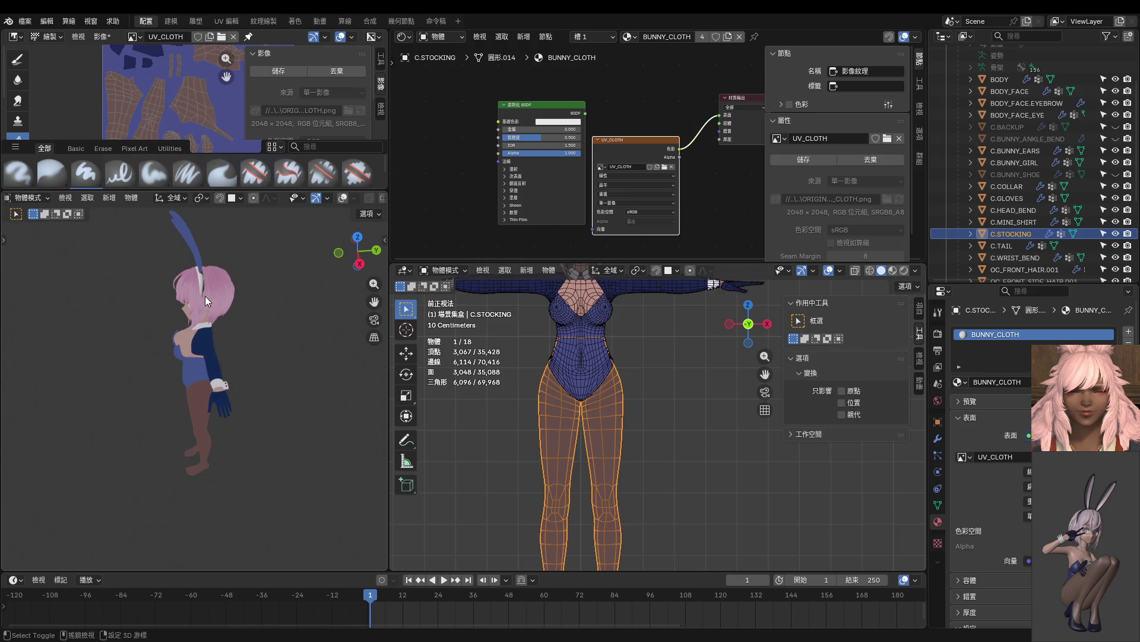
Make C.HEAD_BEND the active object and switch it to Texture Paint.
{"action": "middle_click_drag", "start_coordinate": [205, 296], "coordinate": [209, 362], "text": "shift"}
{"action": "left_click", "coordinate": [202, 361]}
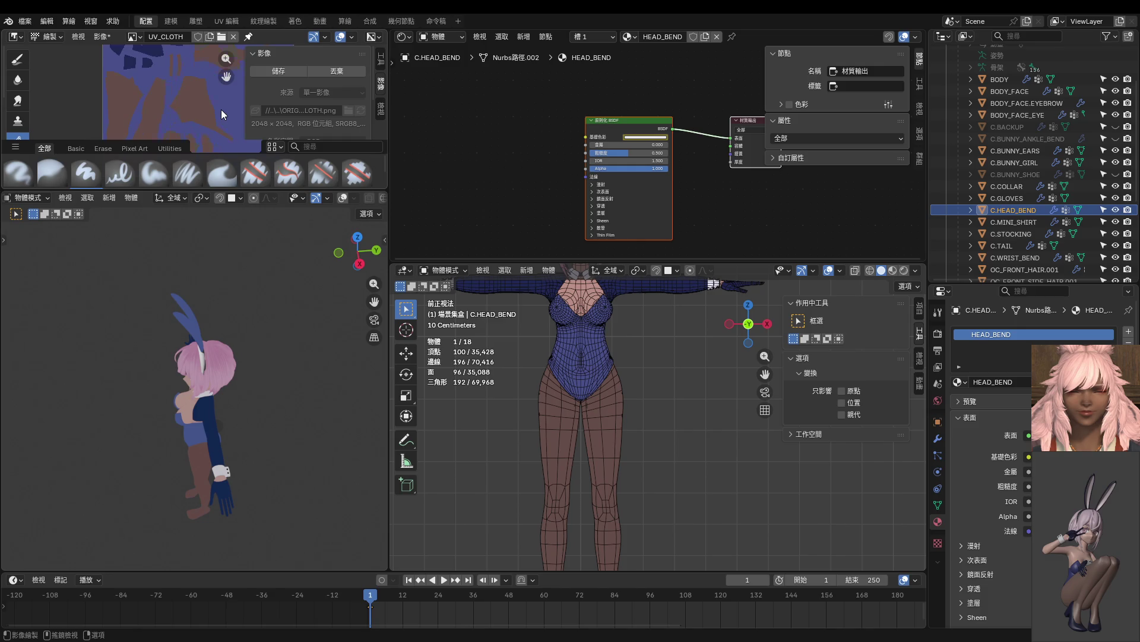
{"action": "scroll", "coordinate": [221, 110], "scroll_direction": "up", "scroll_amount": 2}
{"action": "left_click_drag", "start_coordinate": [205, 190], "coordinate": [202, 308]}
{"action": "scroll", "coordinate": [226, 392], "scroll_direction": "up", "scroll_amount": 6}
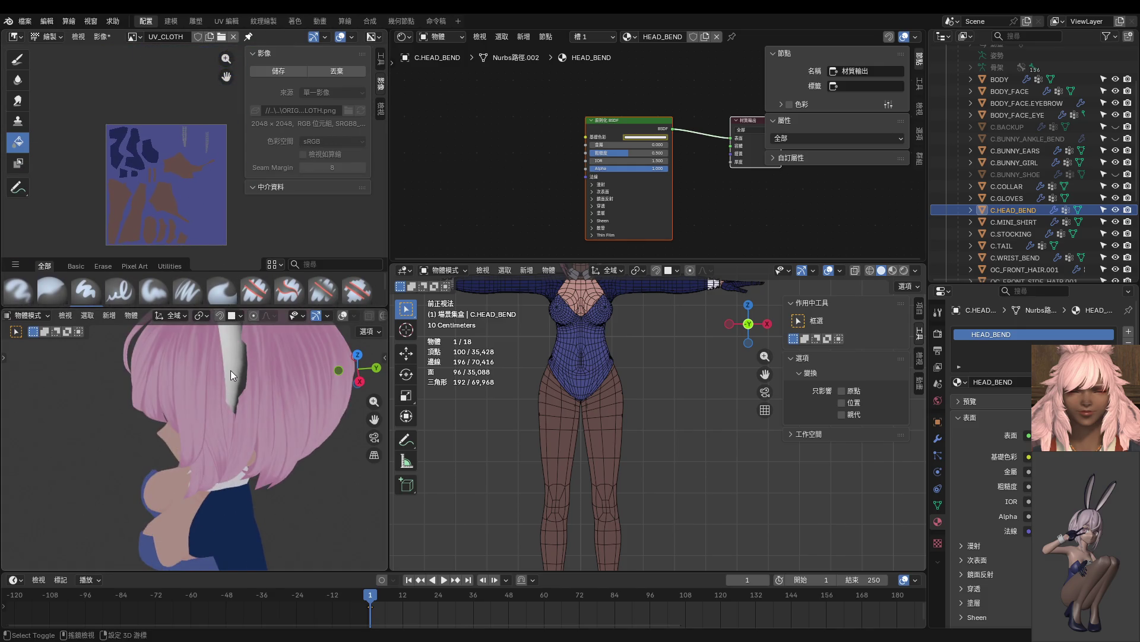
{"action": "scroll", "coordinate": [340, 312], "scroll_direction": "down", "scroll_amount": 2}
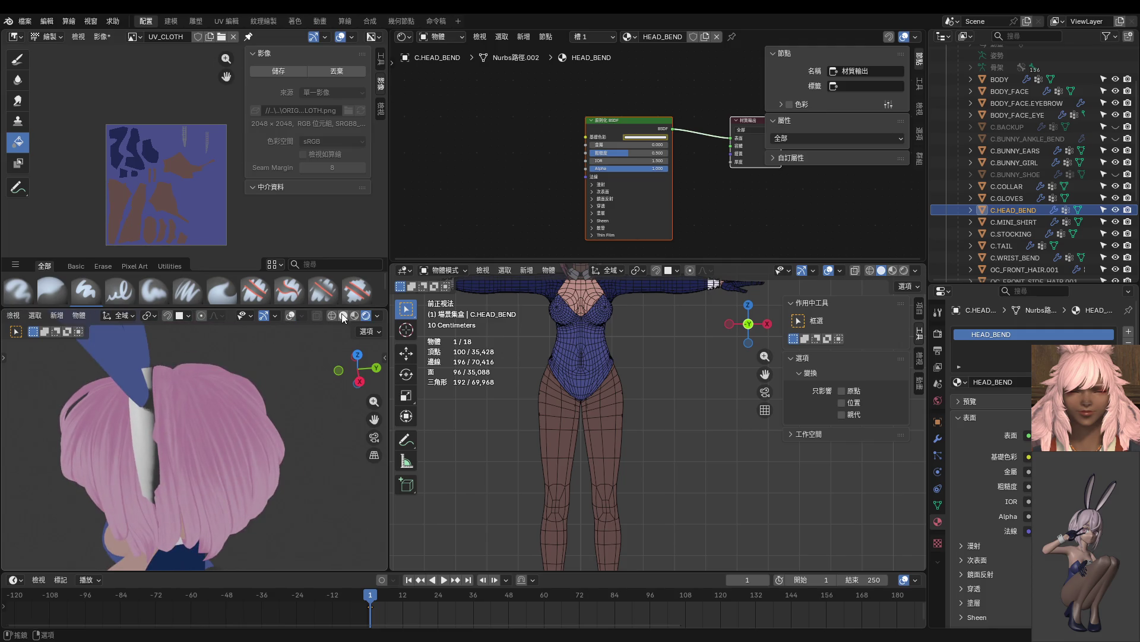
{"action": "key", "text": "ctrl+Tab"}
{"action": "left_click", "coordinate": [278, 383]}
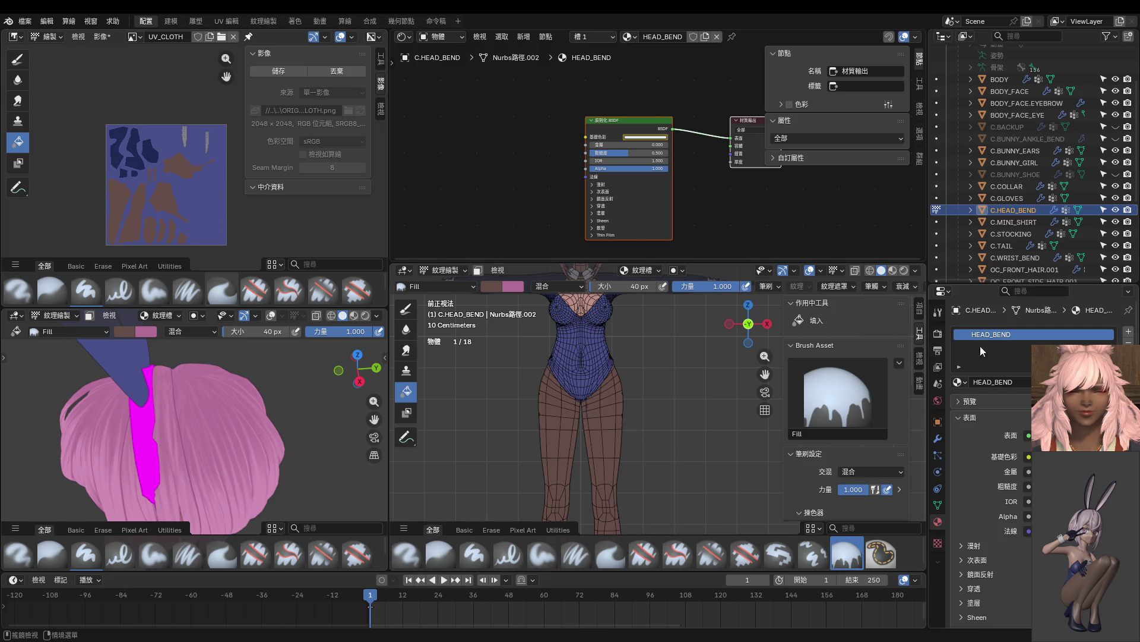
Assign the BUNNY_CLOTH material to the head band so it shows navy.
{"action": "left_click", "coordinate": [959, 382]}
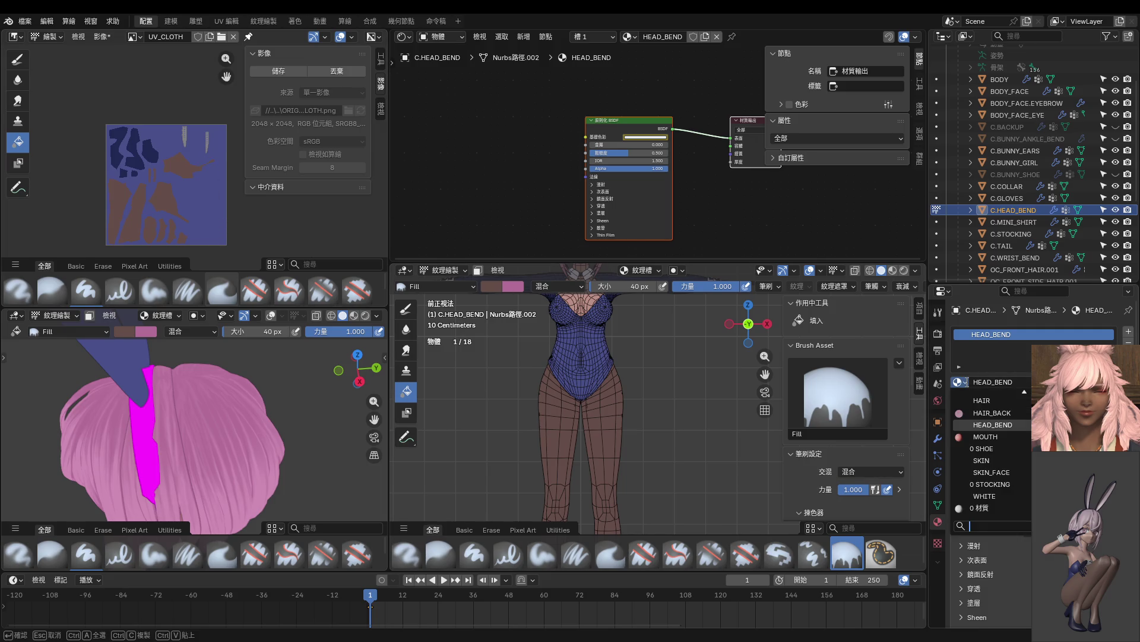
{"action": "scroll", "coordinate": [1020, 474], "scroll_direction": "up", "scroll_amount": 7}
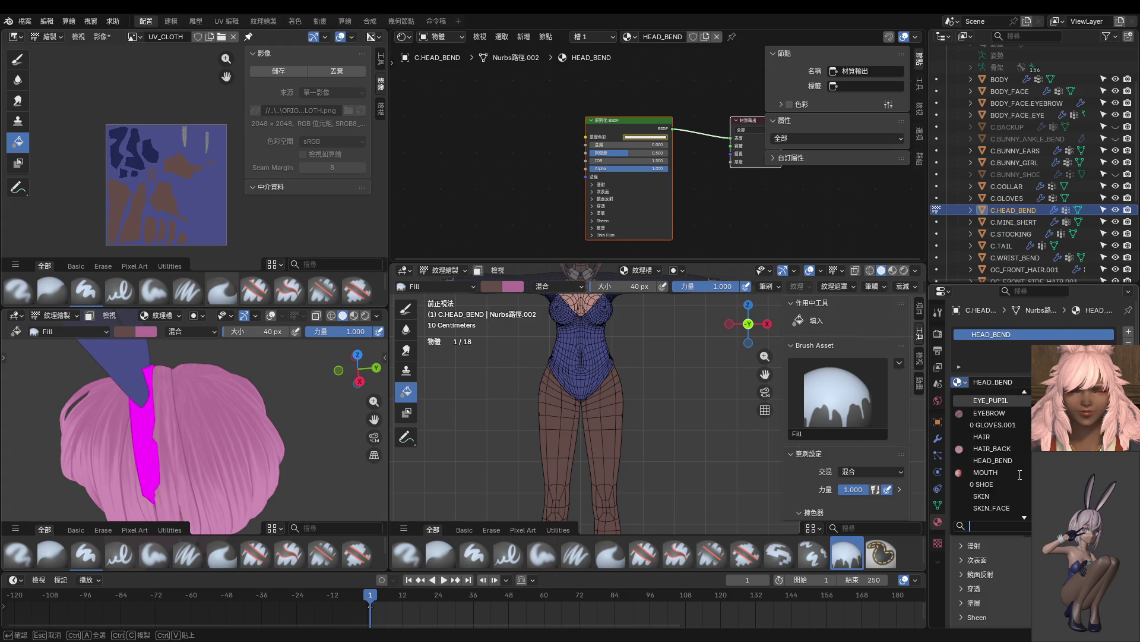
{"action": "scroll", "coordinate": [1020, 474], "scroll_direction": "up", "scroll_amount": 6}
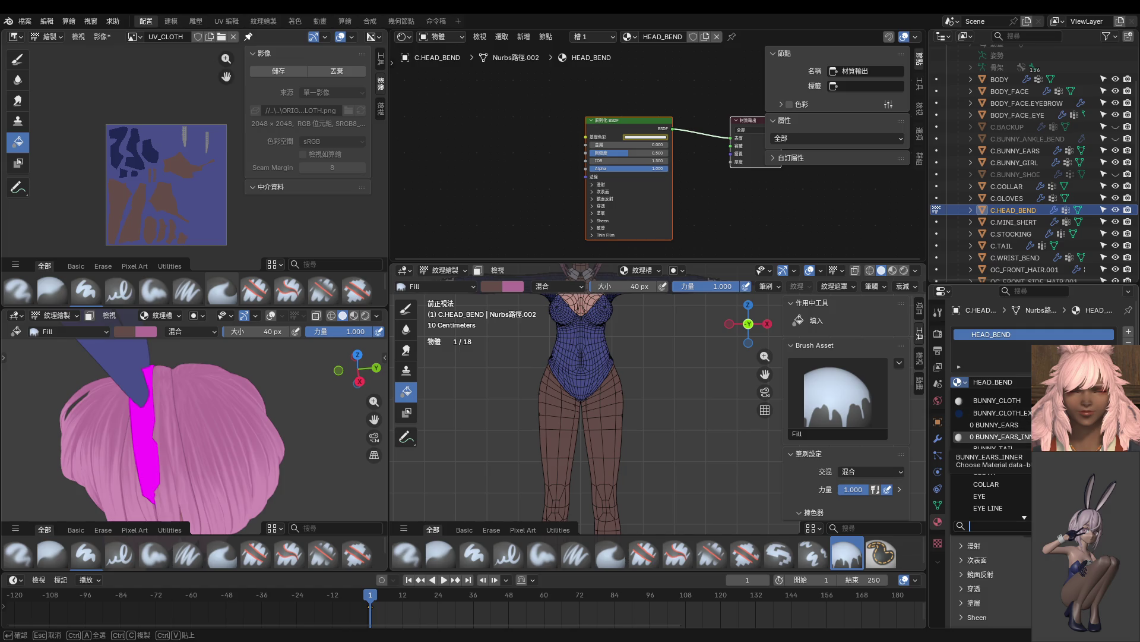
{"action": "left_click", "coordinate": [1028, 401]}
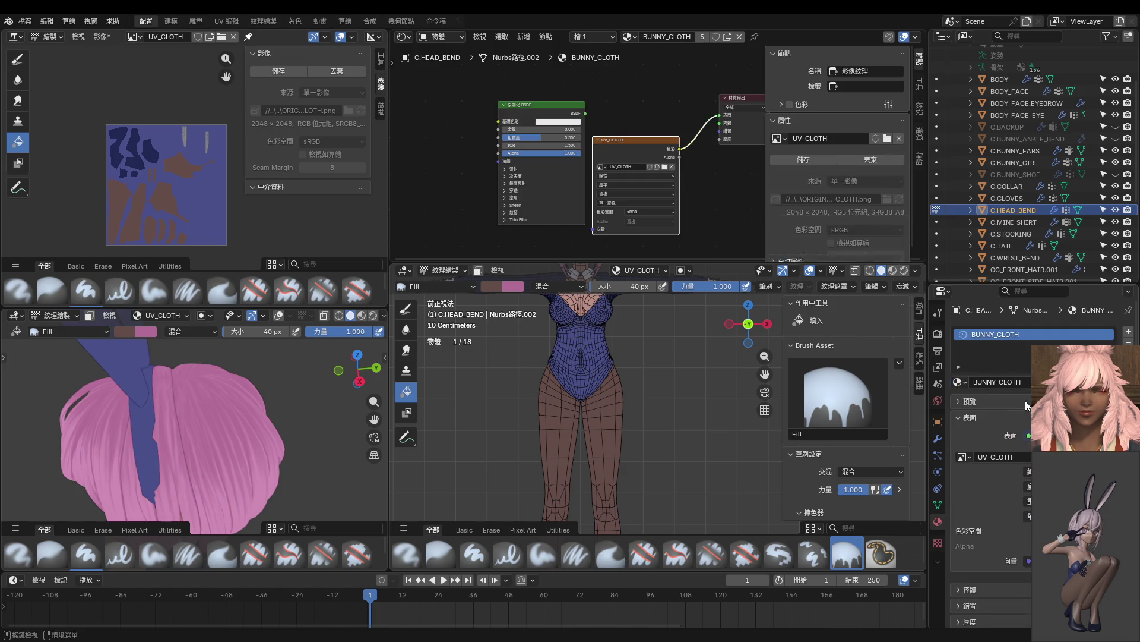
{"action": "mouse_move", "coordinate": [245, 371]}
{"action": "middle_mouse_down"}
{"action": "mouse_move", "coordinate": [223, 375]}
{"action": "mouse_move", "coordinate": [221, 361]}
{"action": "middle_mouse_up"}
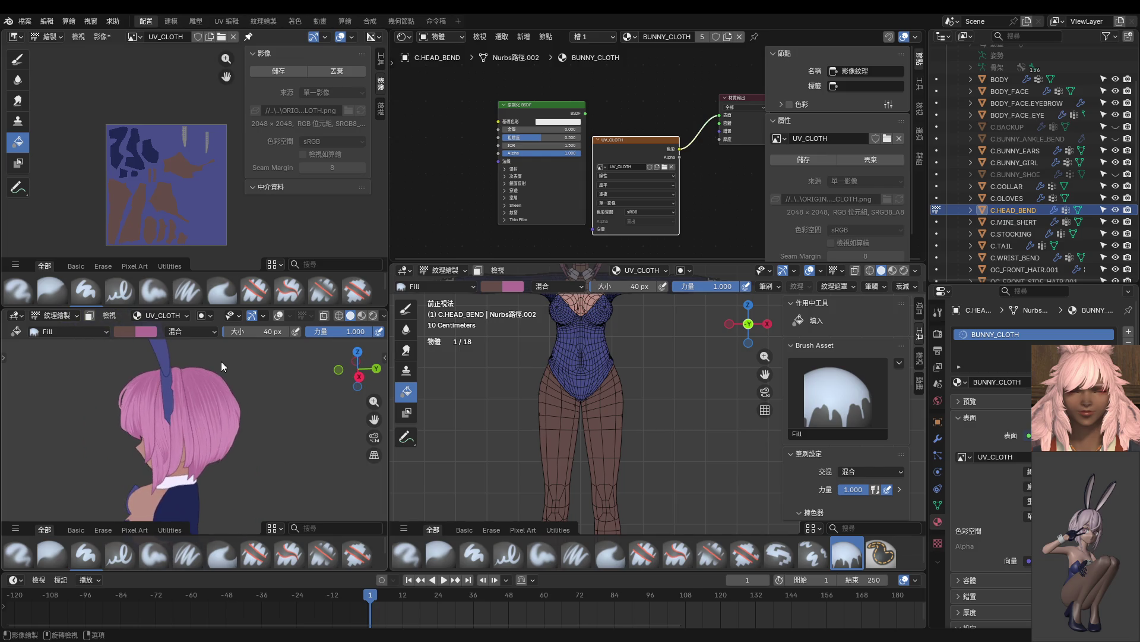
{"action": "mouse_move", "coordinate": [214, 442]}
{"action": "middle_mouse_down"}
{"action": "mouse_move", "coordinate": [206, 415]}
{"action": "mouse_move", "coordinate": [191, 486]}
{"action": "middle_mouse_up"}
{"action": "scroll", "coordinate": [140, 436], "scroll_direction": "up", "scroll_amount": 6}
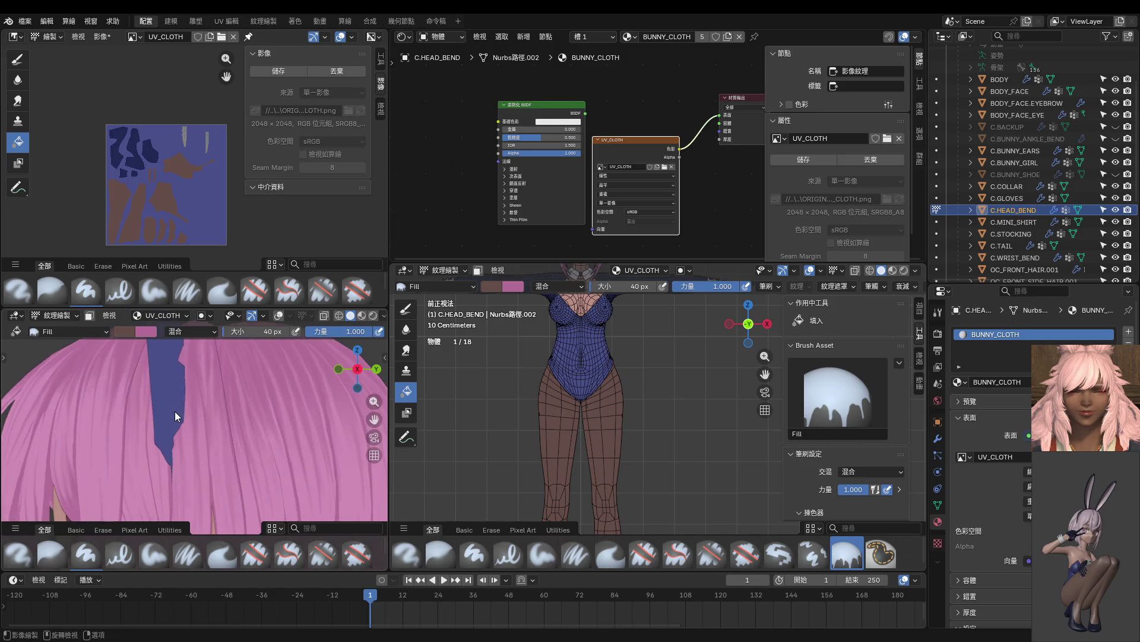
Set the enlarged central view to Right Ortho on the head and enter Edit Mode.
{"action": "left_click_drag", "start_coordinate": [642, 263], "coordinate": [640, 190]}
{"action": "key", "text": "KP_6"}
{"action": "key", "text": "KP_6"}
{"action": "key", "text": "KP_6"}
{"action": "key", "text": "KP_3"}
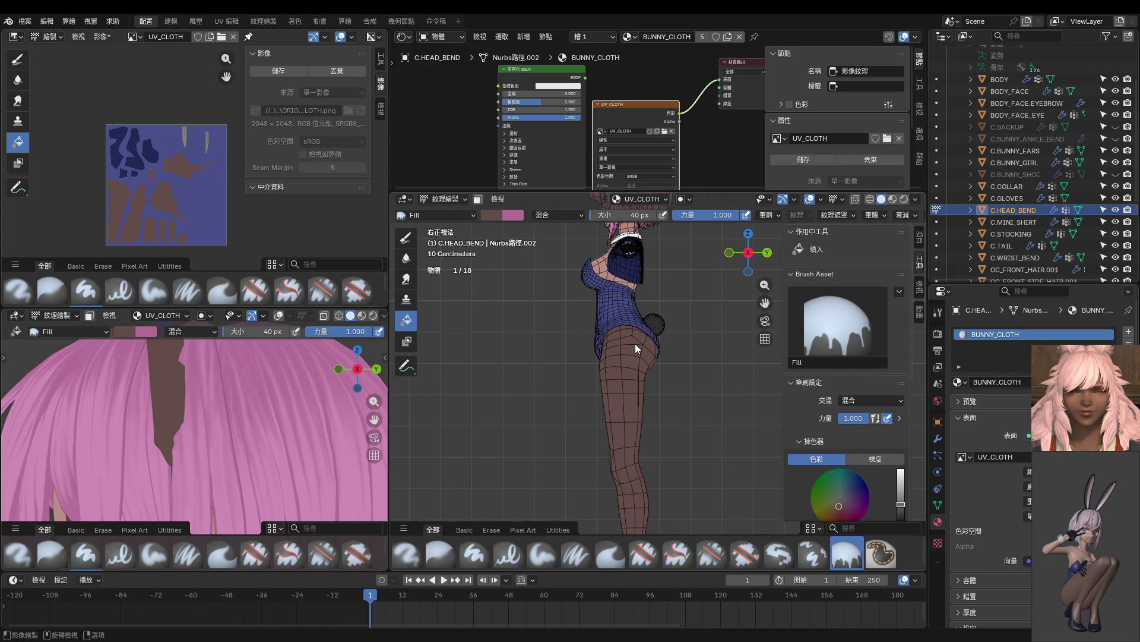
{"action": "middle_click_drag", "start_coordinate": [640, 312], "coordinate": [652, 425], "text": "shift"}
{"action": "key", "text": "ctrl+Tab"}
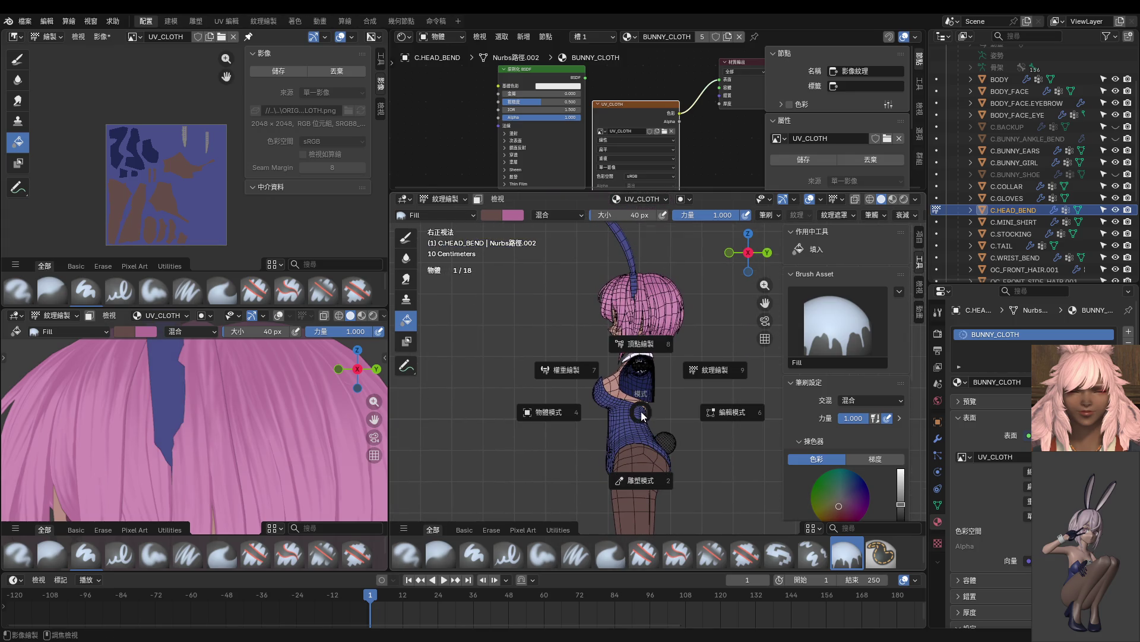
{"action": "left_click", "coordinate": [724, 416]}
{"action": "scroll", "coordinate": [724, 416], "scroll_direction": "up", "scroll_amount": 8}
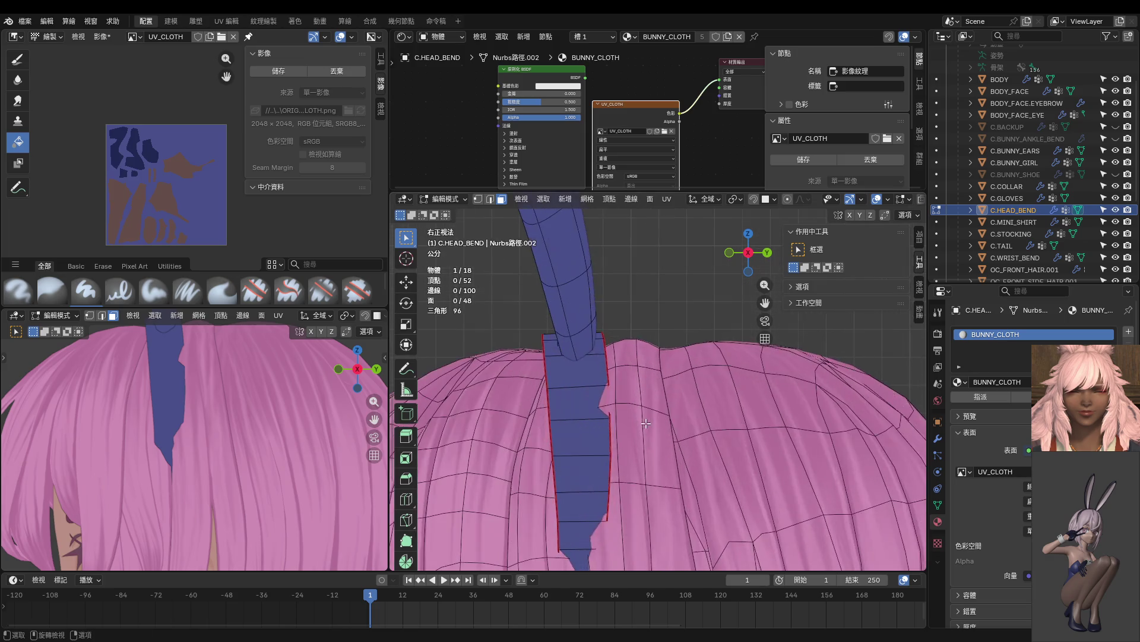
In vertex select with X-ray on, select the band's edge vertices where it meets the hair.
{"action": "key", "text": "1"}
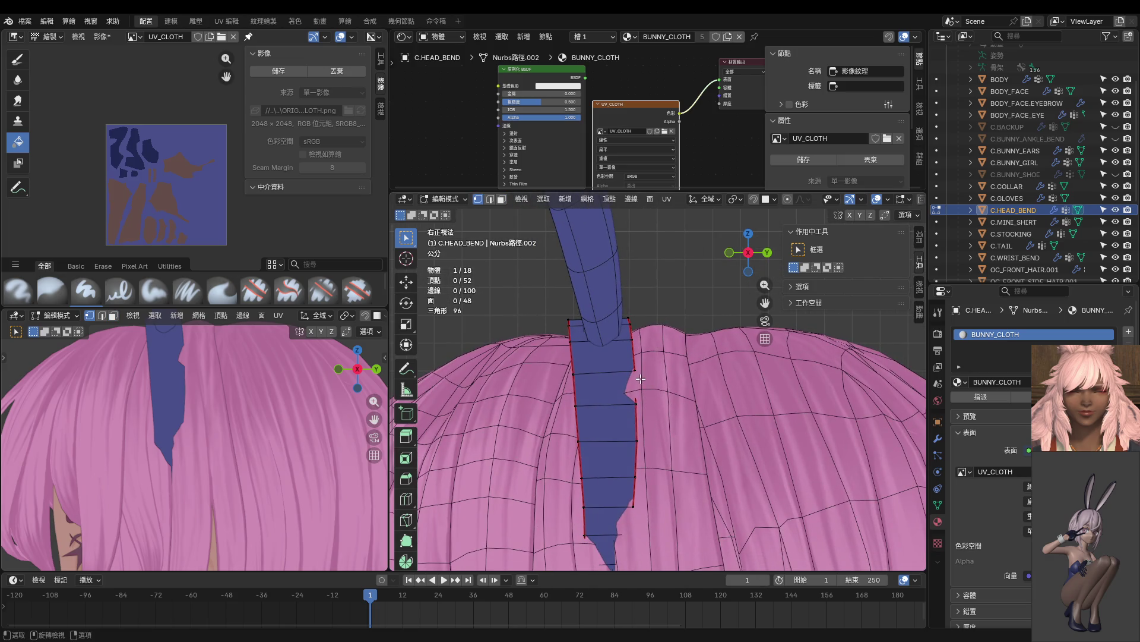
{"action": "key", "text": "alt+z"}
{"action": "mouse_move", "coordinate": [571, 371]}
{"action": "left_mouse_down", "text": "shift"}
{"action": "mouse_move", "coordinate": [571, 412]}
{"action": "mouse_move", "coordinate": [641, 411]}
{"action": "left_mouse_up", "text": "shift"}
{"action": "mouse_move", "coordinate": [651, 388]}
{"action": "middle_mouse_down"}
{"action": "mouse_move", "coordinate": [701, 414]}
{"action": "mouse_move", "coordinate": [593, 412]}
{"action": "mouse_move", "coordinate": [591, 403]}
{"action": "mouse_move", "coordinate": [690, 423]}
{"action": "middle_mouse_up"}
{"action": "scroll", "coordinate": [677, 422], "scroll_direction": "up", "scroll_amount": 5}
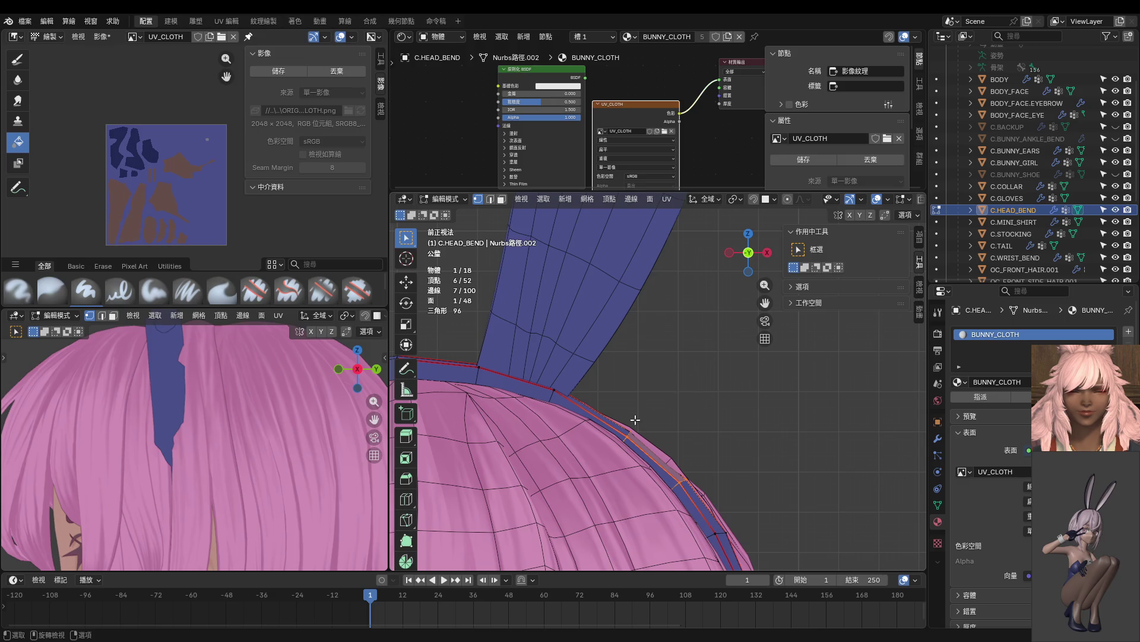
{"action": "left_click", "coordinate": [628, 438], "text": "alt"}
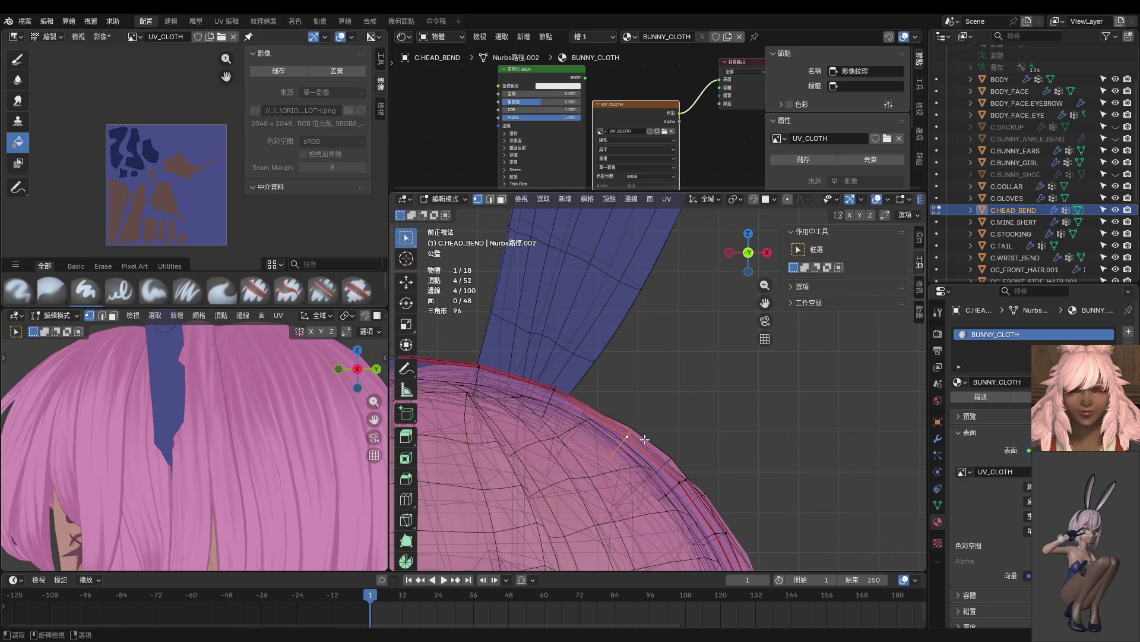
Move the selected band-edge vertices inward twice, toward the hair.
{"action": "key", "text": "g"}
{"action": "left_click", "coordinate": [698, 430]}
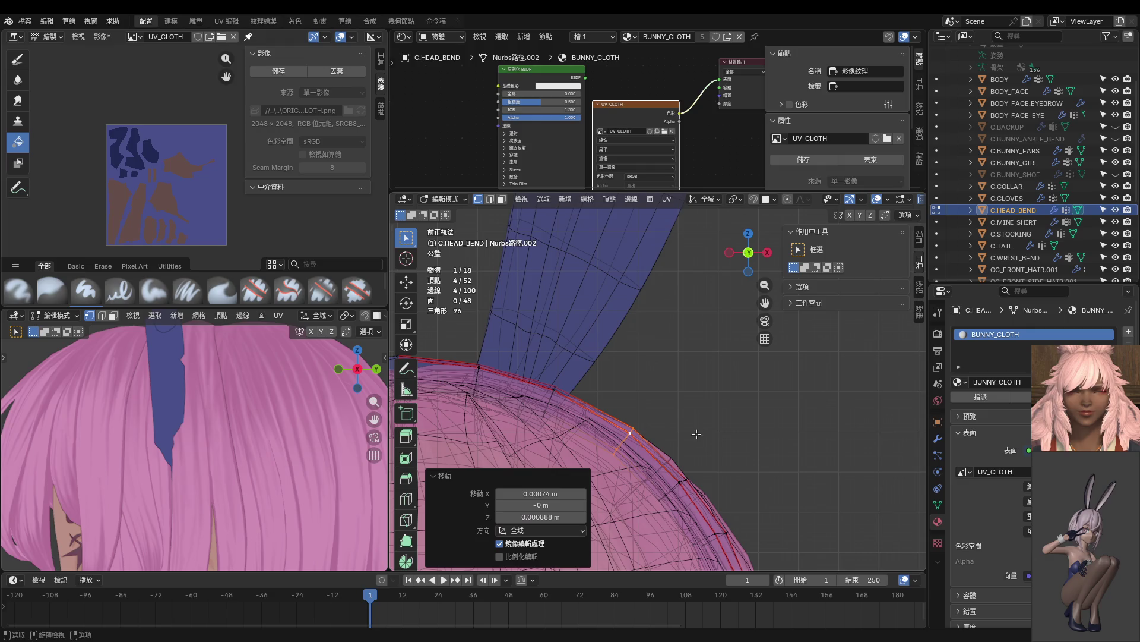
{"action": "scroll", "coordinate": [695, 443], "scroll_direction": "up", "scroll_amount": 1}
{"action": "key", "text": "g"}
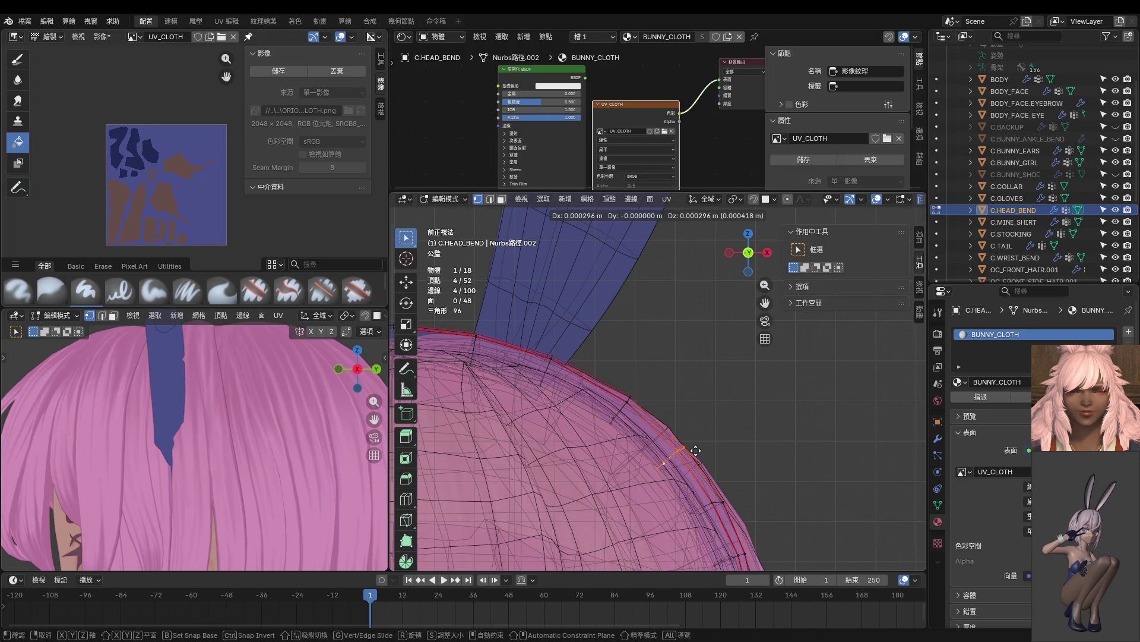
{"action": "left_click", "coordinate": [697, 449]}
{"action": "scroll", "coordinate": [689, 437], "scroll_direction": "down", "scroll_amount": 3, "text": "shift"}
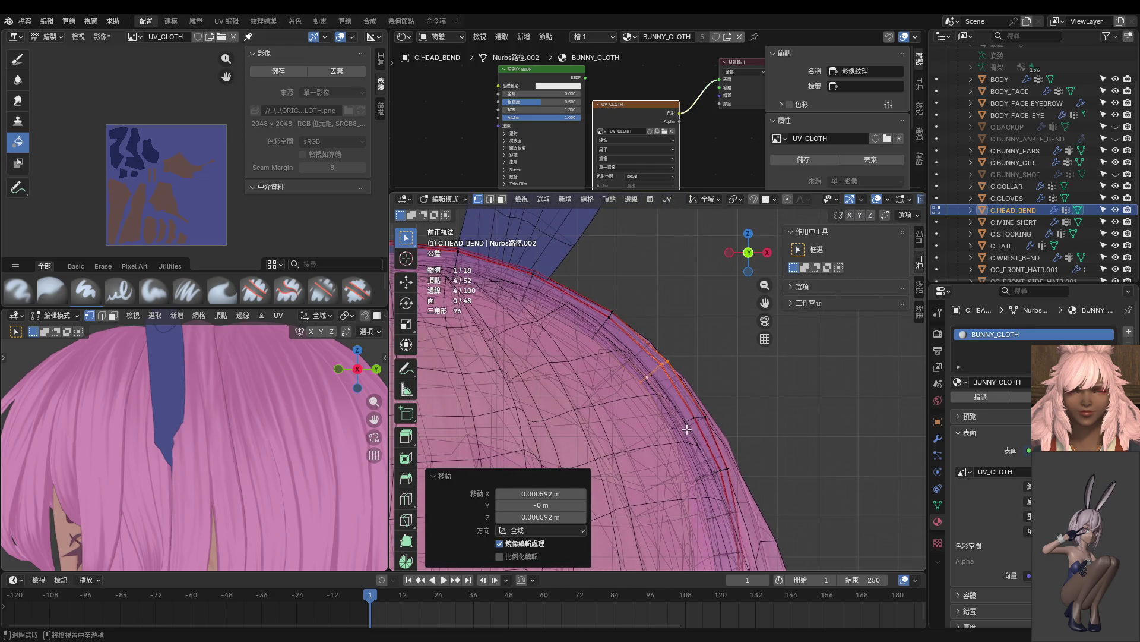
Check the head from above and the right side, then select the whole linked band strip.
{"action": "mouse_move", "coordinate": [685, 431]}
{"action": "middle_mouse_down"}
{"action": "mouse_move", "coordinate": [598, 463]}
{"action": "mouse_move", "coordinate": [624, 384]}
{"action": "mouse_move", "coordinate": [736, 334]}
{"action": "middle_mouse_up"}
{"action": "scroll", "coordinate": [186, 441], "scroll_direction": "down", "scroll_amount": 5}
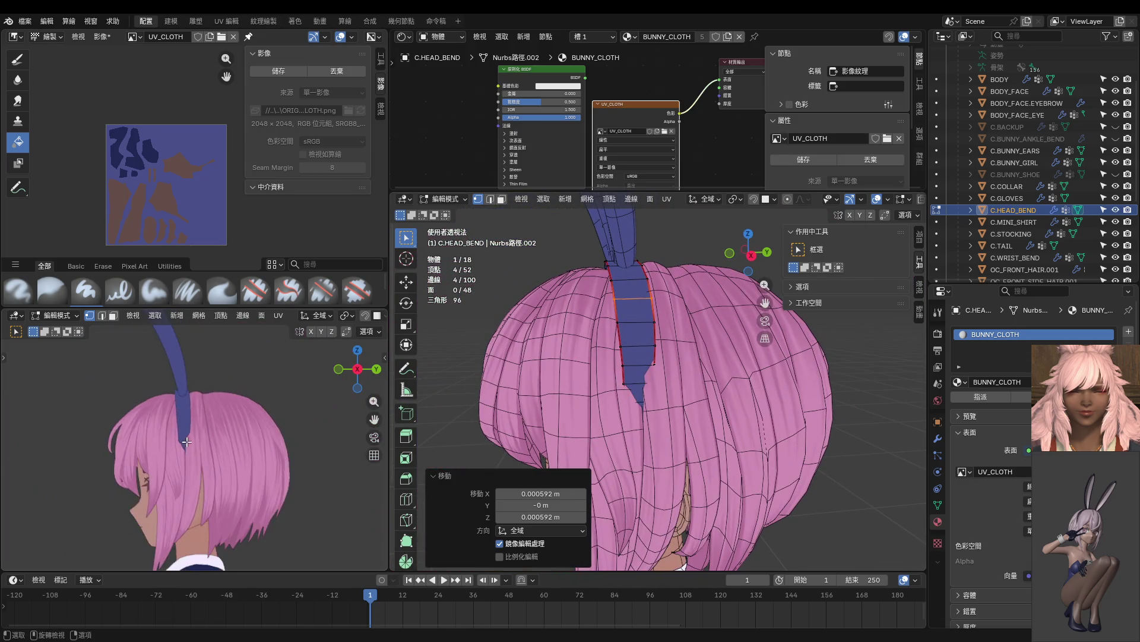
{"action": "middle_click_drag", "start_coordinate": [186, 442], "coordinate": [32, 445]}
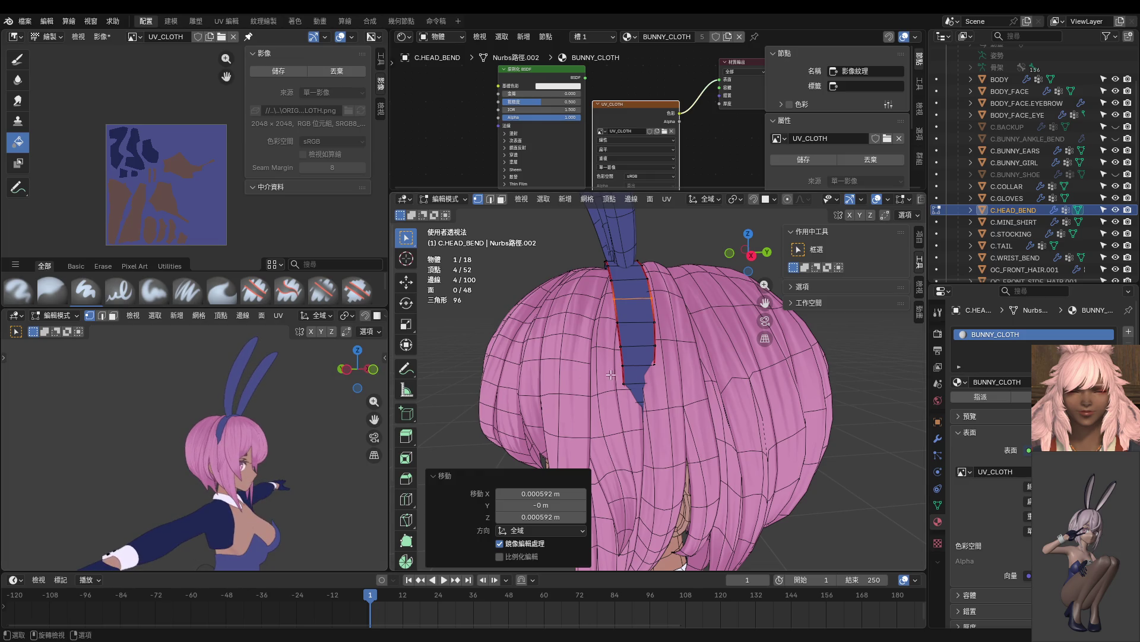
{"action": "middle_click_drag", "start_coordinate": [193, 434], "coordinate": [280, 428]}
{"action": "key", "text": "KP_3"}
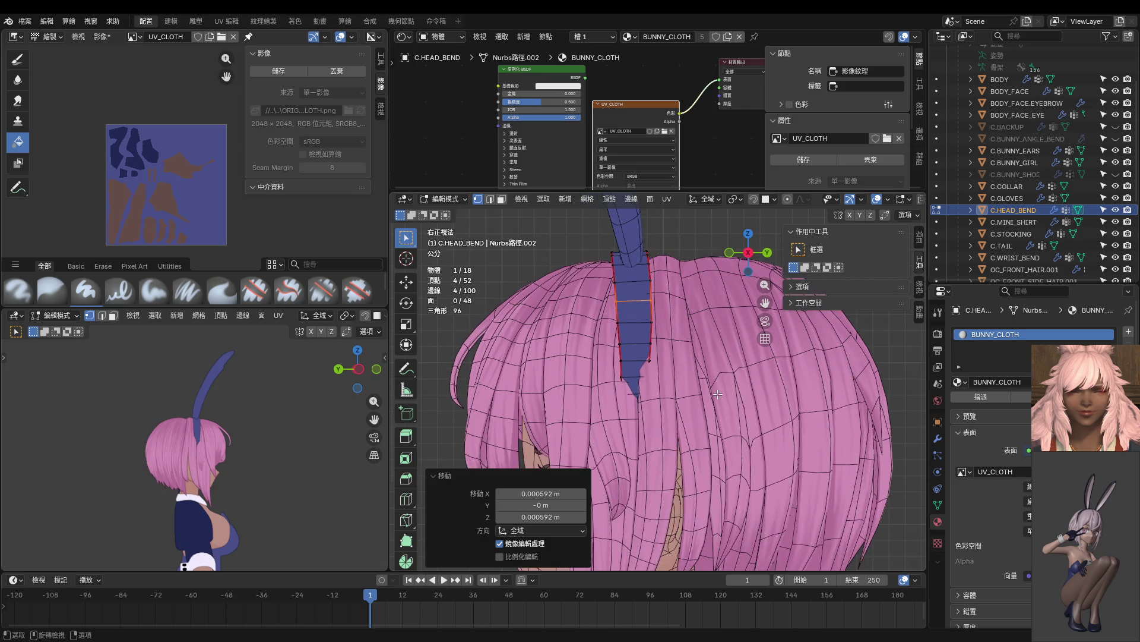
{"action": "key", "text": "alt+z"}
{"action": "key", "text": "l"}
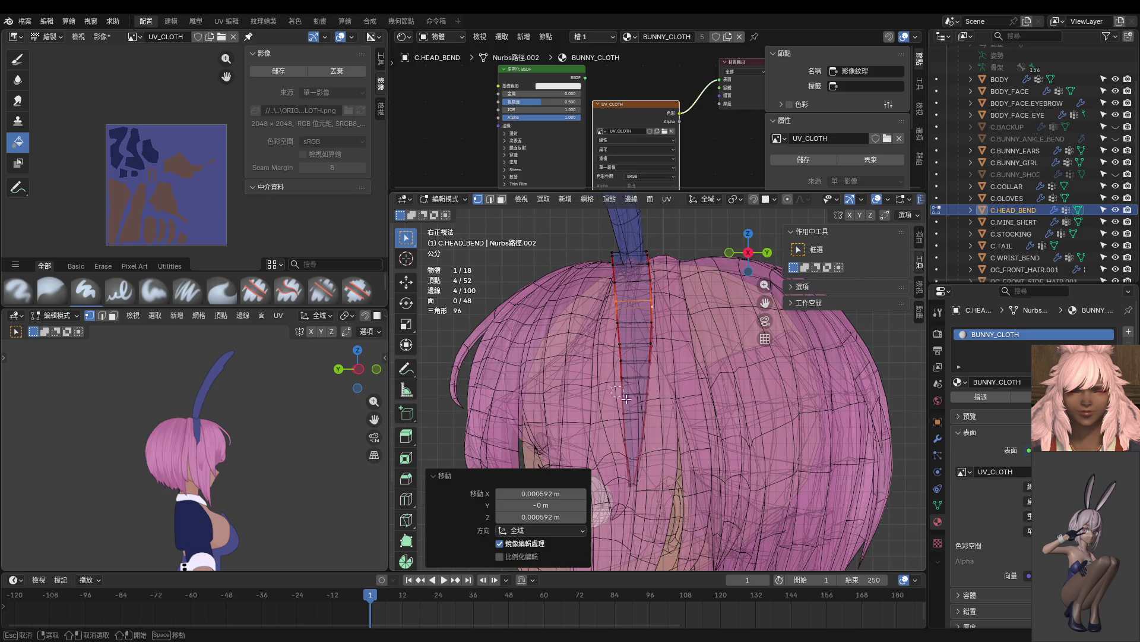
From the front view with X-ray off, begin moving the band strip along the X axis.
{"action": "middle_click_drag", "start_coordinate": [675, 498], "coordinate": [755, 473]}
{"action": "key", "text": "KP_3"}
{"action": "key", "text": "KP_1"}
{"action": "key", "text": "alt+z"}
{"action": "key", "text": "g"}
{"action": "key", "text": "x"}
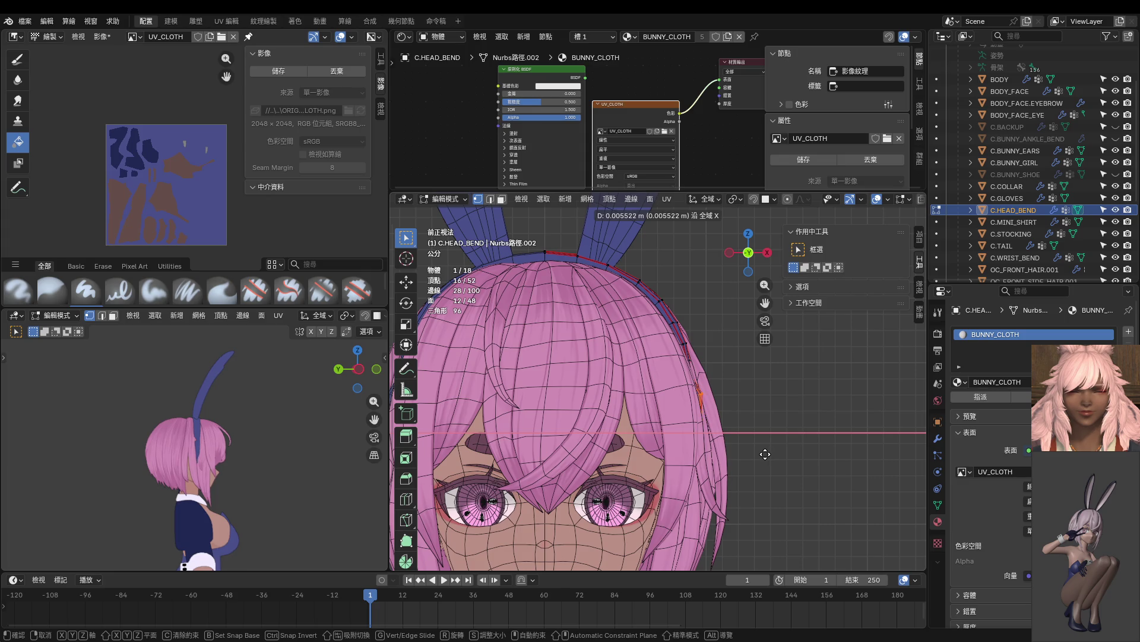
Finish the band strip's X shift, then nudge one band edge loop along X.
{"action": "left_click", "coordinate": [765, 454]}
{"action": "key", "text": "alt+z"}
{"action": "scroll", "coordinate": [739, 400], "scroll_direction": "up", "scroll_amount": 5}
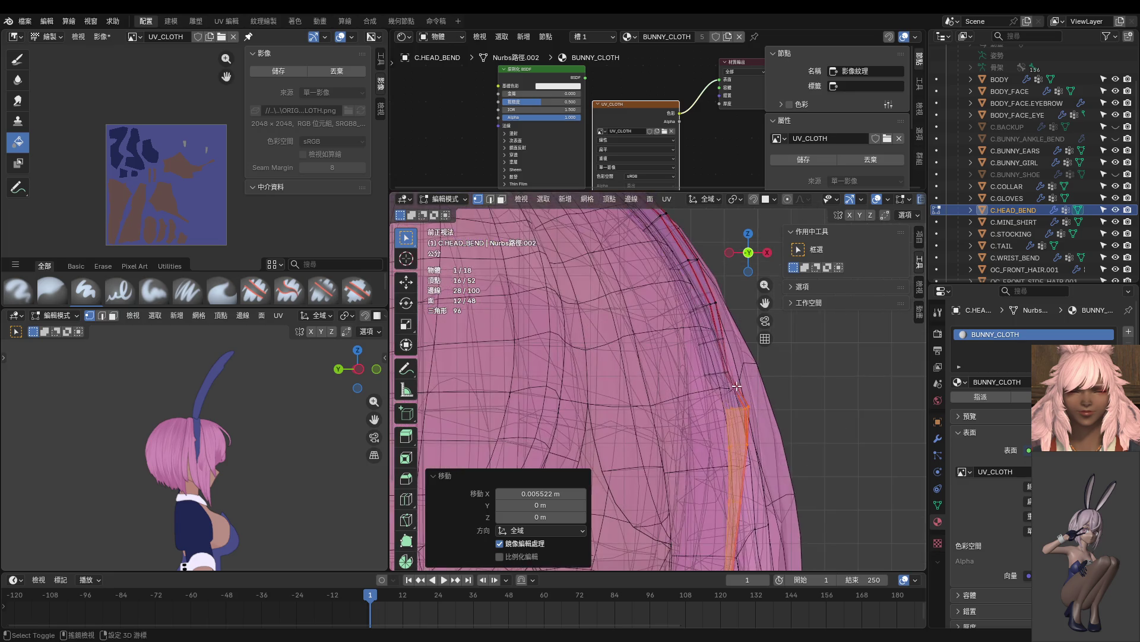
{"action": "left_click", "coordinate": [684, 410], "text": "alt"}
{"action": "key", "text": "g"}
{"action": "key", "text": "x"}
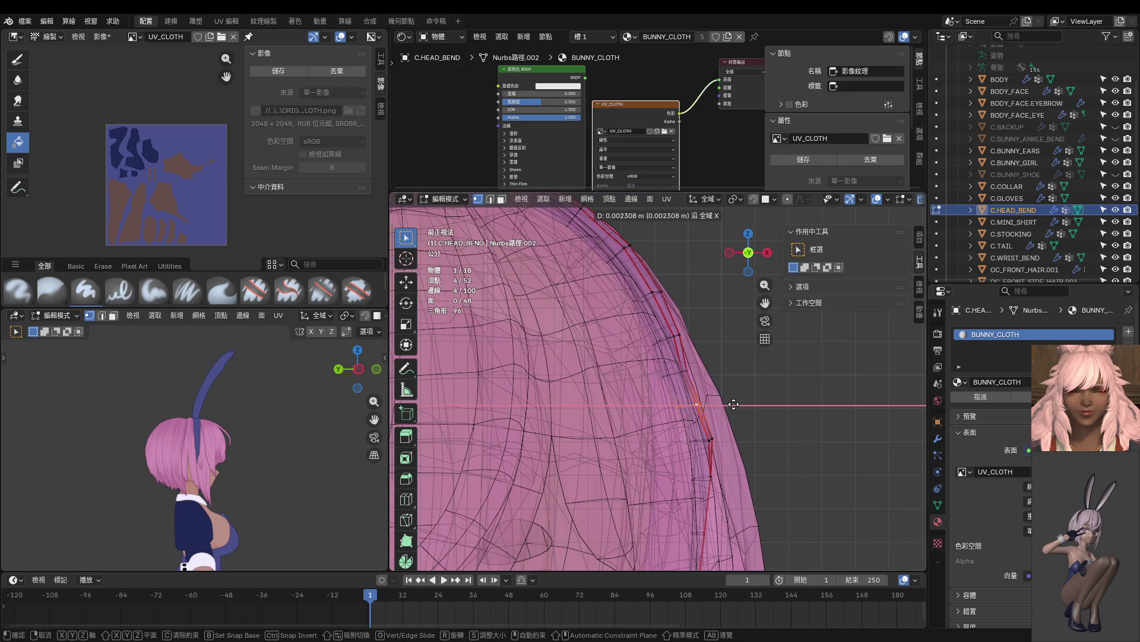
{"action": "left_click", "coordinate": [735, 403]}
Nudge the band edge loop along X twice more so it sits tighter on the hair.
{"action": "left_click", "coordinate": [692, 377], "text": "alt"}
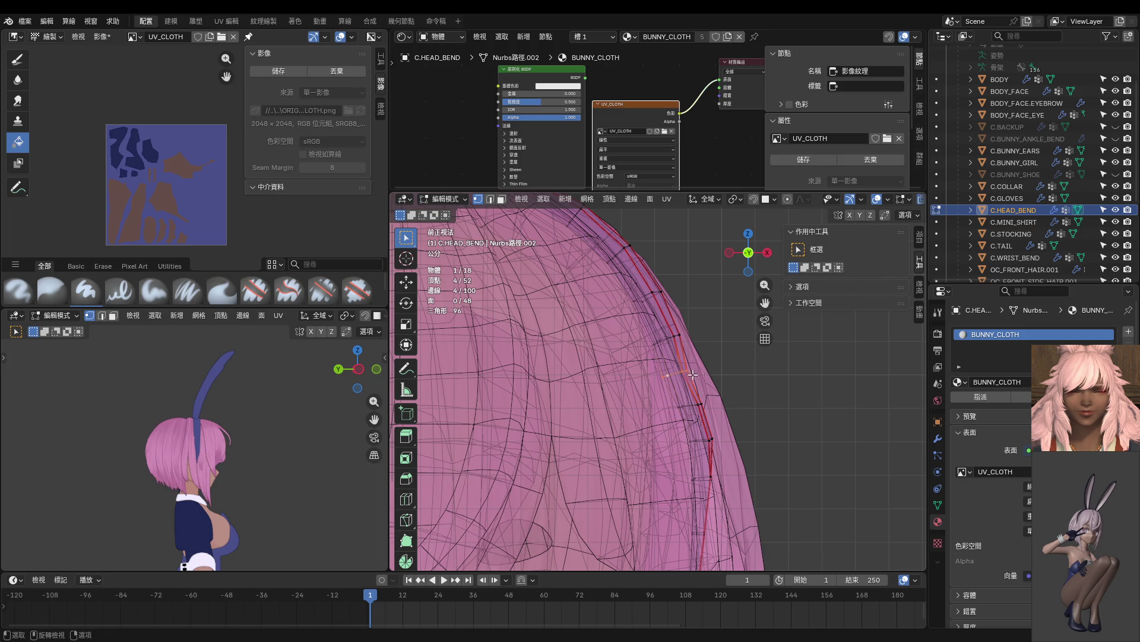
{"action": "key", "text": "g"}
{"action": "key", "text": "x"}
{"action": "left_click", "coordinate": [724, 371]}
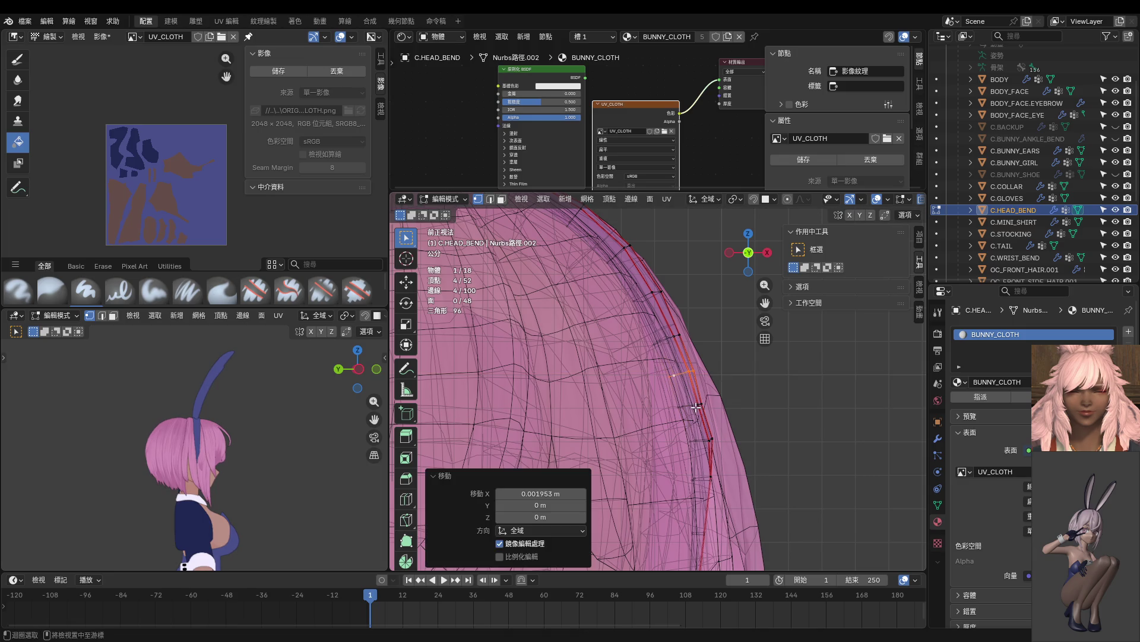
{"action": "left_click", "coordinate": [696, 407], "text": "alt"}
{"action": "key", "text": "g"}
{"action": "key", "text": "x"}
{"action": "left_click", "coordinate": [746, 403]}
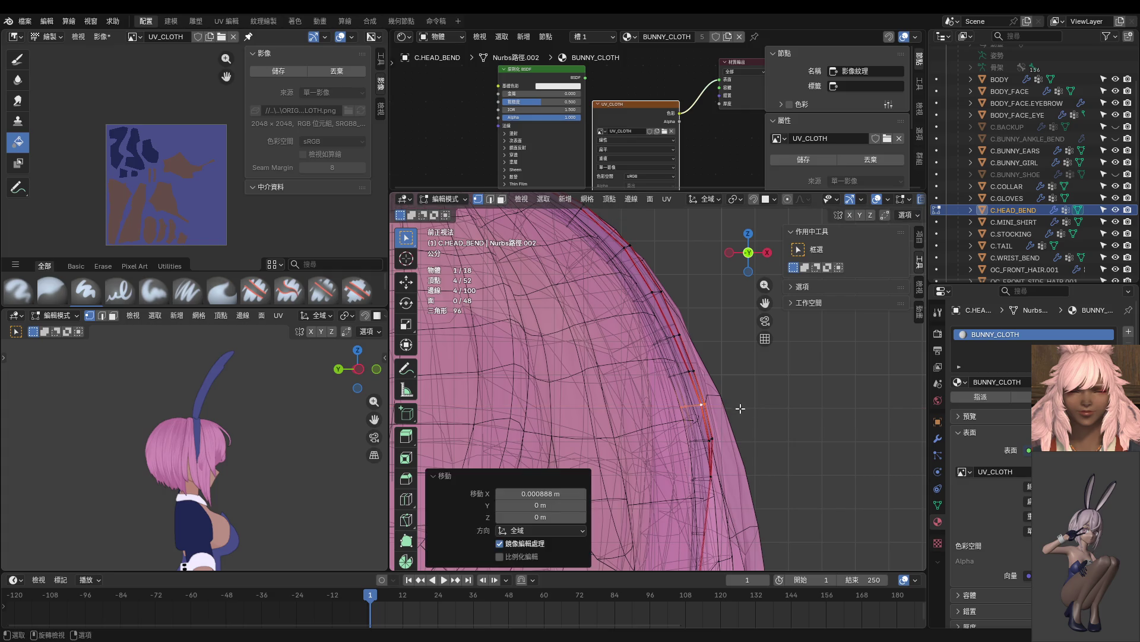
Rotate the lower band edge loops to follow the hair, undoing an accidental filled face.
{"action": "key", "text": "r"}
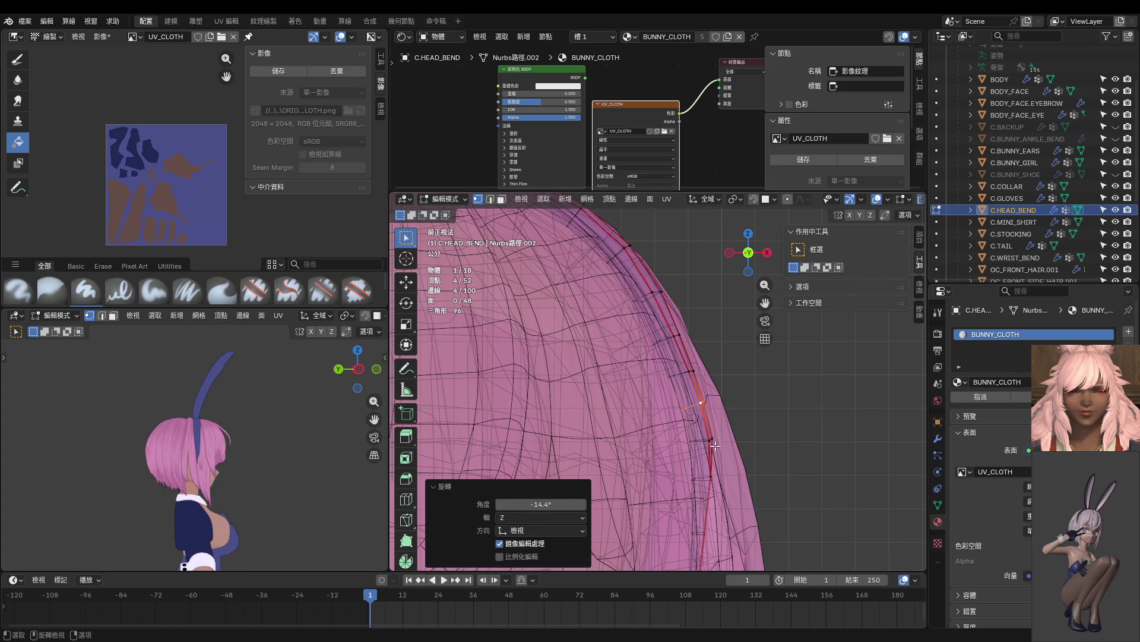
{"action": "key", "text": "Escape"}
{"action": "left_click", "coordinate": [713, 444], "text": "alt"}
{"action": "key", "text": "r"}
{"action": "left_click", "coordinate": [764, 414]}
{"action": "left_click", "coordinate": [694, 384], "text": "alt"}
{"action": "key", "text": "r"}
{"action": "key", "text": "f"}
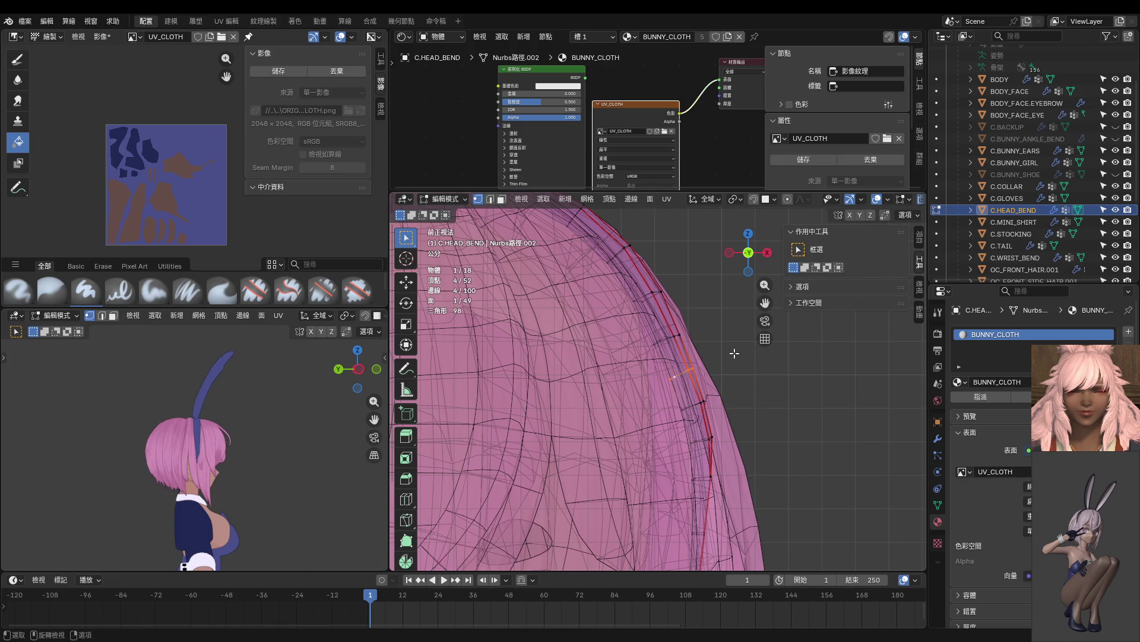
{"action": "key", "text": "ctrl"}
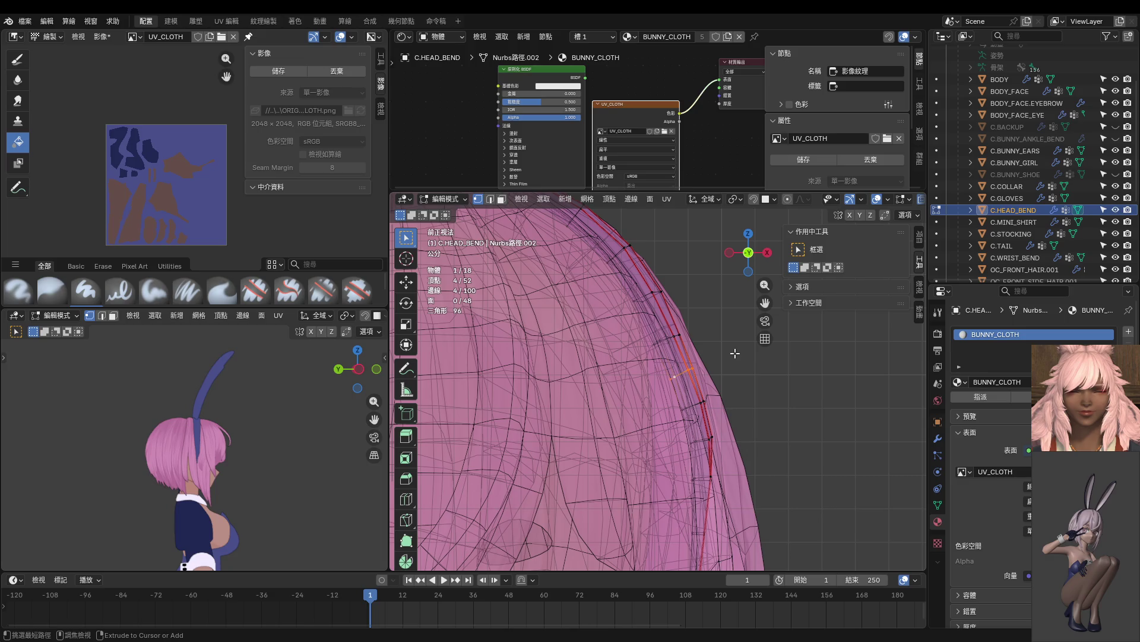
Nudge the selected band vertices right, rotate them slightly, and shift them along X.
{"action": "key", "text": "g"}
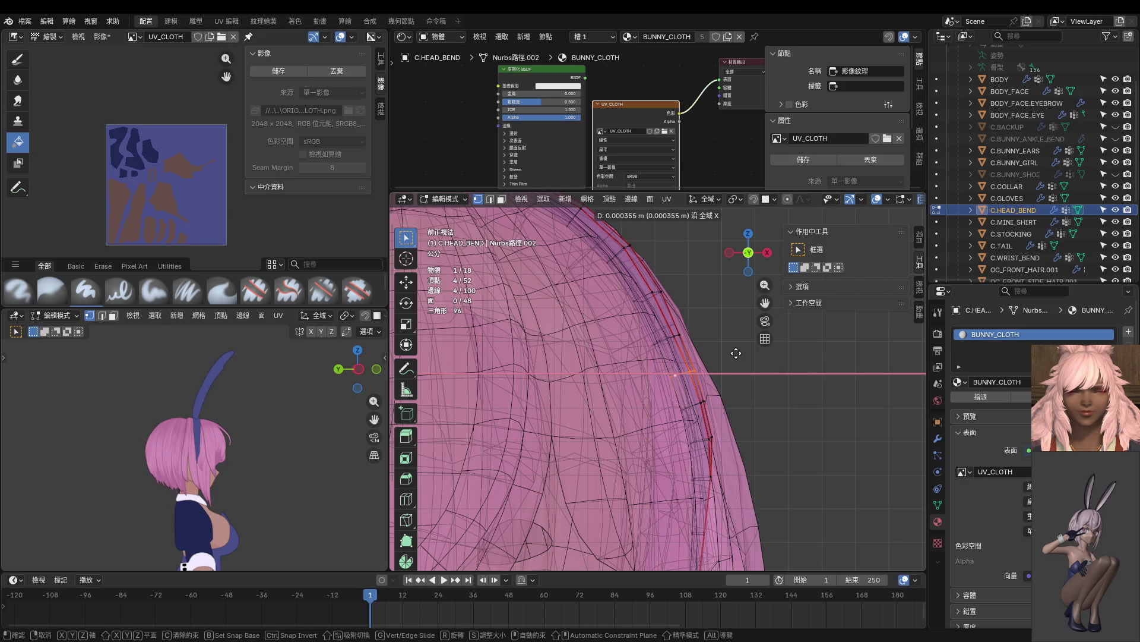
{"action": "left_click", "coordinate": [738, 353]}
{"action": "key", "text": "r"}
{"action": "key", "text": "Escape"}
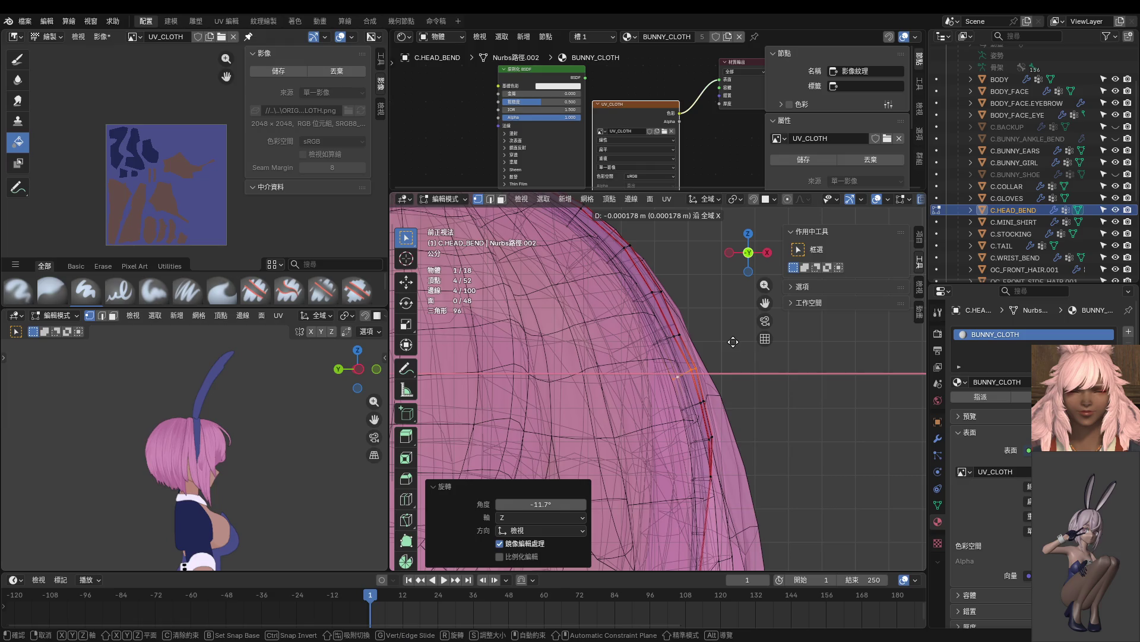
{"action": "scroll", "coordinate": [716, 356], "scroll_direction": "up", "scroll_amount": 1}
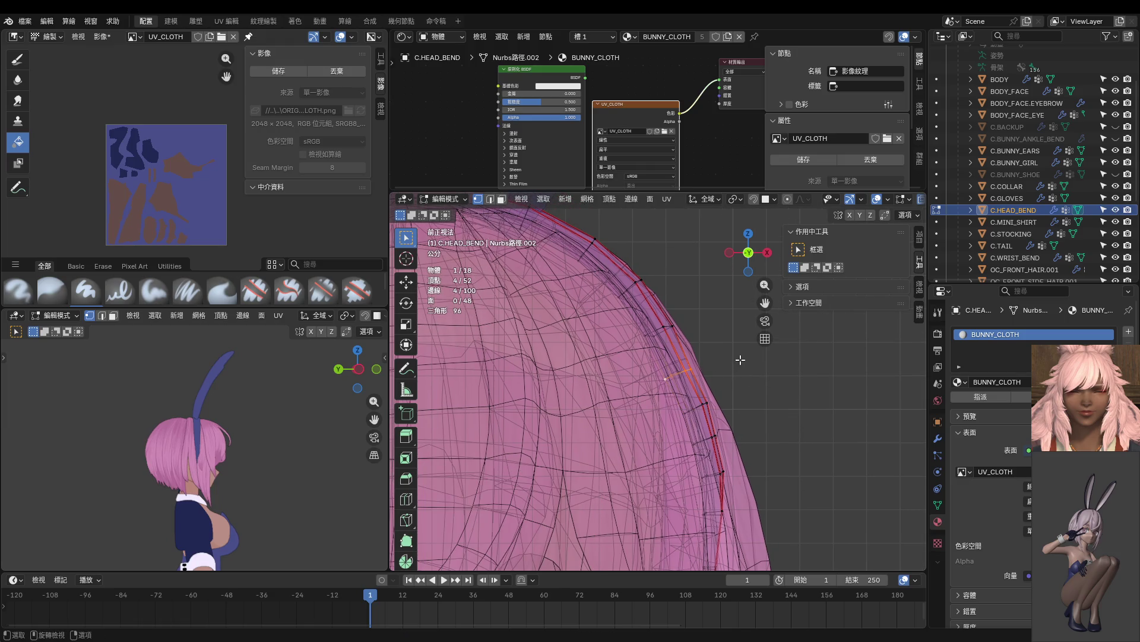
{"action": "key", "text": "r"}
{"action": "left_click", "coordinate": [754, 343]}
{"action": "key", "text": "g"}
{"action": "key", "text": "x"}
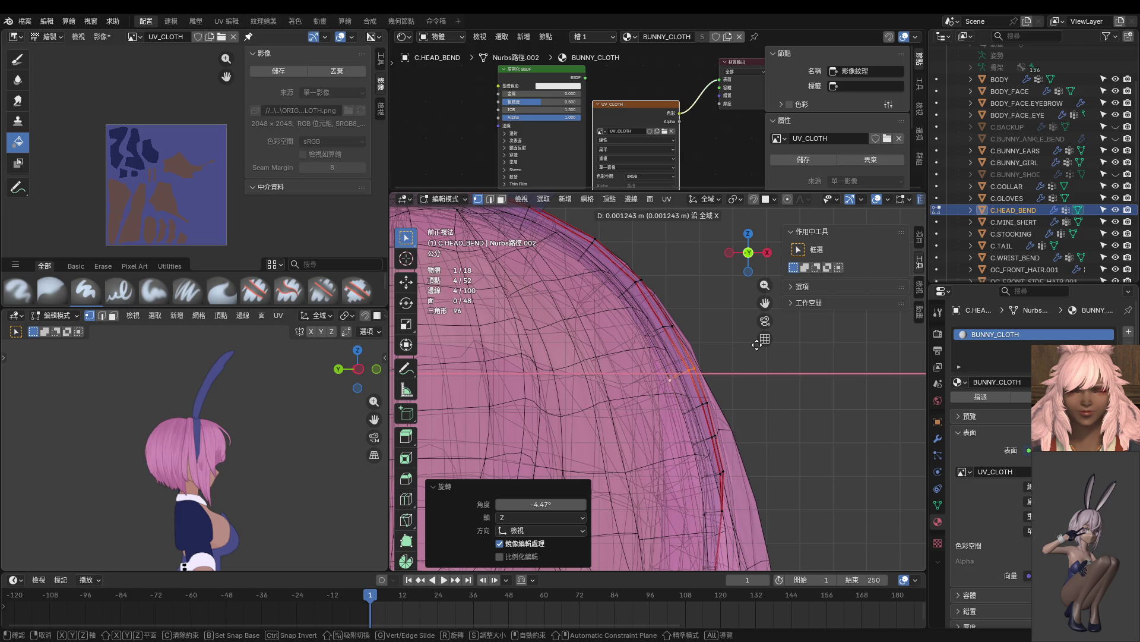
{"action": "left_click", "coordinate": [756, 344]}
Inspect the band from the side and back, then return to the front X-ray view.
{"action": "mouse_move", "coordinate": [342, 438]}
{"action": "middle_mouse_down"}
{"action": "mouse_move", "coordinate": [265, 461]}
{"action": "mouse_move", "coordinate": [179, 432]}
{"action": "mouse_move", "coordinate": [182, 423]}
{"action": "mouse_move", "coordinate": [165, 432]}
{"action": "middle_mouse_up"}
{"action": "key", "text": "KP_3"}
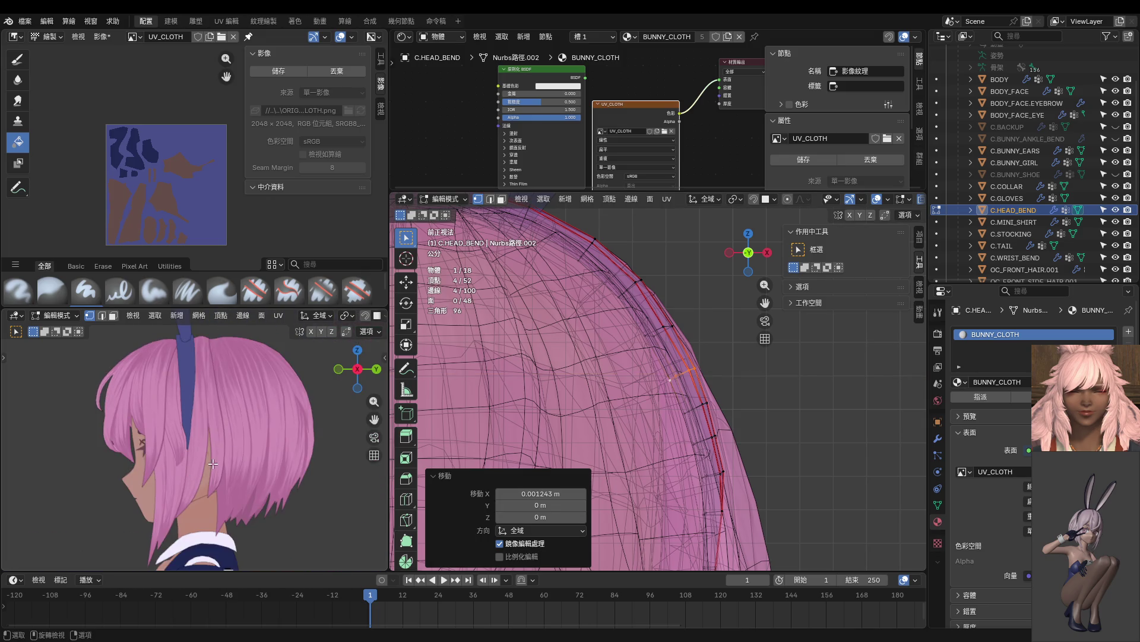
{"action": "mouse_move", "coordinate": [212, 463]}
{"action": "middle_mouse_down"}
{"action": "mouse_move", "coordinate": [155, 437]}
{"action": "mouse_move", "coordinate": [158, 407]}
{"action": "middle_mouse_up"}
{"action": "mouse_move", "coordinate": [695, 429]}
{"action": "middle_mouse_down"}
{"action": "mouse_move", "coordinate": [559, 418]}
{"action": "mouse_move", "coordinate": [651, 433]}
{"action": "mouse_move", "coordinate": [625, 410]}
{"action": "mouse_move", "coordinate": [683, 440]}
{"action": "mouse_move", "coordinate": [684, 465]}
{"action": "mouse_move", "coordinate": [668, 402]}
{"action": "mouse_move", "coordinate": [679, 456]}
{"action": "middle_mouse_up"}
{"action": "scroll", "coordinate": [690, 443], "scroll_direction": "up", "scroll_amount": 4}
{"action": "key", "text": "alt+z"}
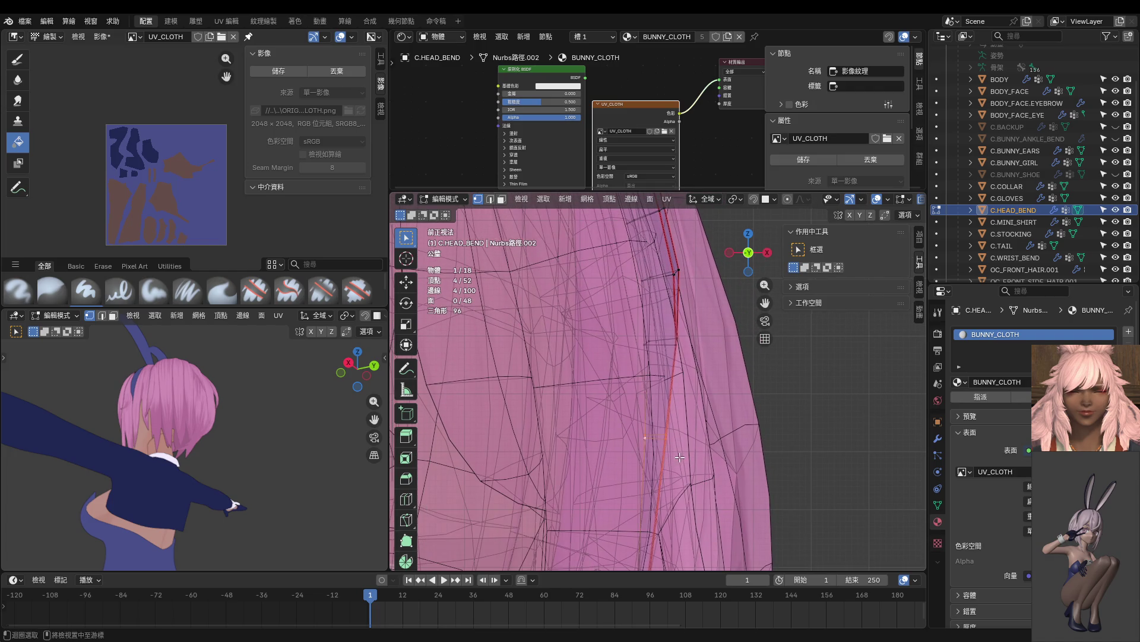
Shift one band vertex, then a box-selected group further down, along the X axis.
{"action": "key", "text": "g"}
{"action": "key", "text": "x"}
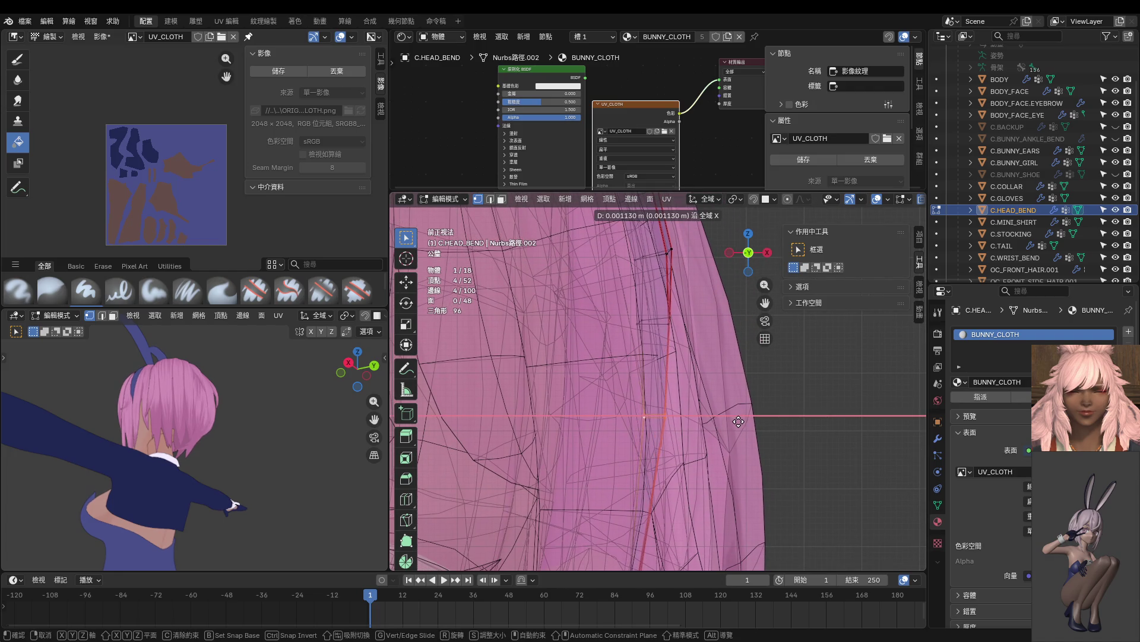
{"action": "left_click", "coordinate": [628, 476]}
{"action": "scroll", "coordinate": [628, 477], "scroll_direction": "down", "scroll_amount": 3, "text": "shift"}
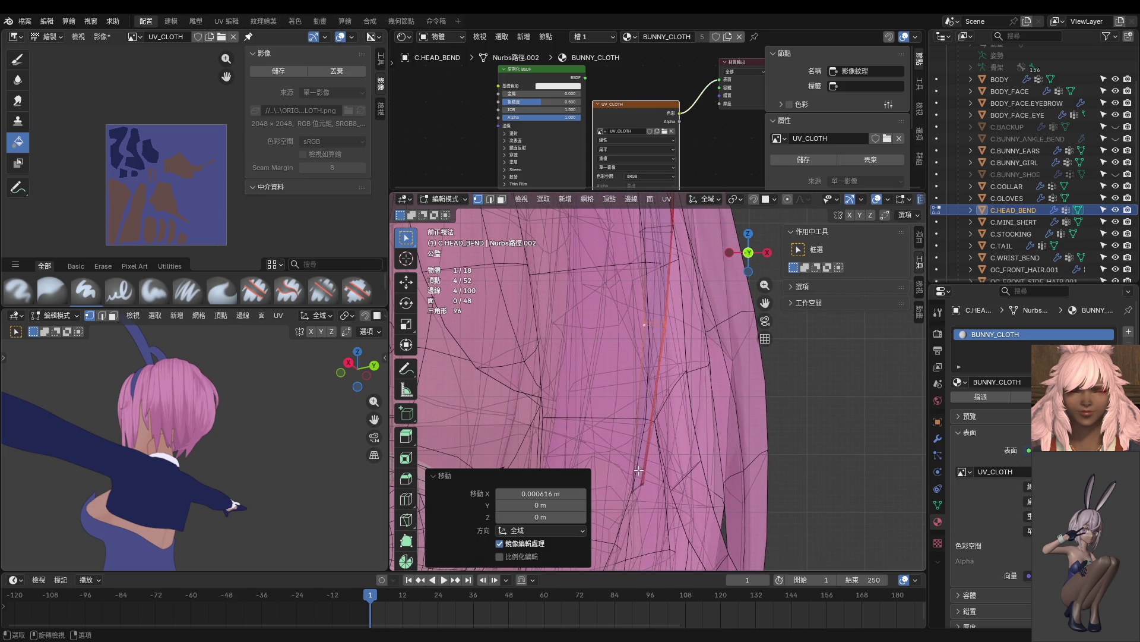
{"action": "left_click_drag", "start_coordinate": [654, 527], "coordinate": [654, 526]}
{"action": "key", "text": "g"}
{"action": "key", "text": "x"}
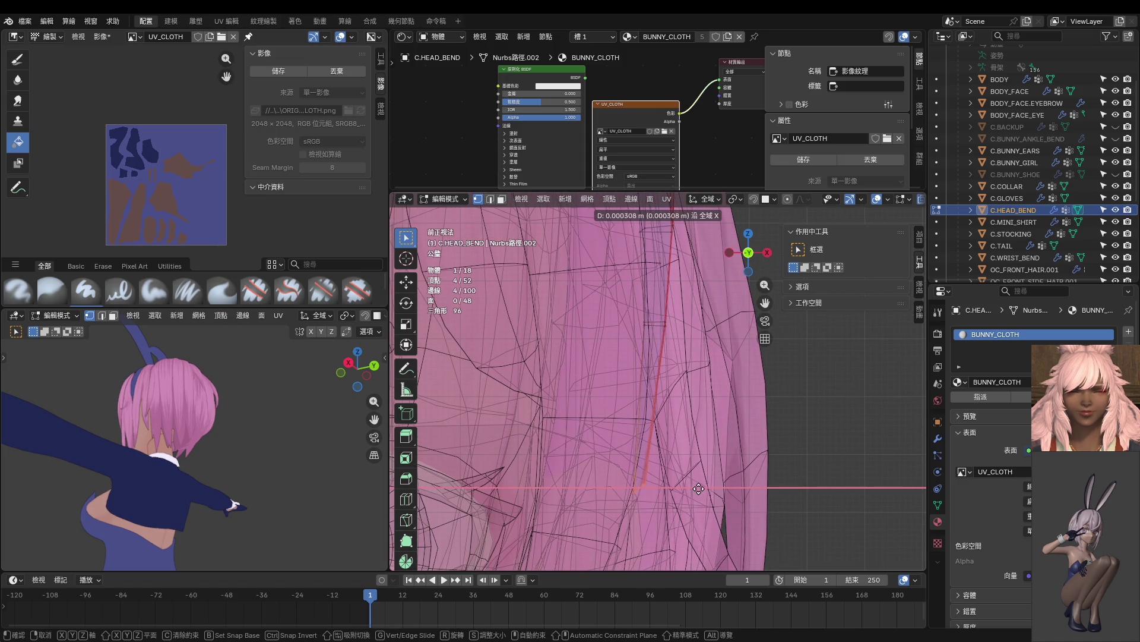
{"action": "left_click", "coordinate": [701, 488]}
Adjust the lower band vertices further with a vertical Z move and a free move.
{"action": "key", "text": "g"}
{"action": "key", "text": "z"}
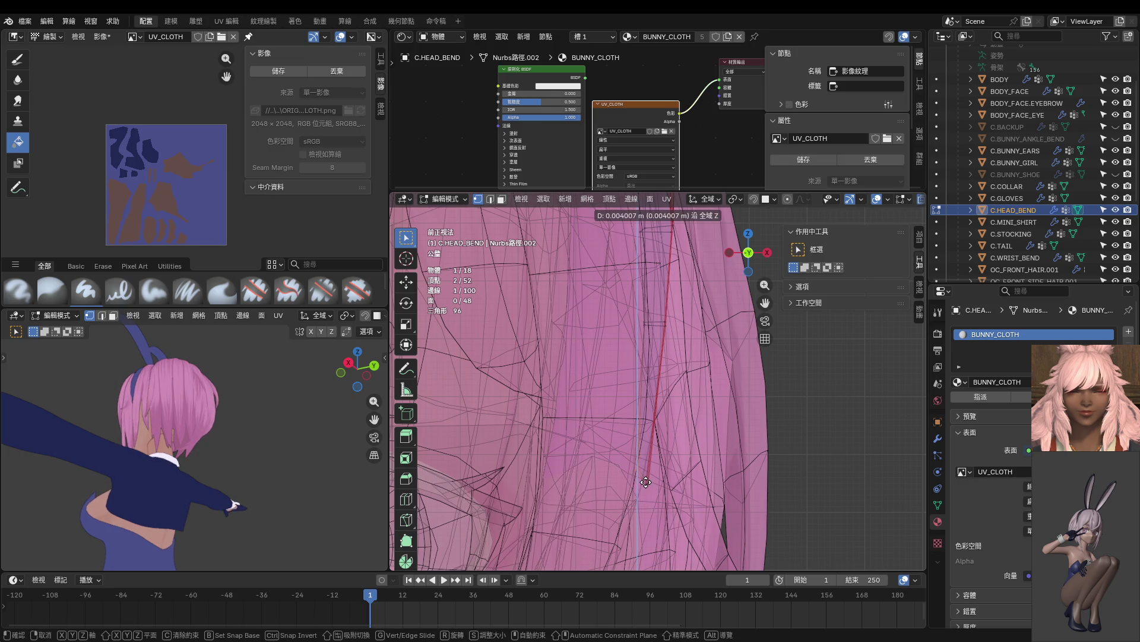
{"action": "left_click", "coordinate": [646, 483]}
{"action": "key", "text": "g"}
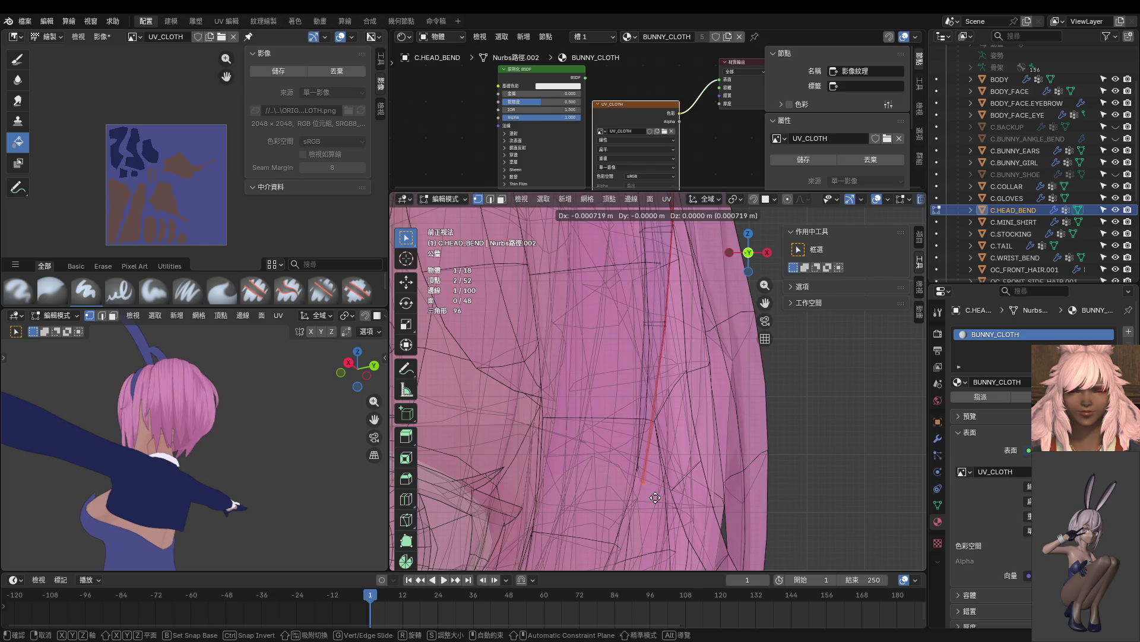
{"action": "left_click", "coordinate": [655, 497]}
{"action": "scroll", "coordinate": [626, 456], "scroll_direction": "down", "scroll_amount": 3}
{"action": "middle_click_drag", "start_coordinate": [178, 410], "coordinate": [166, 385]}
{"action": "middle_click_drag", "start_coordinate": [641, 410], "coordinate": [651, 357]}
In front view, select vertices higher up the band edge and shift them slightly along X.
{"action": "left_click", "coordinate": [677, 366], "text": "shift"}
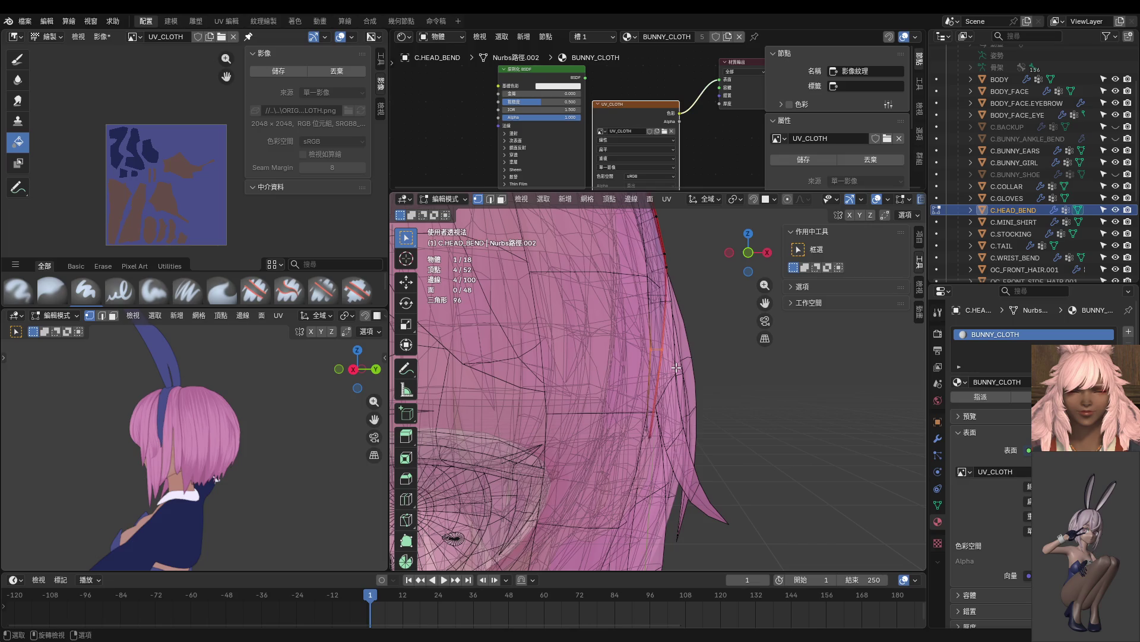
{"action": "key", "text": "KP_1"}
{"action": "left_click", "coordinate": [678, 368], "text": "shift"}
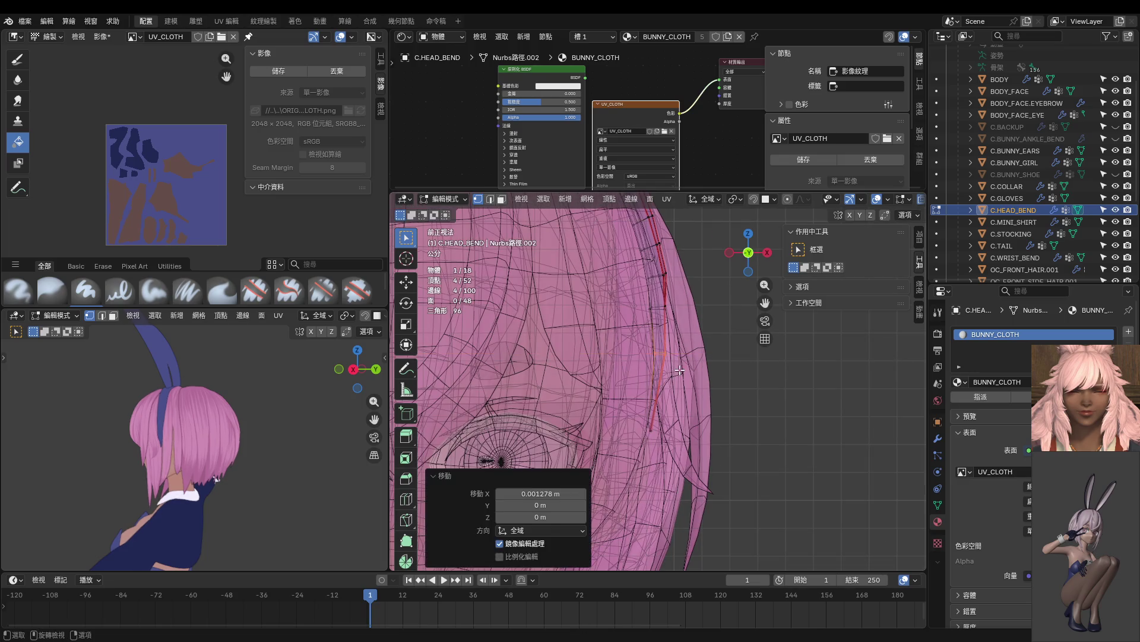
{"action": "left_click", "coordinate": [683, 326], "text": "shift"}
{"action": "key", "text": "g"}
{"action": "key", "text": "x"}
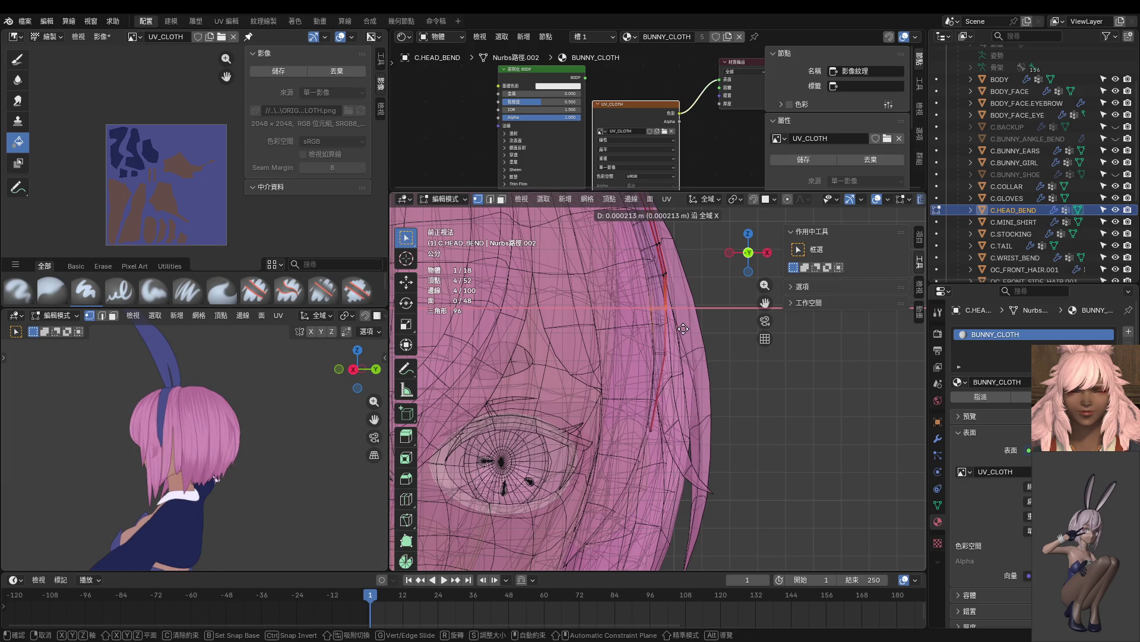
{"action": "left_click", "coordinate": [684, 328]}
Box-select two more band-edge vertices and shift them along X.
{"action": "scroll", "coordinate": [677, 345], "scroll_direction": "up", "scroll_amount": 2}
{"action": "left_click_drag", "start_coordinate": [649, 352], "coordinate": [671, 379]}
{"action": "key", "text": "g"}
{"action": "key", "text": "x"}
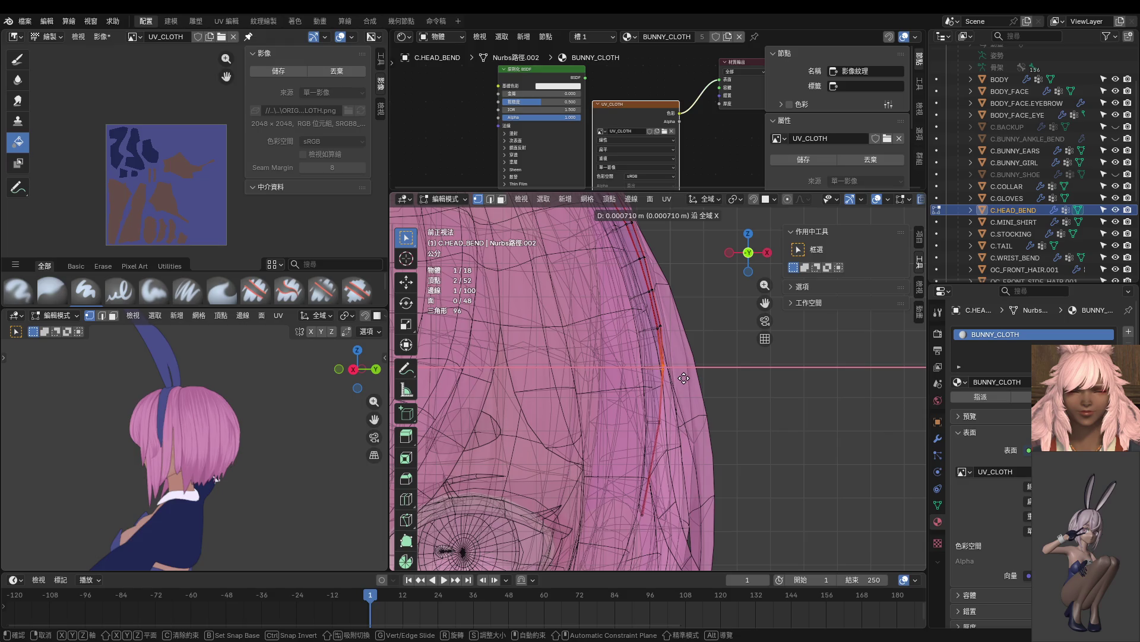
{"action": "left_click", "coordinate": [683, 379]}
{"action": "scroll", "coordinate": [682, 374], "scroll_direction": "down", "scroll_amount": 3, "text": "shift"}
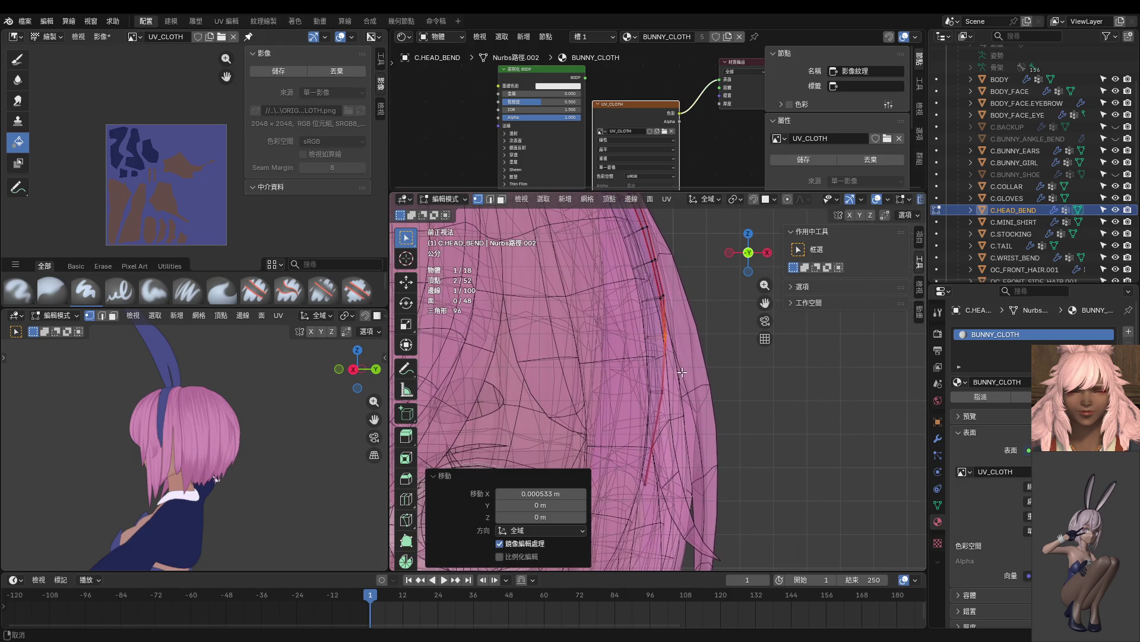